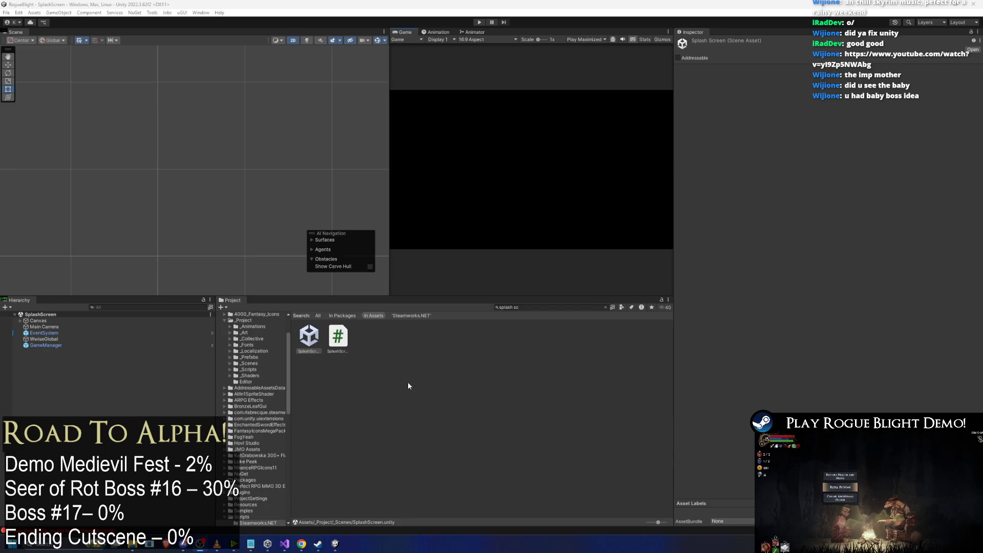
# Search the project assets for 'map shop' and open the MapShop prefab in Prefab Mode.
pyautogui.click(284, 544)
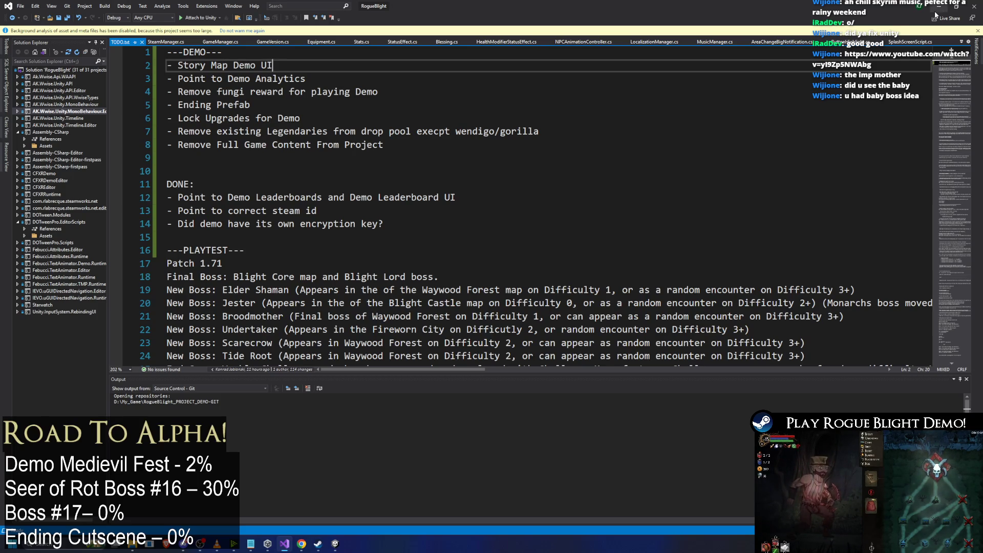
pyautogui.hotkey('alt', 'Tab')
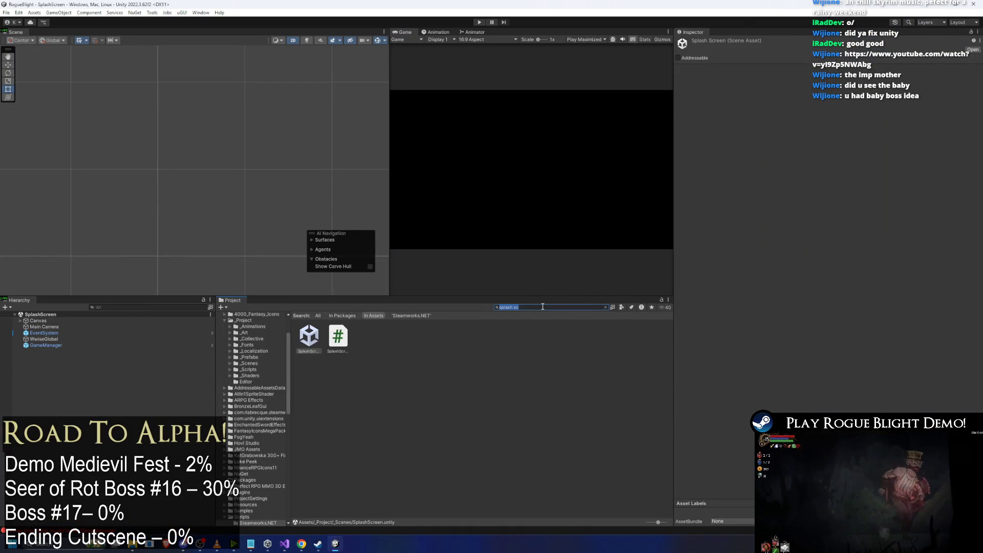
pyautogui.write('map ui')
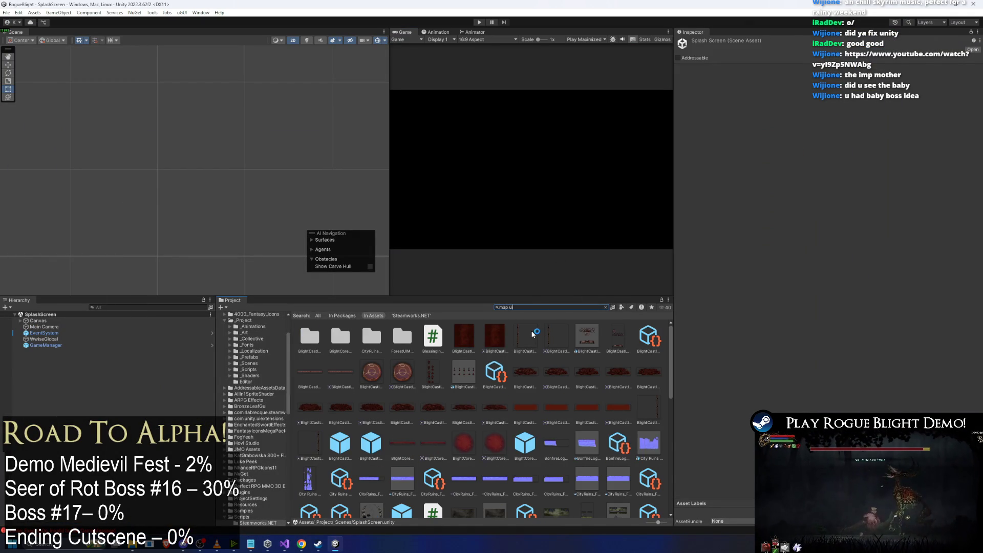
pyautogui.write(' meny')
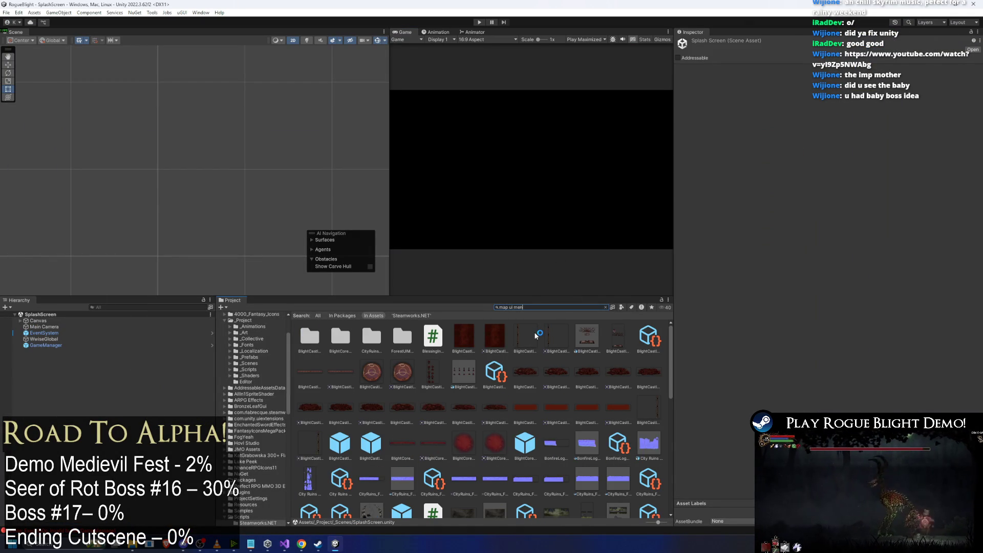
pyautogui.press('BackSpace')
pyautogui.press('BackSpace')
pyautogui.press('BackSpace')
pyautogui.press('BackSpace')
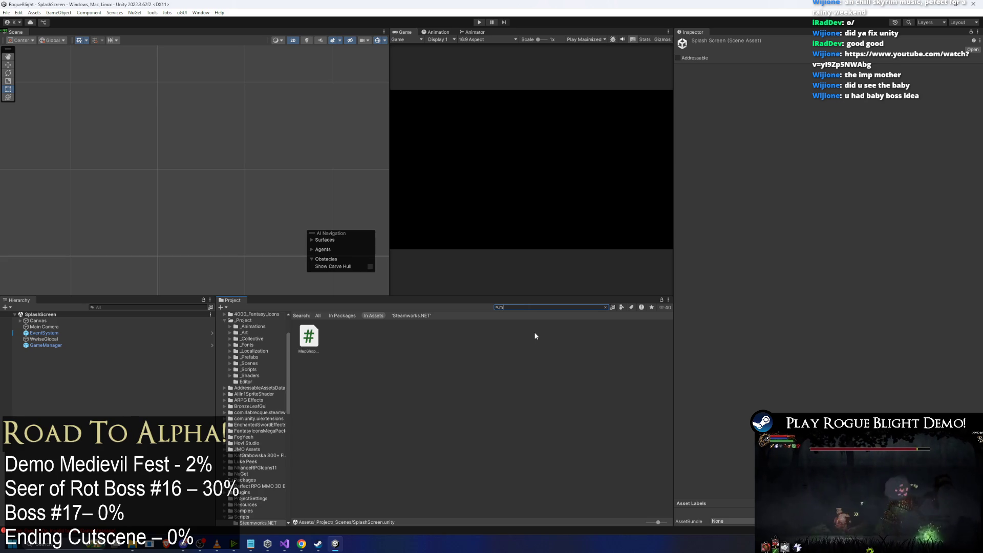
pyautogui.write('ap shop')
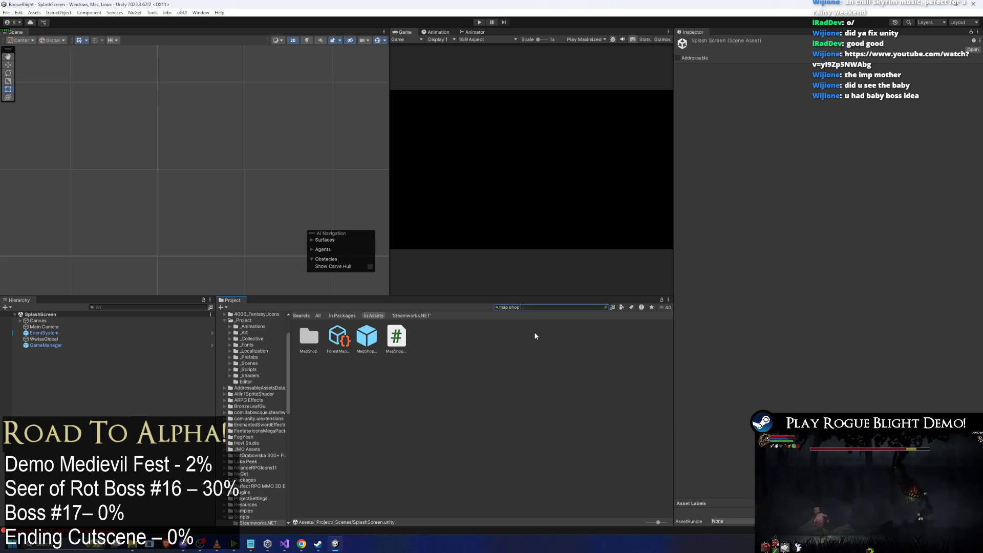
pyautogui.doubleClick(366, 337)
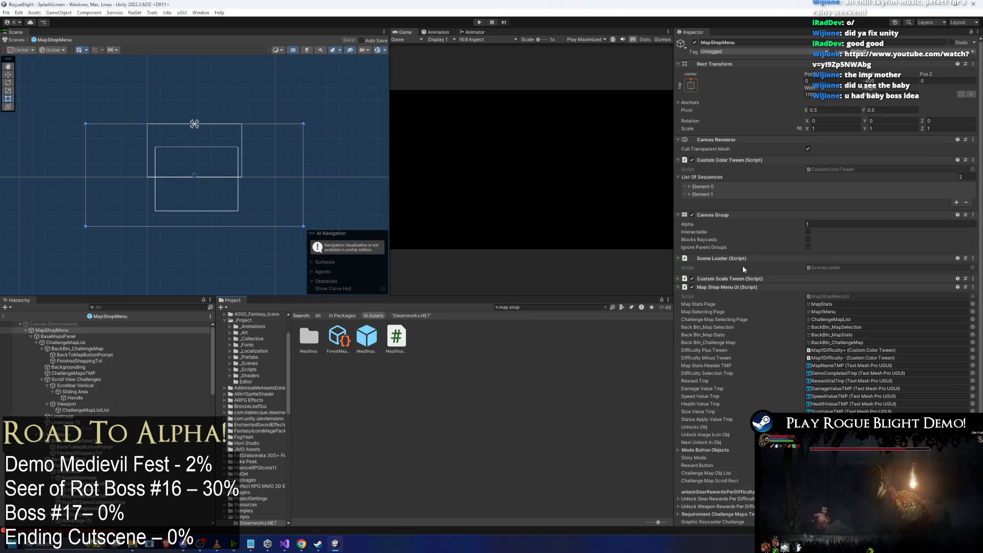
pyautogui.click(839, 128)
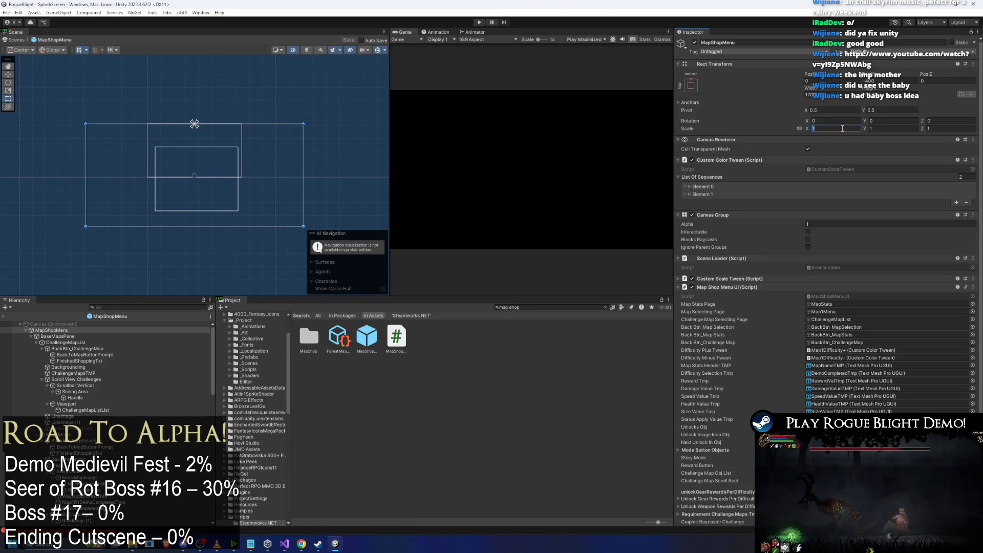
pyautogui.click(824, 224)
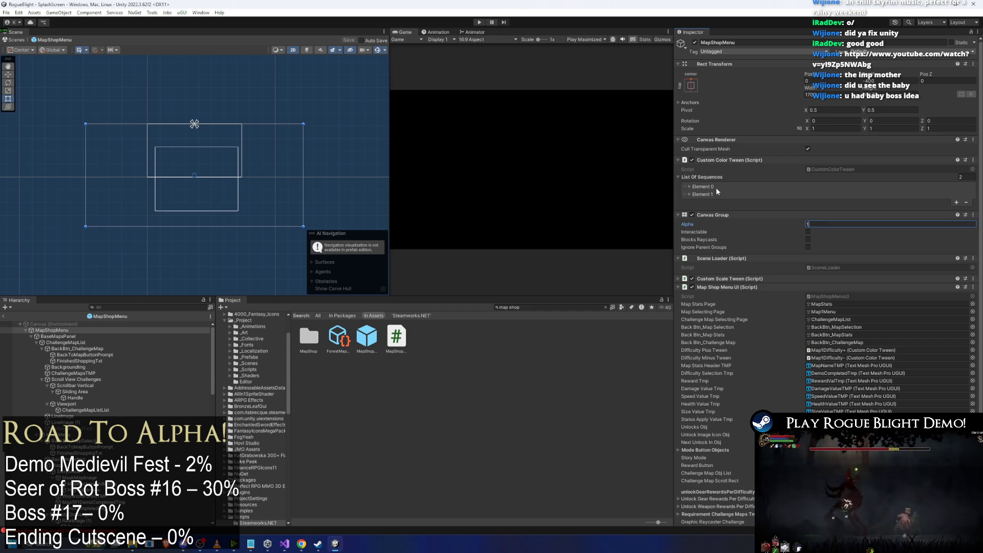
pyautogui.click(86, 336)
pyautogui.press('Left')
pyautogui.press('Right')
pyautogui.click(87, 342)
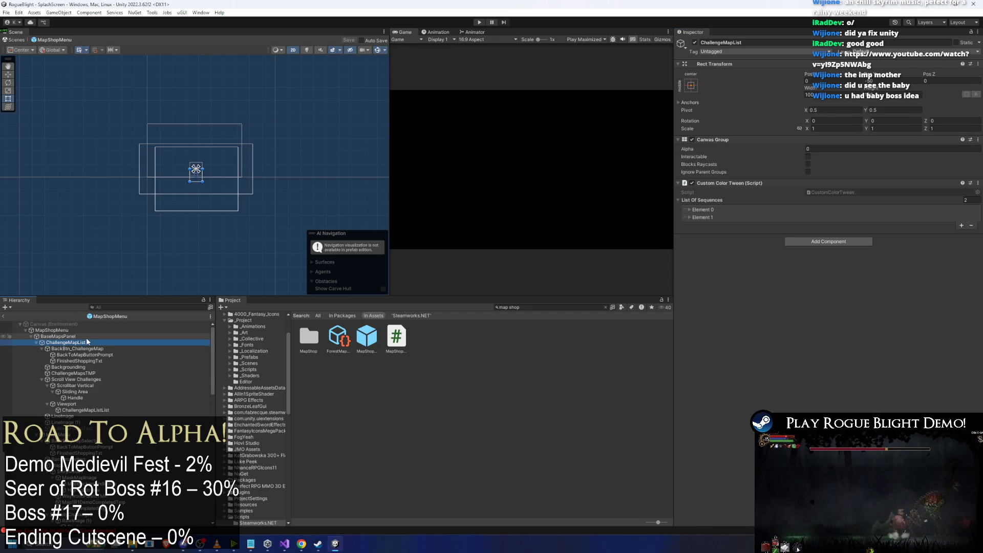
pyautogui.press('Down')
pyautogui.press('Left')
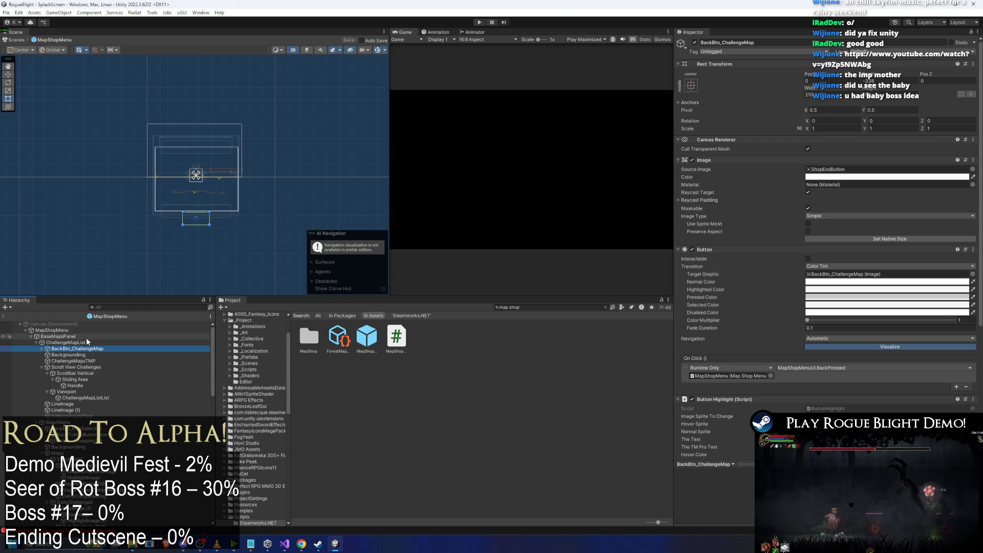
pyautogui.click(86, 337)
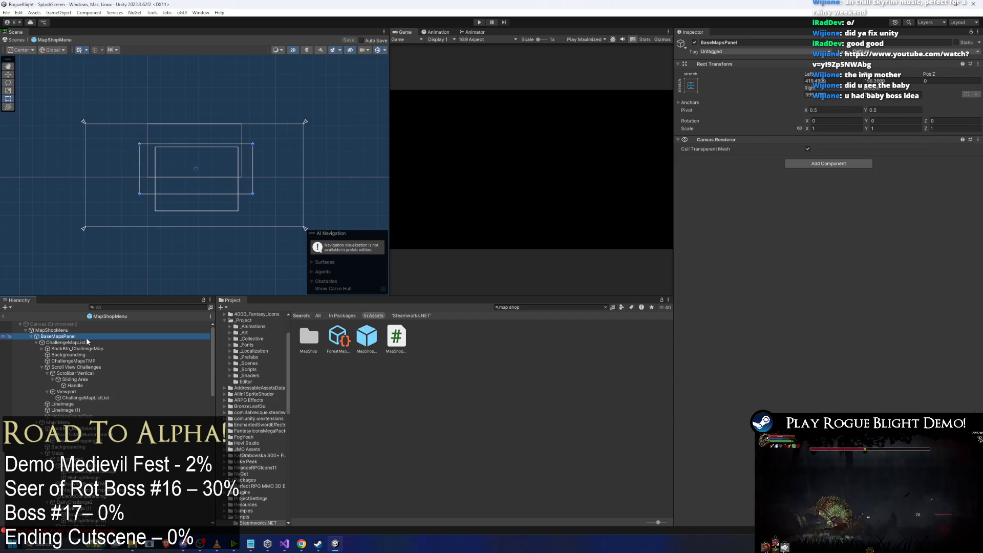
pyautogui.press('Down')
pyautogui.click(845, 148)
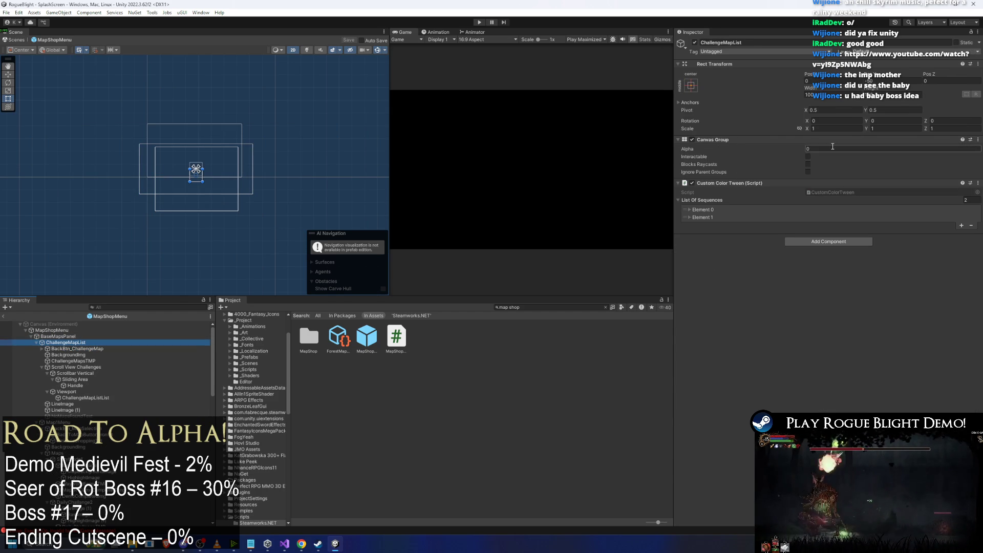
pyautogui.write('1')
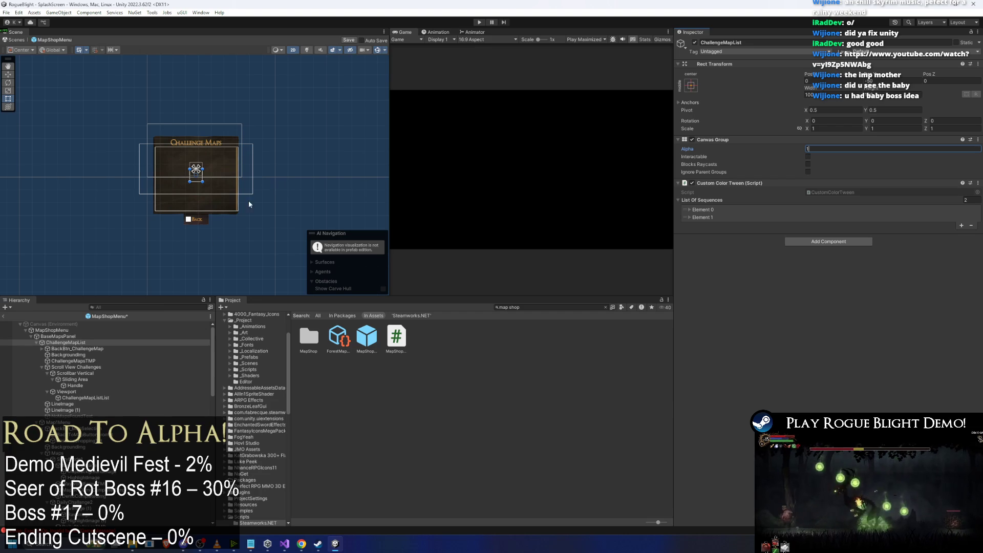
pyautogui.hotkey('ctrl', 'z')
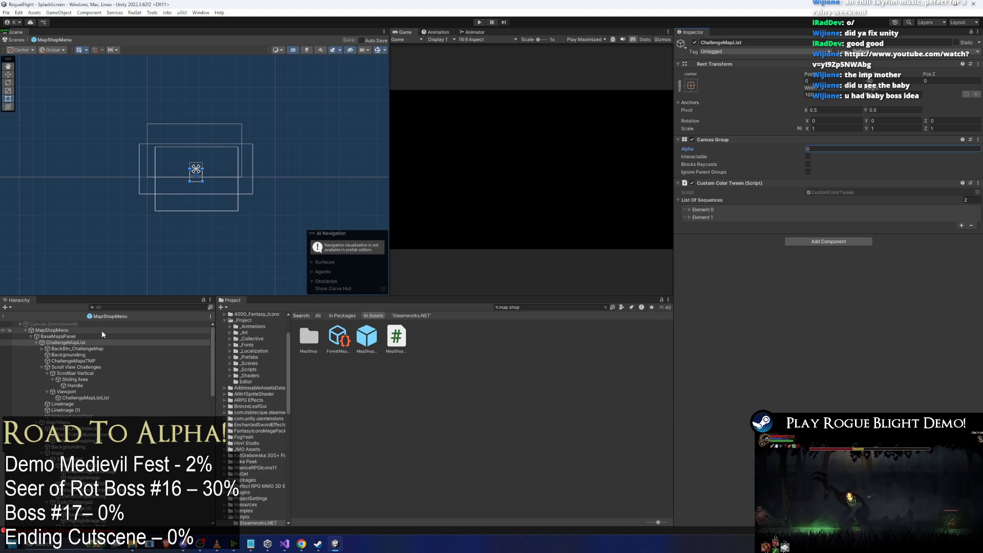
pyautogui.click(36, 342)
pyautogui.click(72, 348)
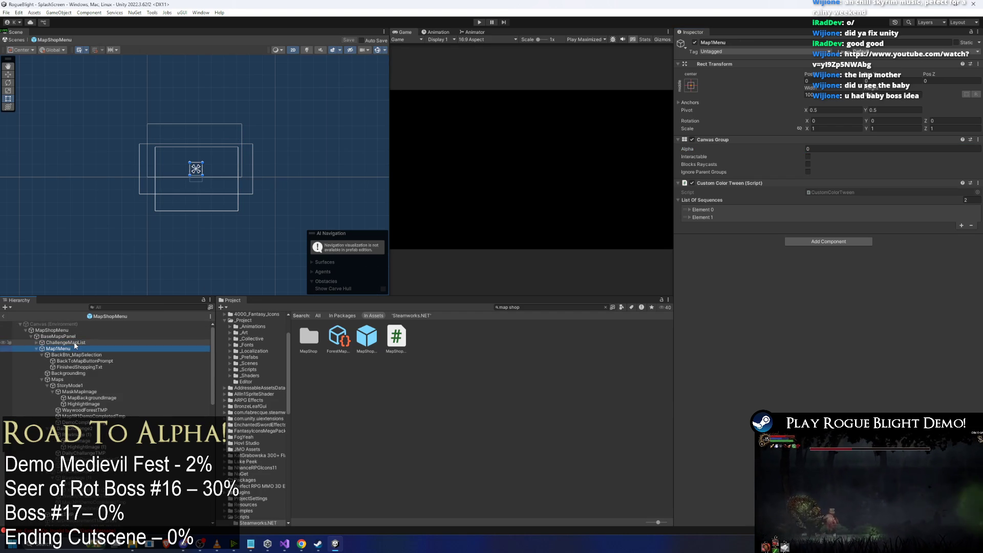
pyautogui.press('Left')
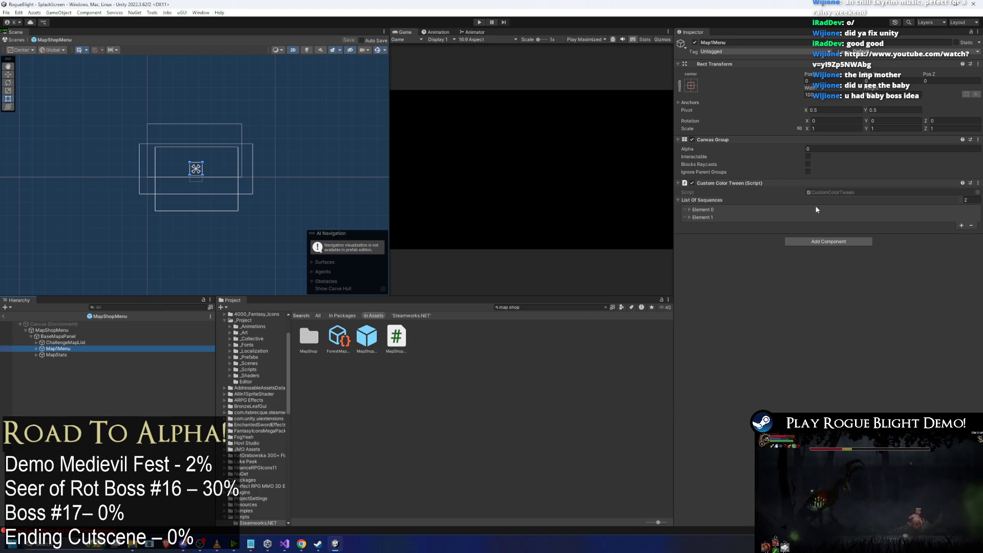
pyautogui.click(824, 149)
pyautogui.write('1')
# Frame the Choose Map panel and select the Story Mode title, WaywoodForestTMP, under Map1Menu.
pyautogui.doubleClick(57, 348)
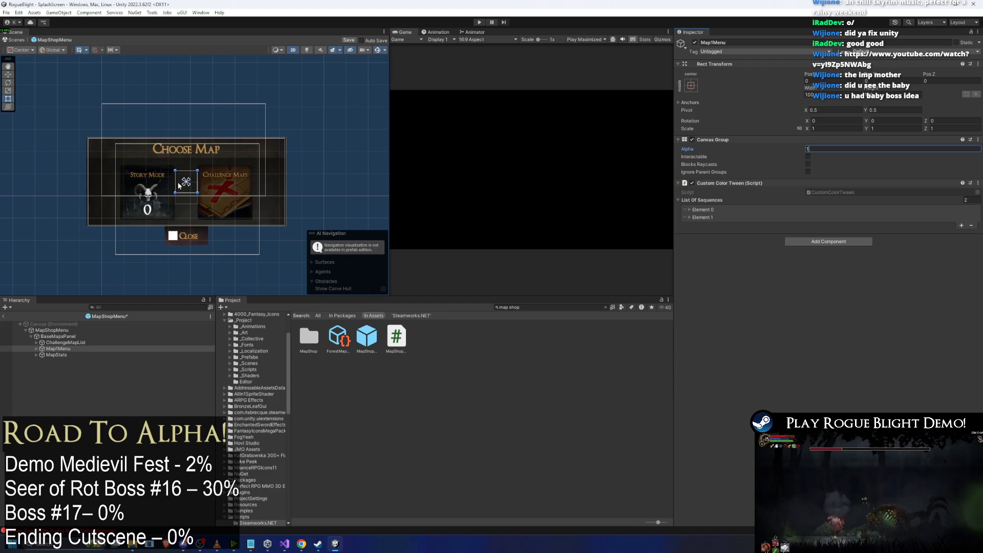
pyautogui.click(169, 250)
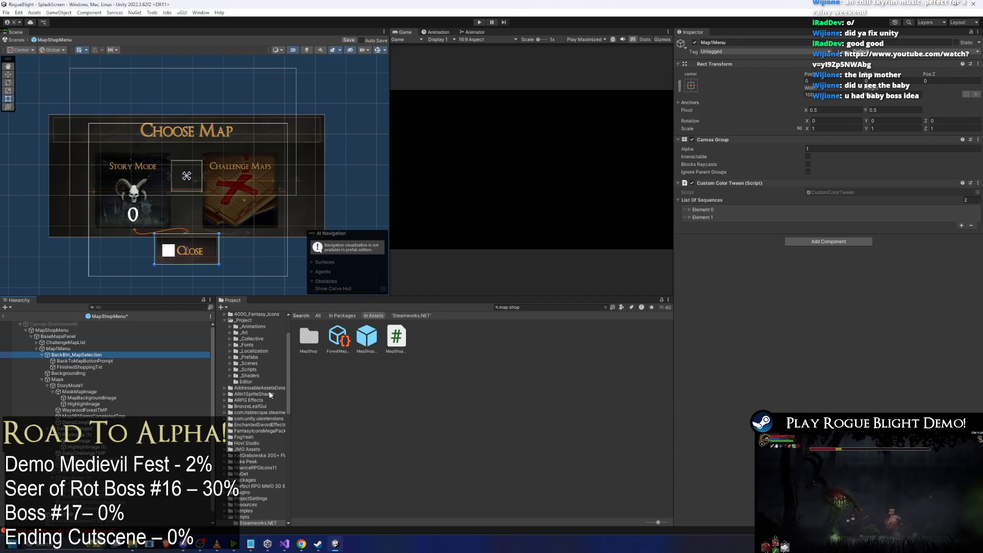
pyautogui.press('Down')
pyautogui.press('Down')
pyautogui.press('Down')
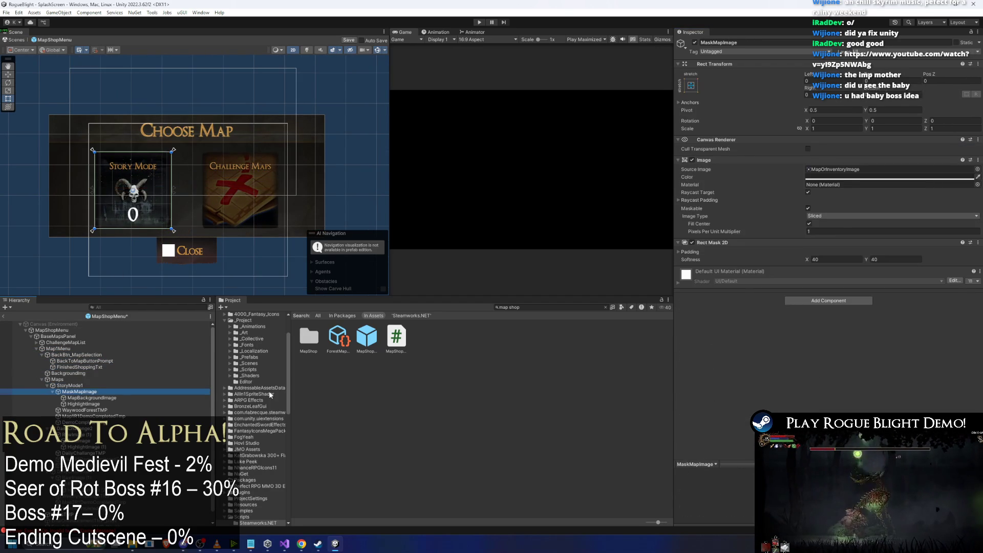
pyautogui.press('Down')
pyautogui.press('Down')
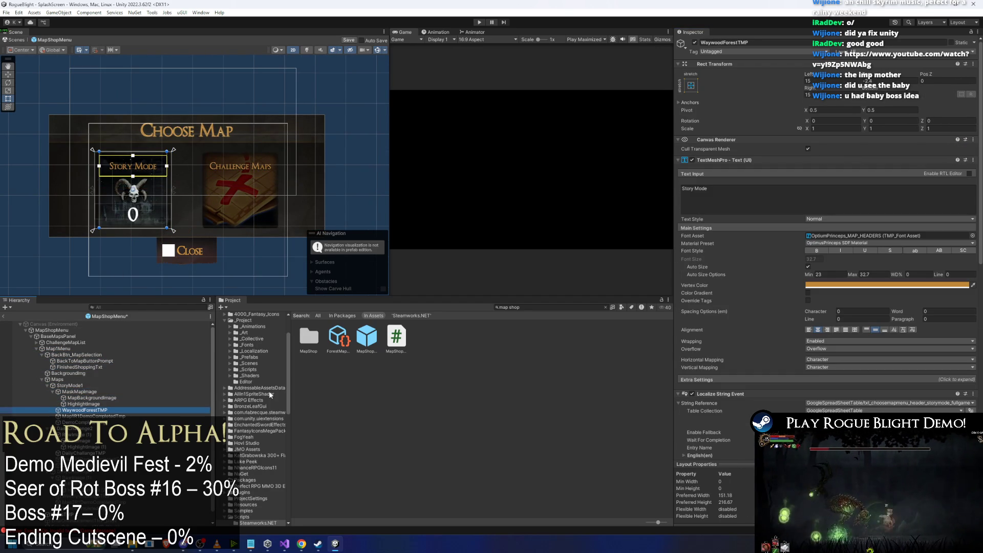
# Assign the txt_choosemapmenu_header_storymode entry as the title's String Reference.
pyautogui.click(950, 403)
pyautogui.write('story mode demo')
pyautogui.click(578, 357)
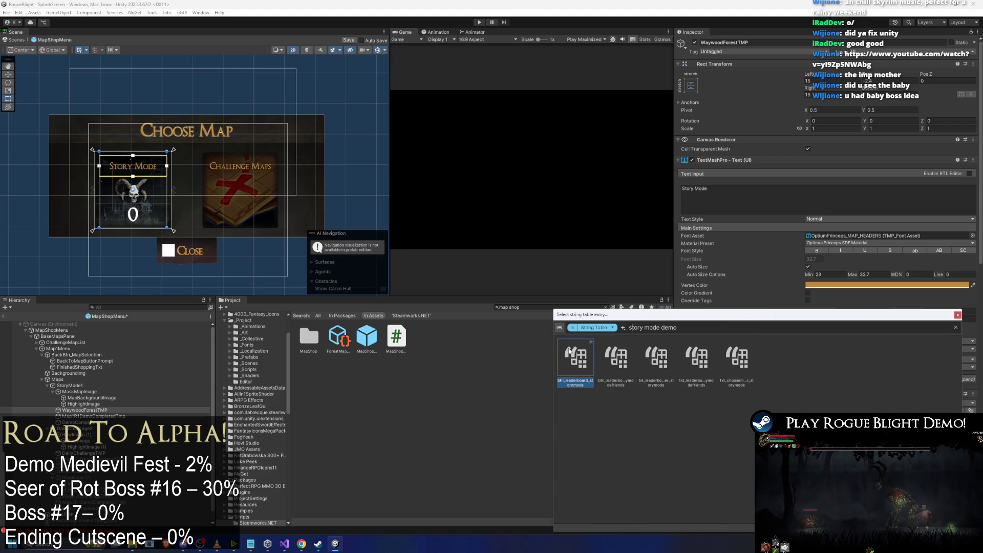
pyautogui.click(738, 360)
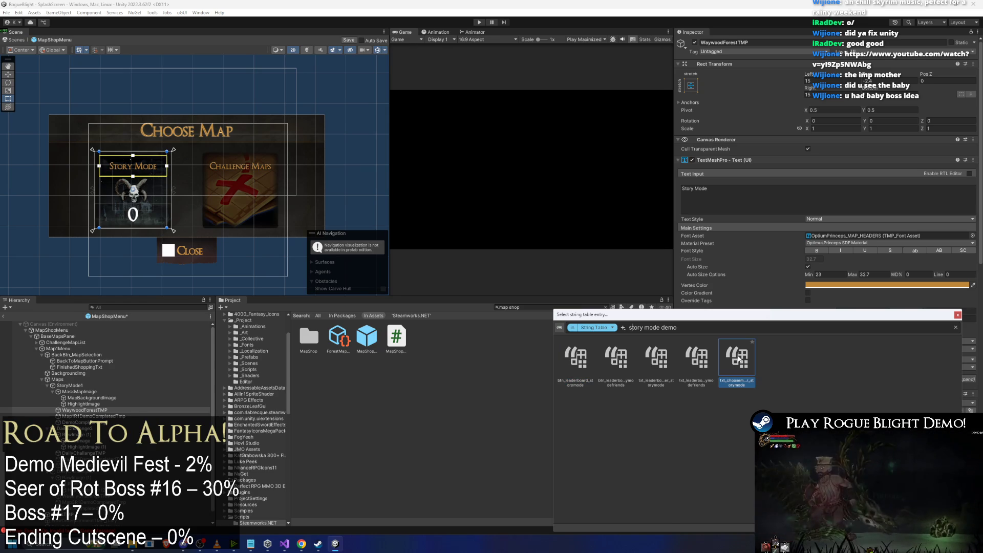
pyautogui.click(738, 360)
pyautogui.scroll(-3, 887, 352)
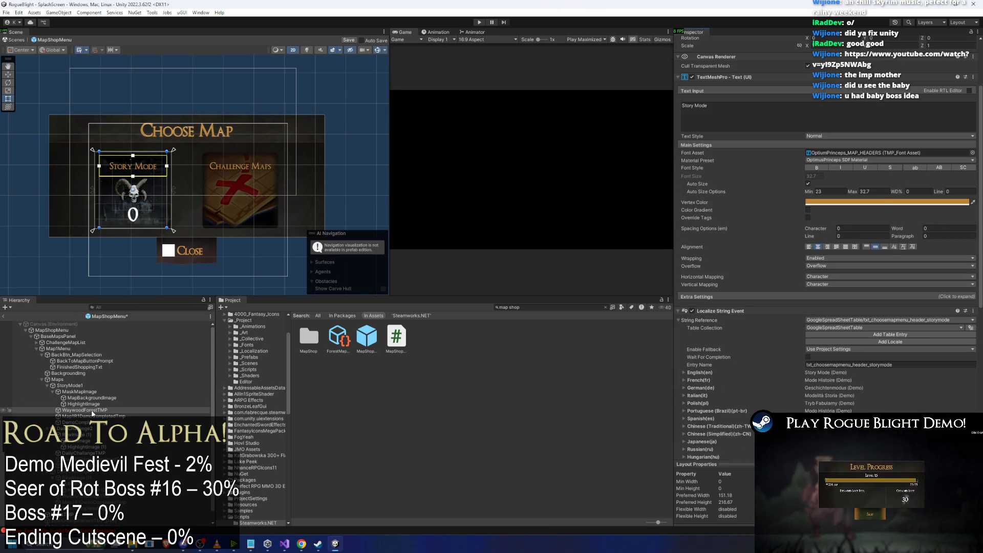
# Append '(Demo)' so the title text reads 'Story Mode (Demo)'.
pyautogui.click(735, 121)
pyautogui.click(734, 122)
pyautogui.write('(Demo)')
pyautogui.scroll(2, 197, 159)
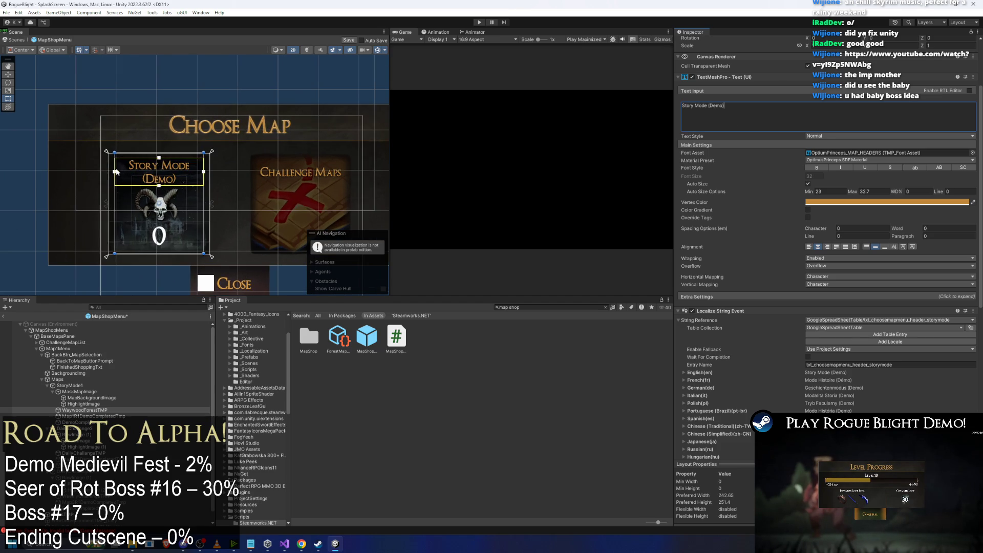
pyautogui.click(254, 204)
pyautogui.click(302, 176)
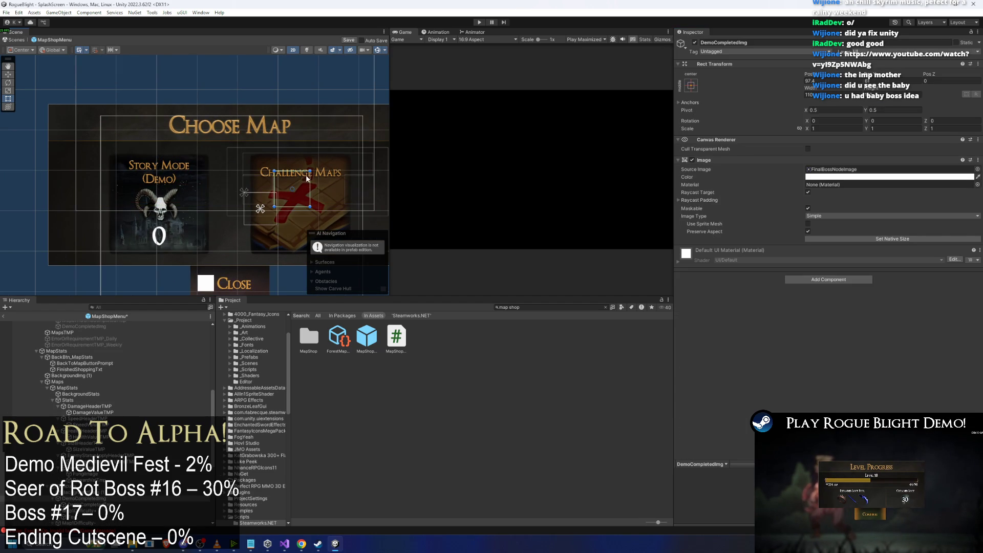
pyautogui.click(334, 182)
pyautogui.click(295, 204)
pyautogui.scroll(-2, 94, 501)
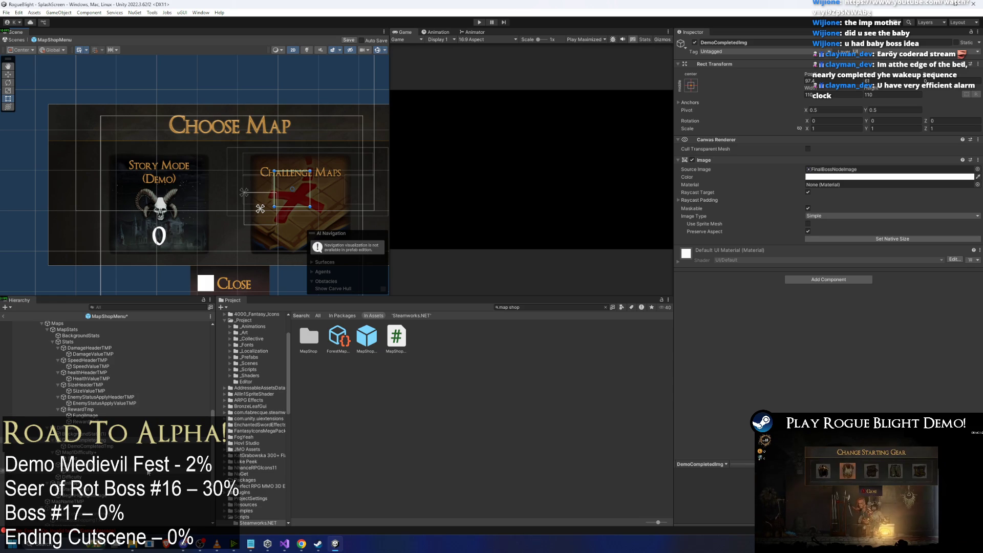
pyautogui.click(141, 446)
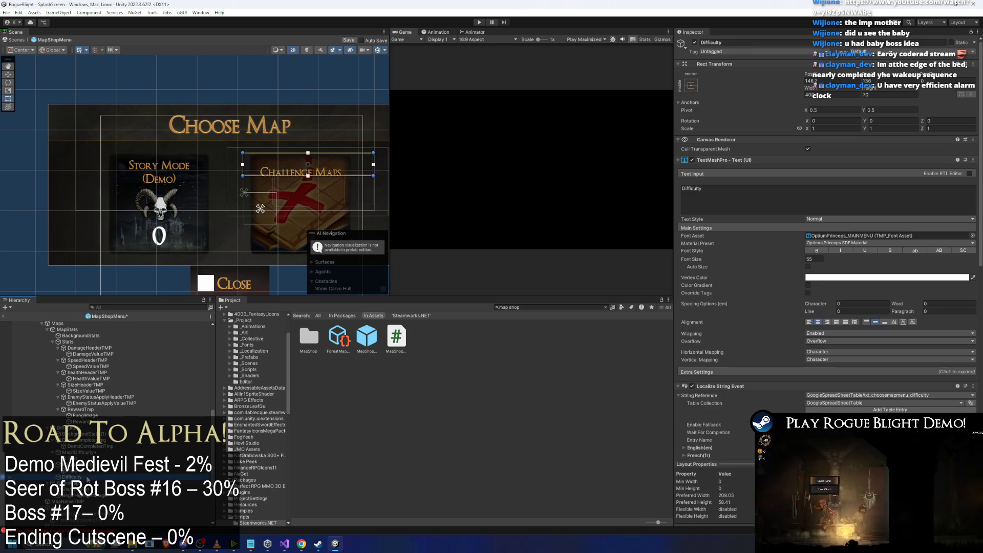
# Inspect the BeginMap button, Start Map label and Challenge Maps card background.
pyautogui.click(209, 190)
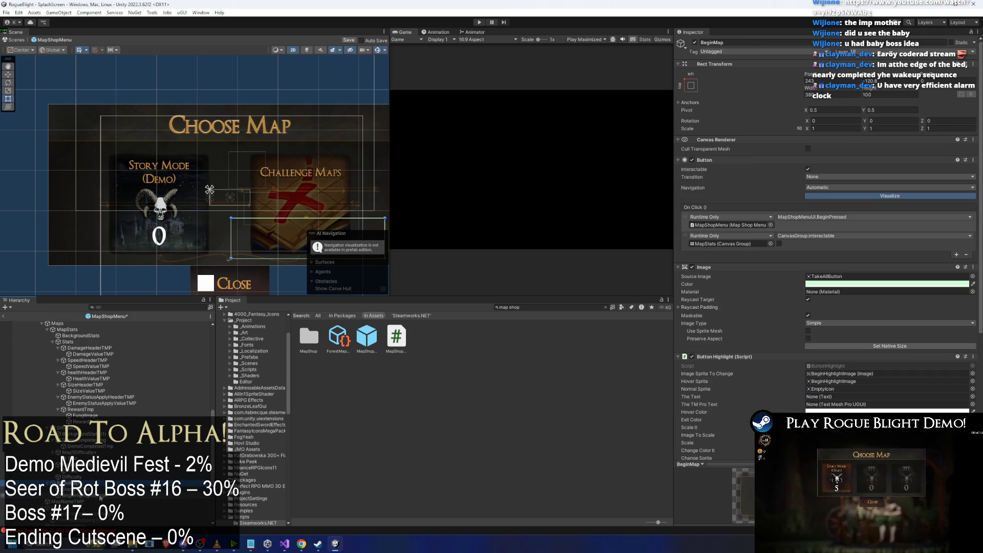
pyautogui.click(96, 447)
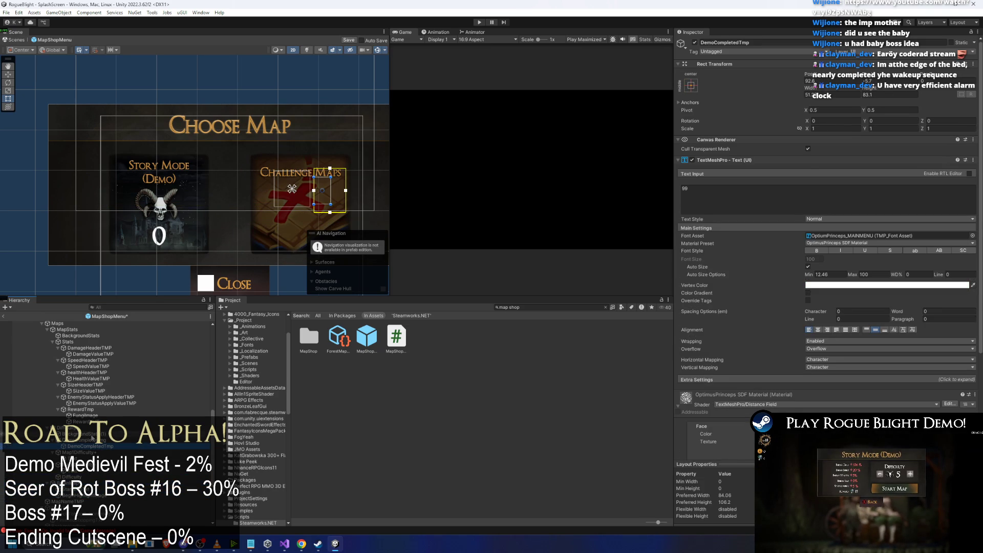
pyautogui.click(82, 433)
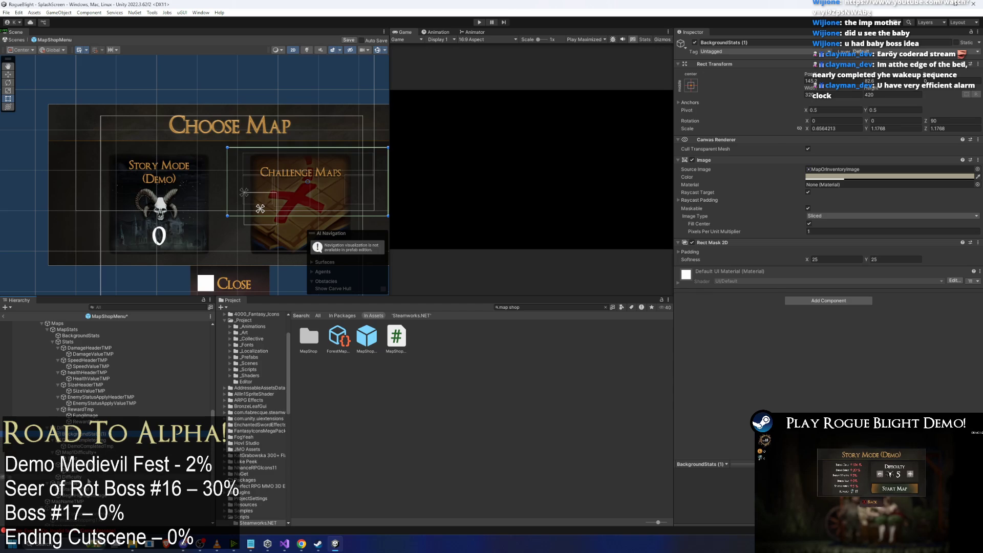
pyautogui.click(294, 232)
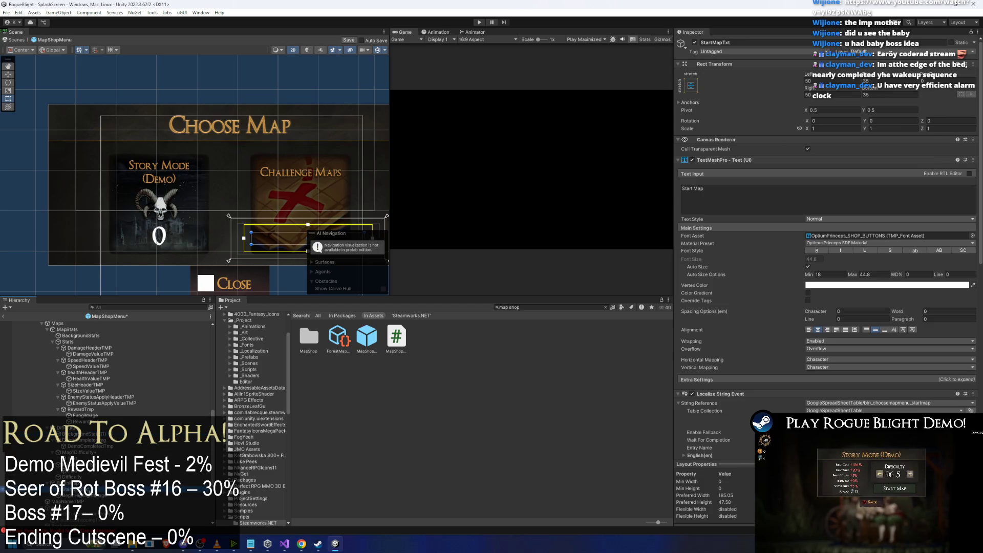
pyautogui.moveTo(268, 278); pyautogui.dragTo(216, 259)
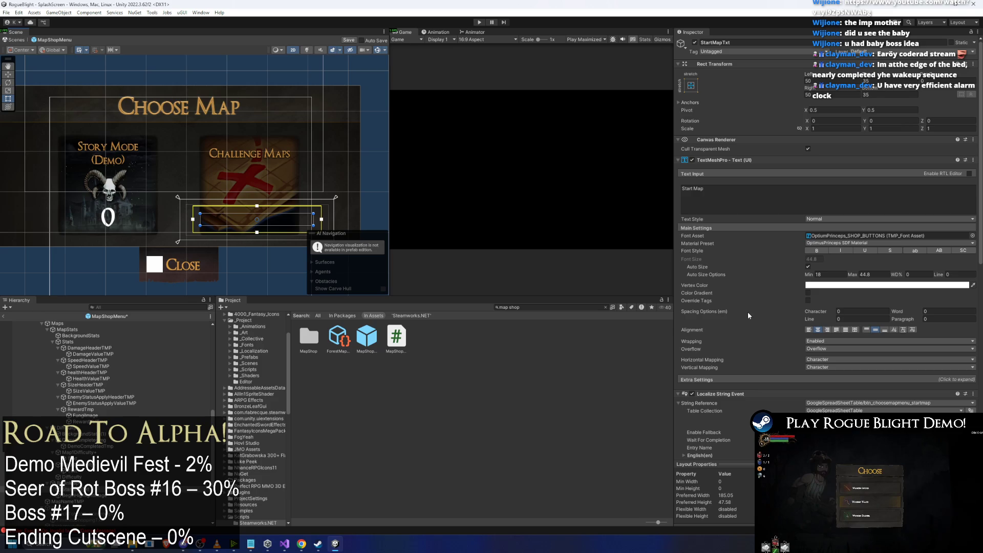
pyautogui.scroll(-4, 845, 249)
pyautogui.click(256, 221)
pyautogui.scroll(-2, 766, 205)
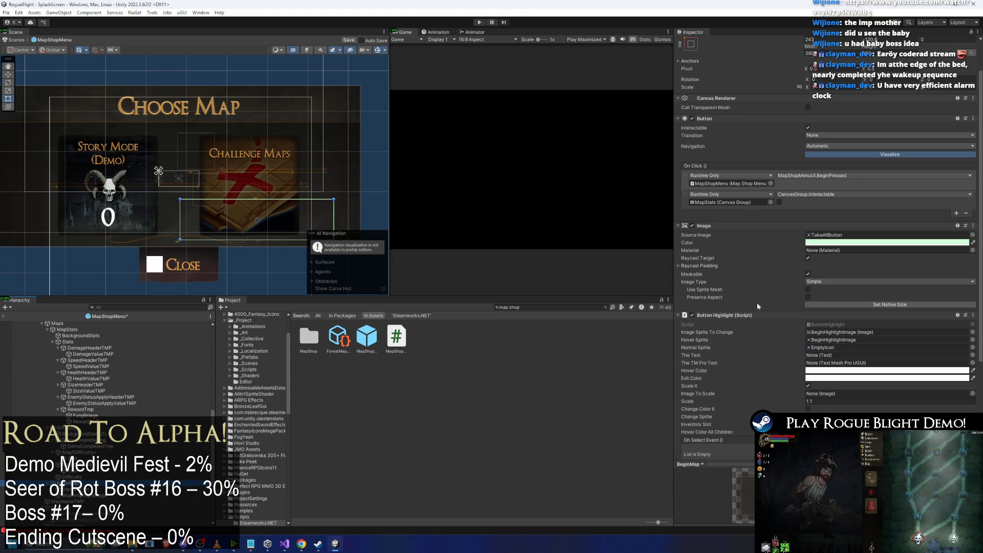
pyautogui.scroll(-5, 795, 304)
pyautogui.scroll(7, 798, 312)
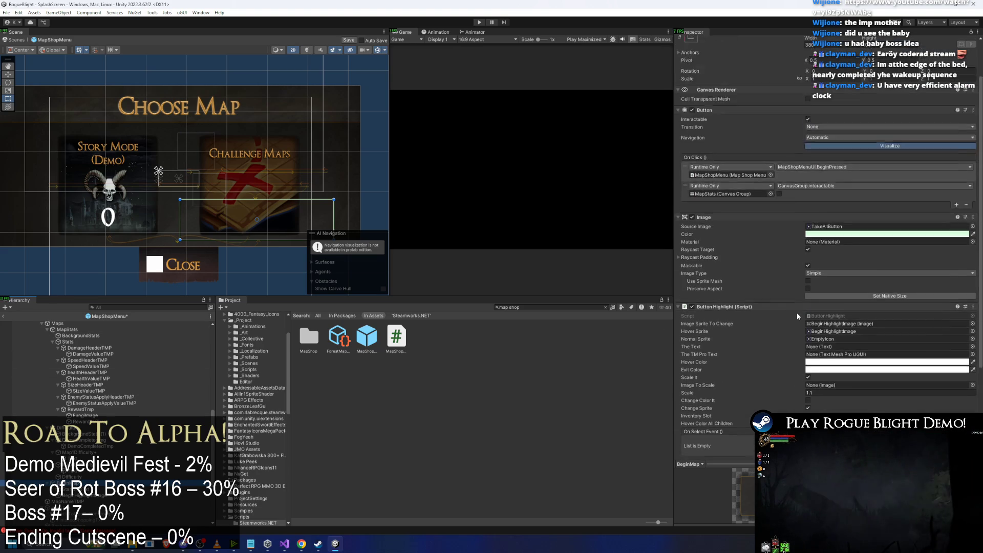
pyautogui.click(257, 219)
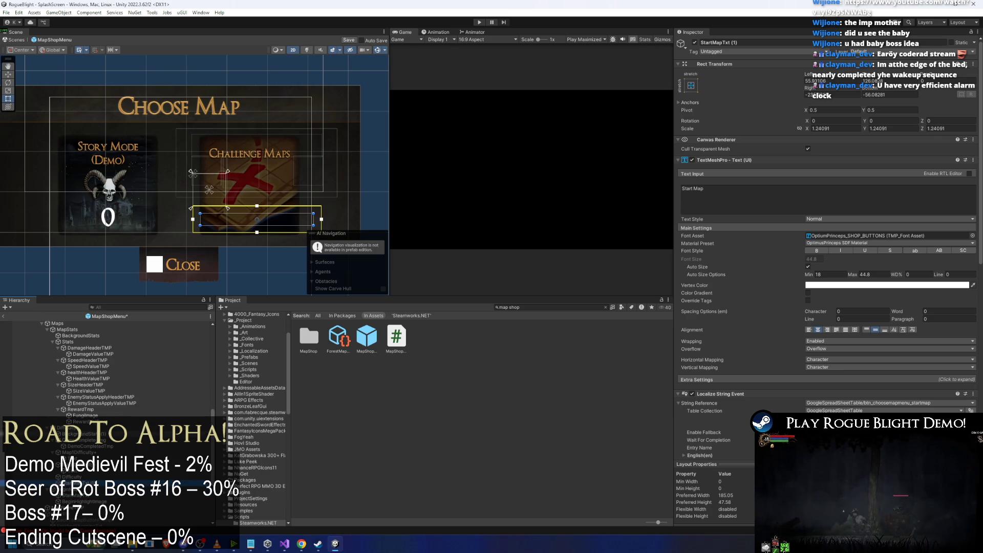
# Inspect the Difficulty object and the demo-completed image and text on the Story Mode card.
pyautogui.click(72, 471)
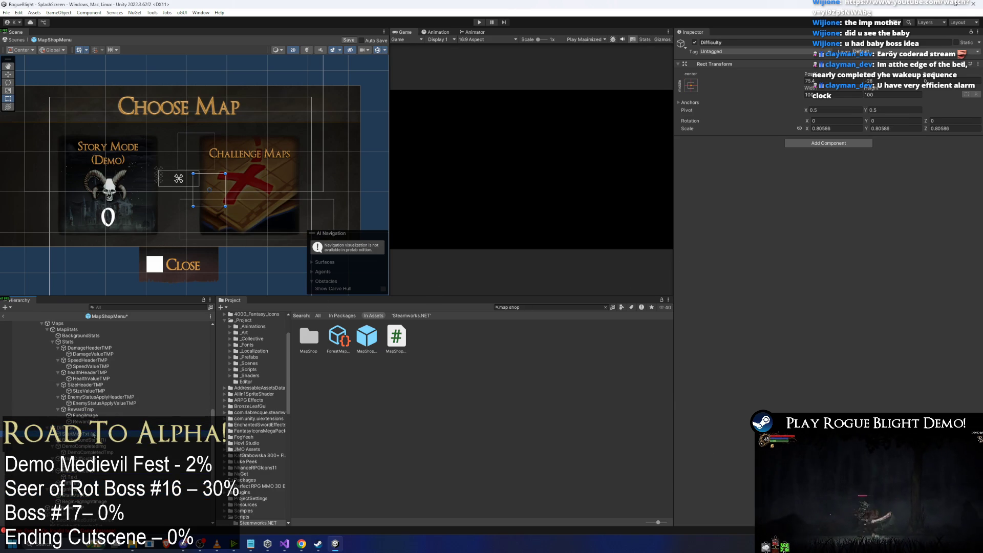
pyautogui.click(84, 446)
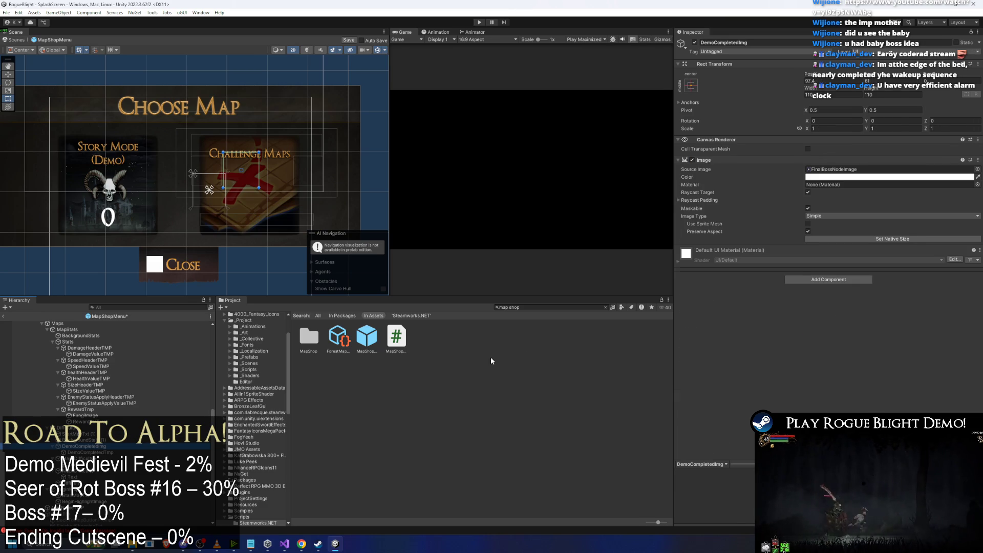
pyautogui.press('Down')
pyautogui.scroll(-5, 916, 306)
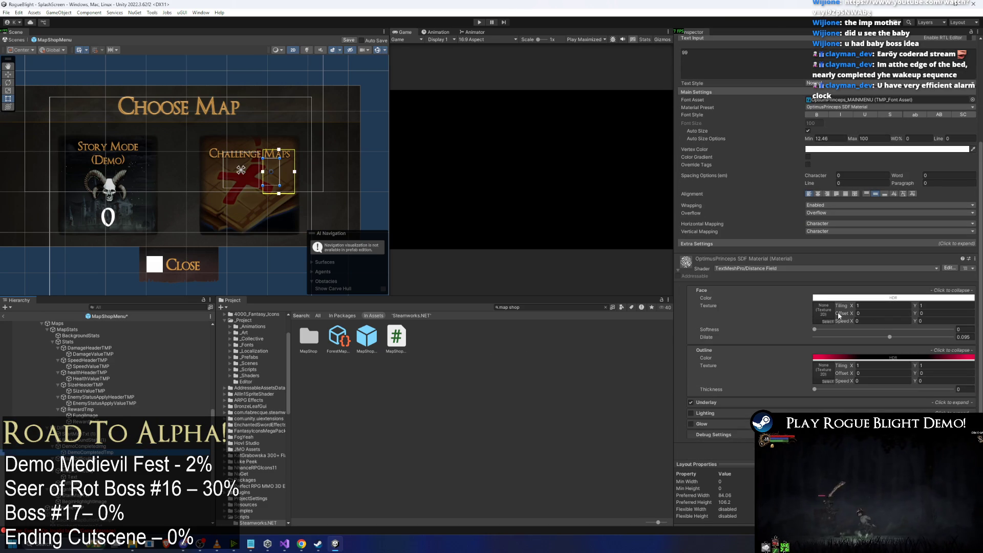
pyautogui.press('Up')
pyautogui.press('Up')
pyautogui.press('Up')
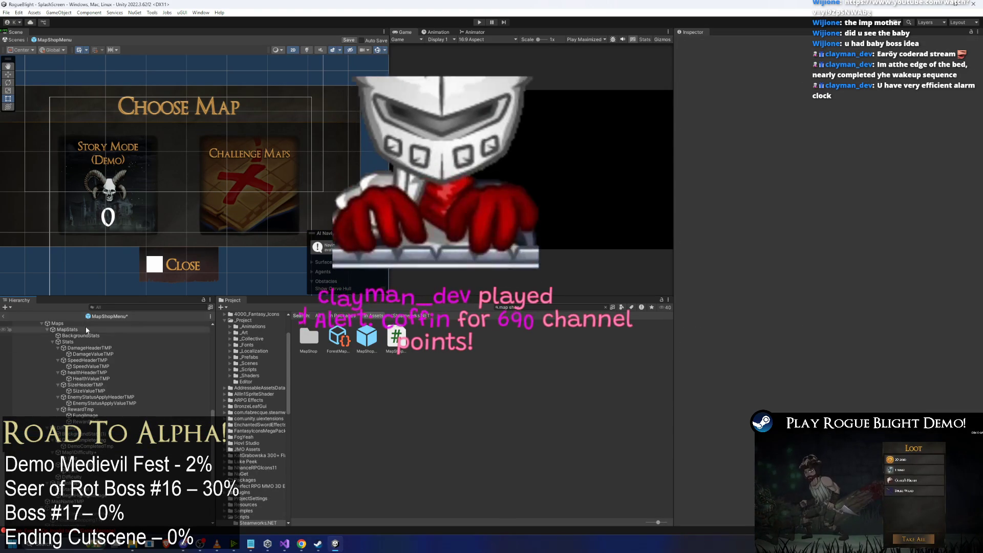
pyautogui.scroll(3, 84, 354)
# Collapse the MapStats and Maps groups and navigate up to the map selection back button.
pyautogui.click(88, 373)
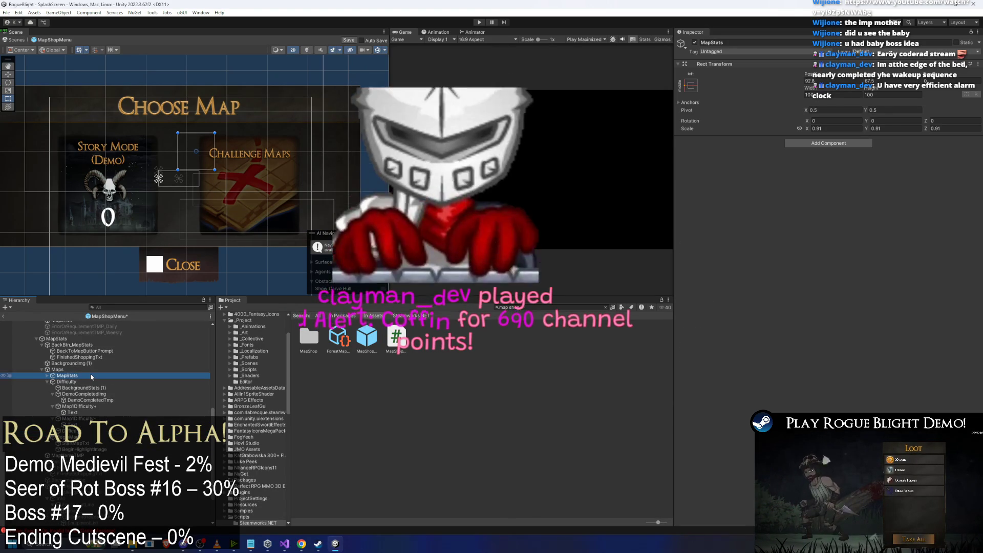
pyautogui.press('Left')
pyautogui.click(93, 381)
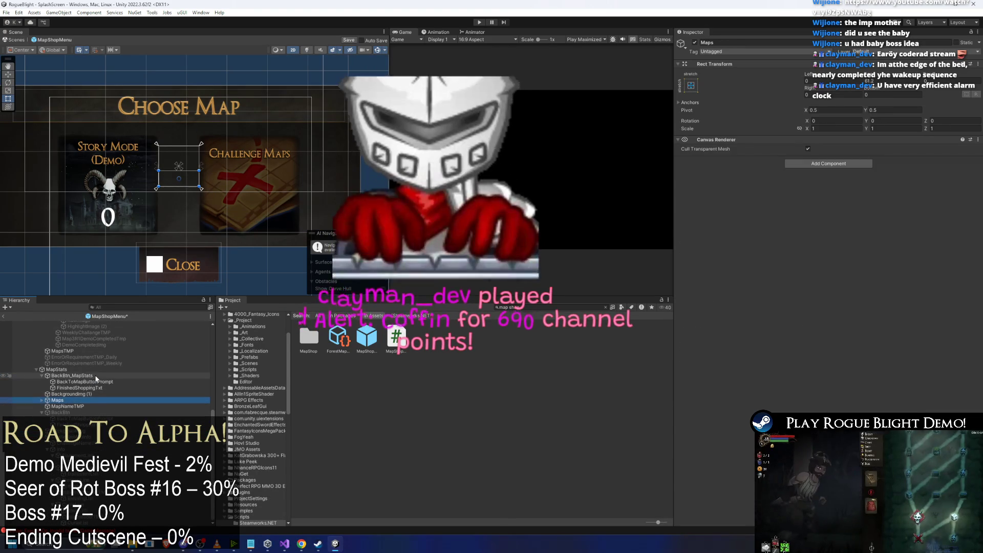
pyautogui.press('Left')
pyautogui.press('Left')
pyautogui.press('Down')
pyautogui.click(103, 370)
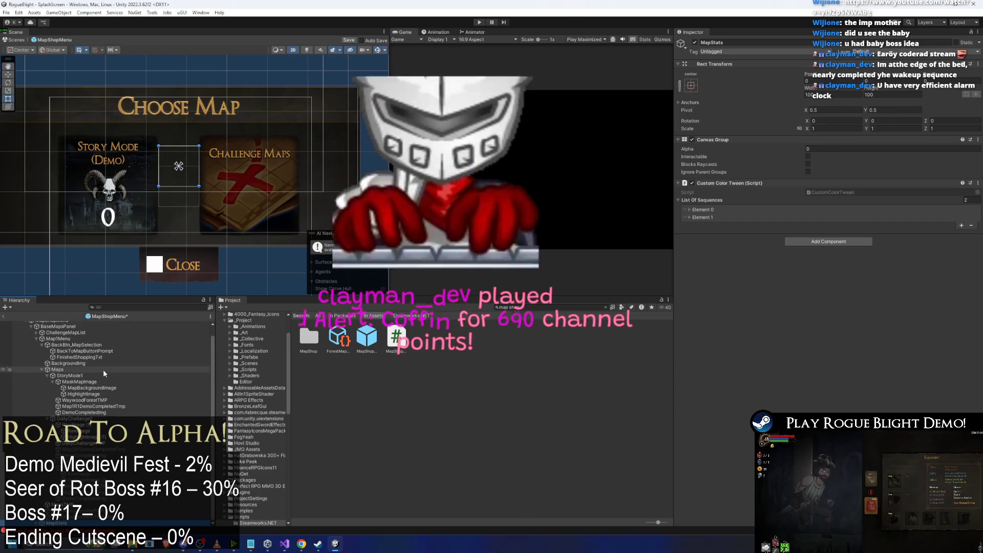
pyautogui.scroll(5, 77, 358)
pyautogui.click(67, 345)
pyautogui.scroll(1, 100, 360)
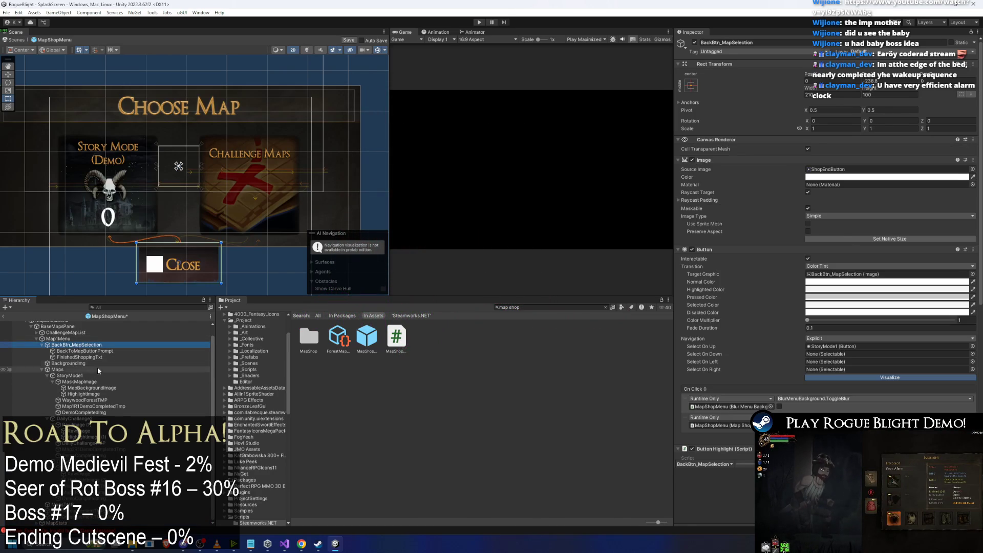
pyautogui.click(84, 356)
# Step through the DailyChallange2 card's children to find Map2R1DemoCompletedTmp.
pyautogui.press('Down')
pyautogui.press('Down')
pyautogui.press('Down')
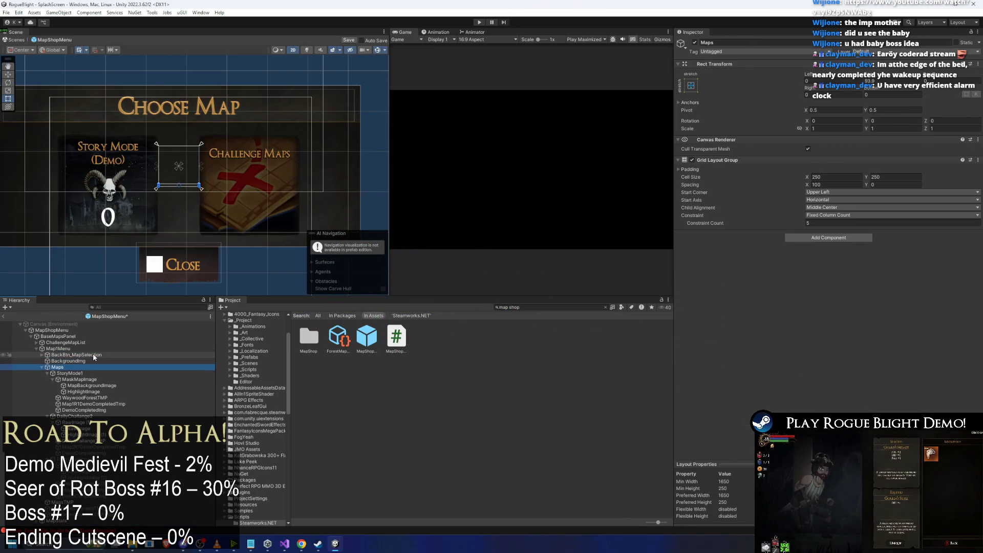
pyautogui.press('Left')
pyautogui.press('Down')
pyautogui.press('Down')
pyautogui.press('Down')
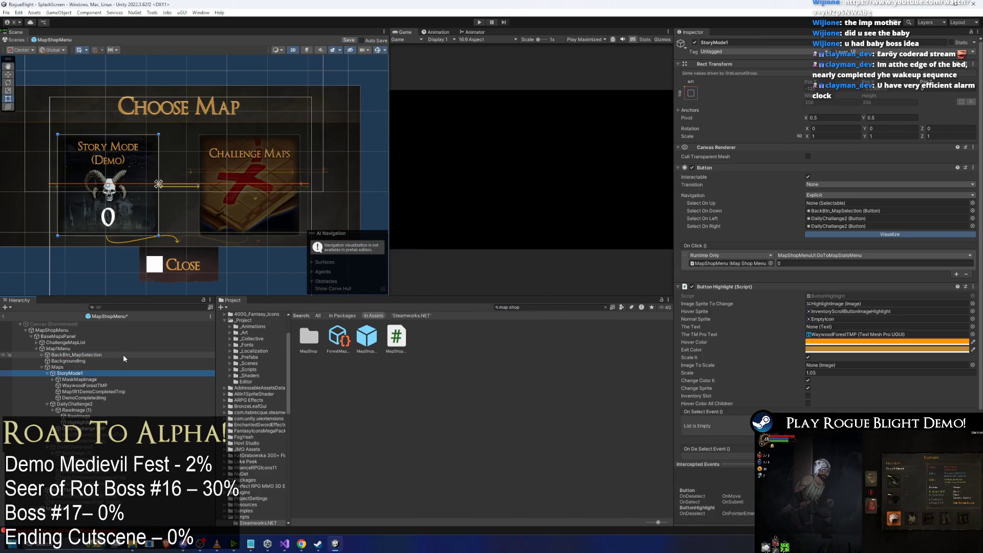
pyautogui.press('Down')
pyautogui.press('Down')
pyautogui.press('Down')
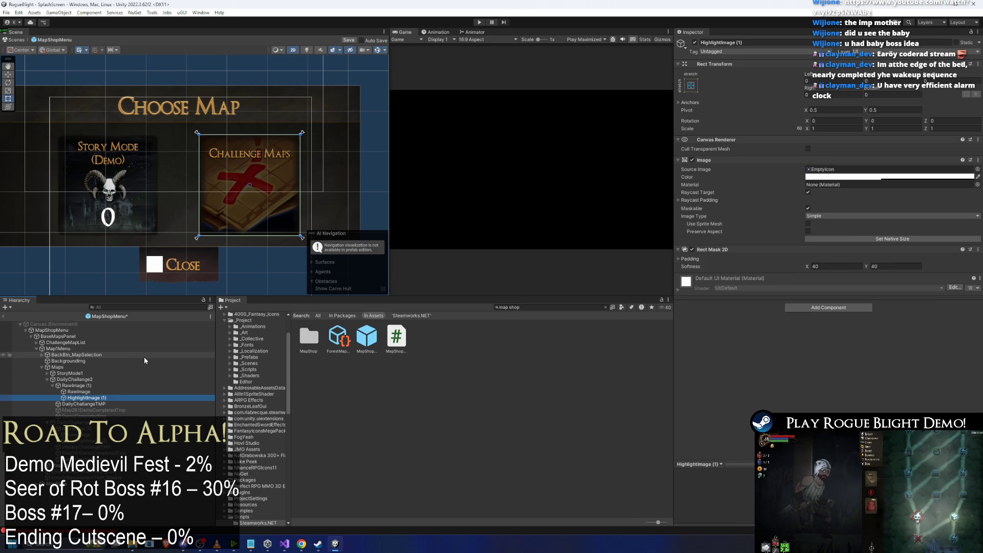
pyautogui.press('Down')
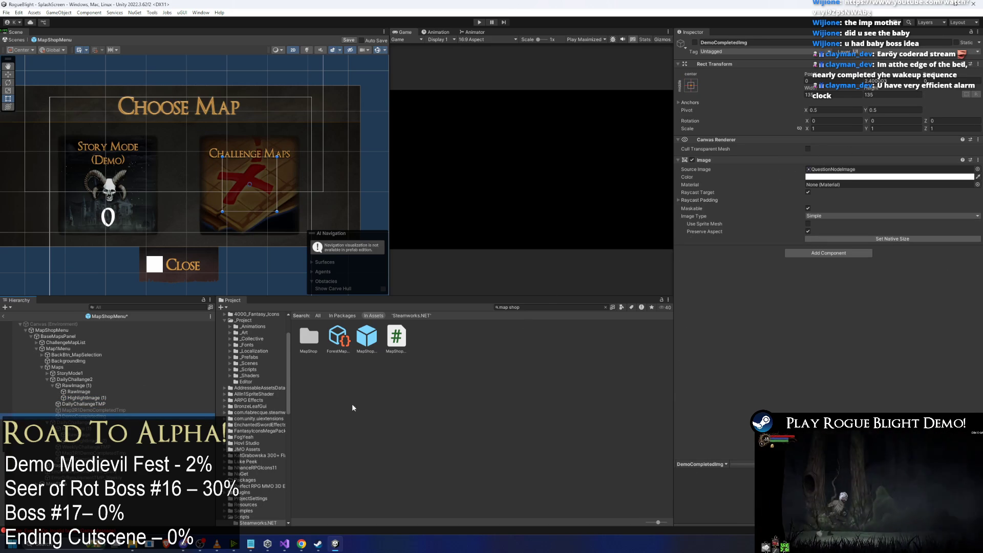
pyautogui.press('Down')
pyautogui.press('Down')
pyautogui.press('Down')
pyautogui.press('Down')
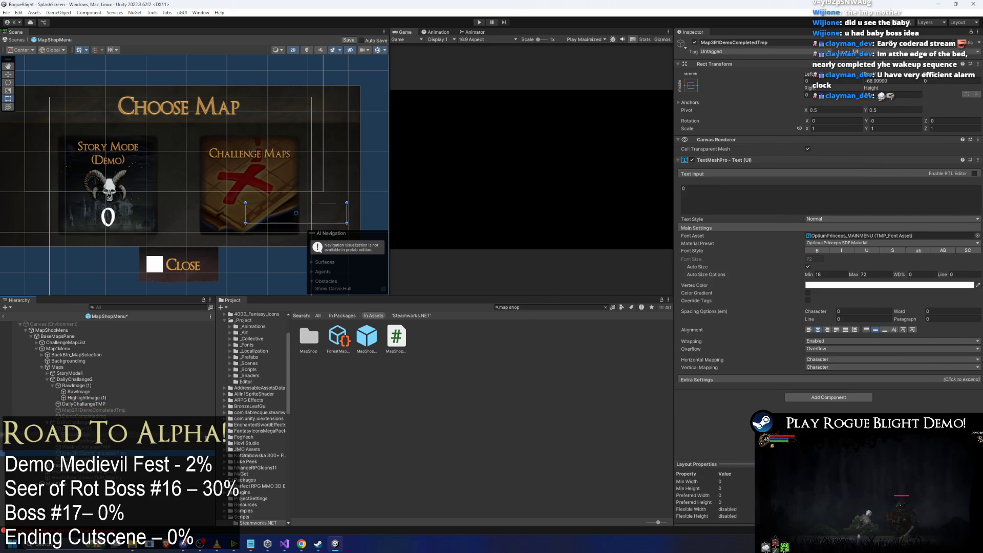
pyautogui.press('Up')
pyautogui.press('Up')
pyautogui.press('Up')
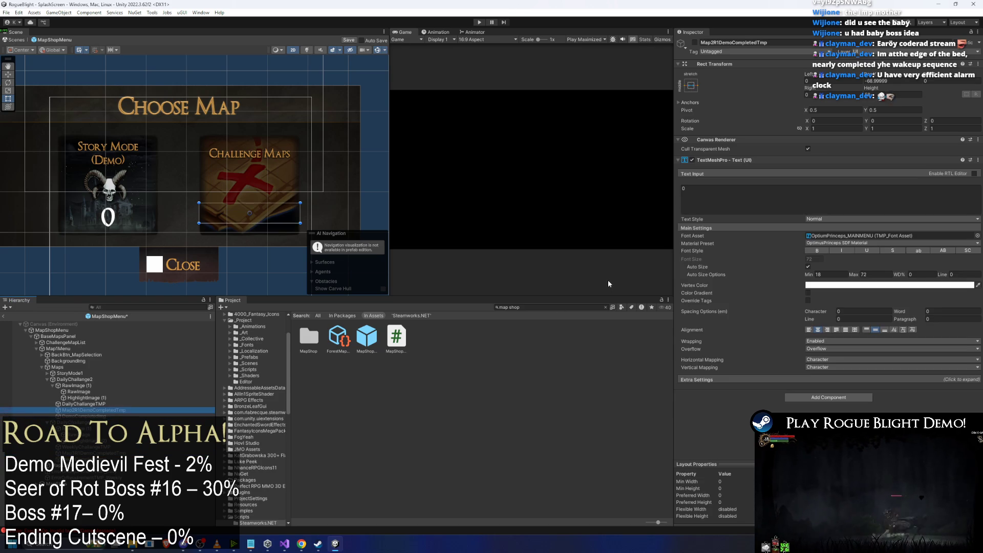
pyautogui.press('Down')
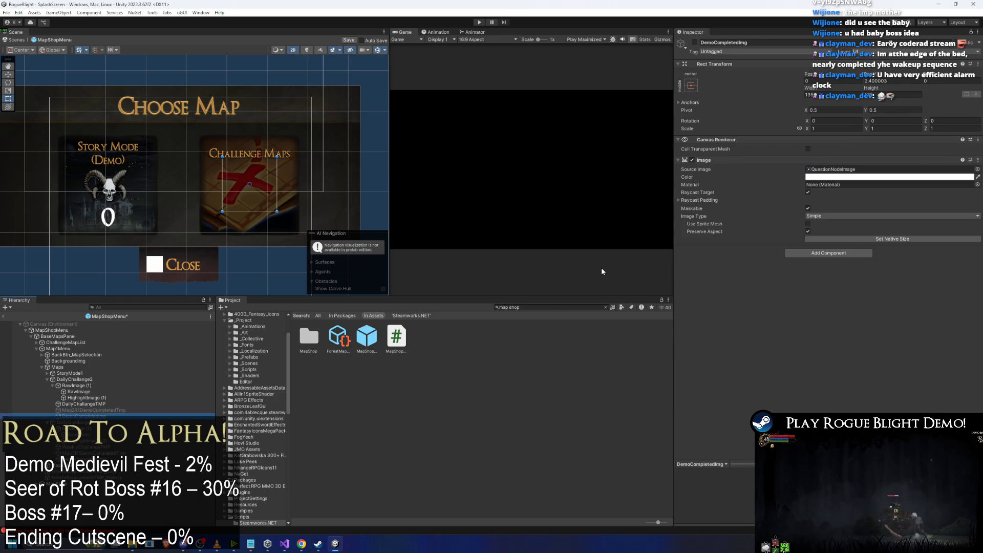
# Activate Map2R1DemoCompletedTmp so the Challenge Maps card shows a count of 0.
pyautogui.click(695, 43)
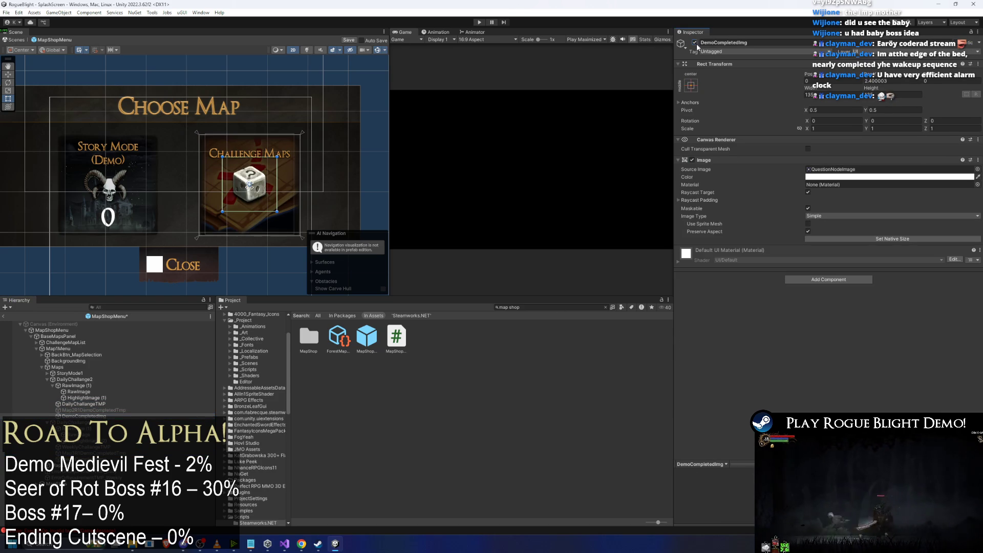
pyautogui.click(695, 42)
pyautogui.click(95, 410)
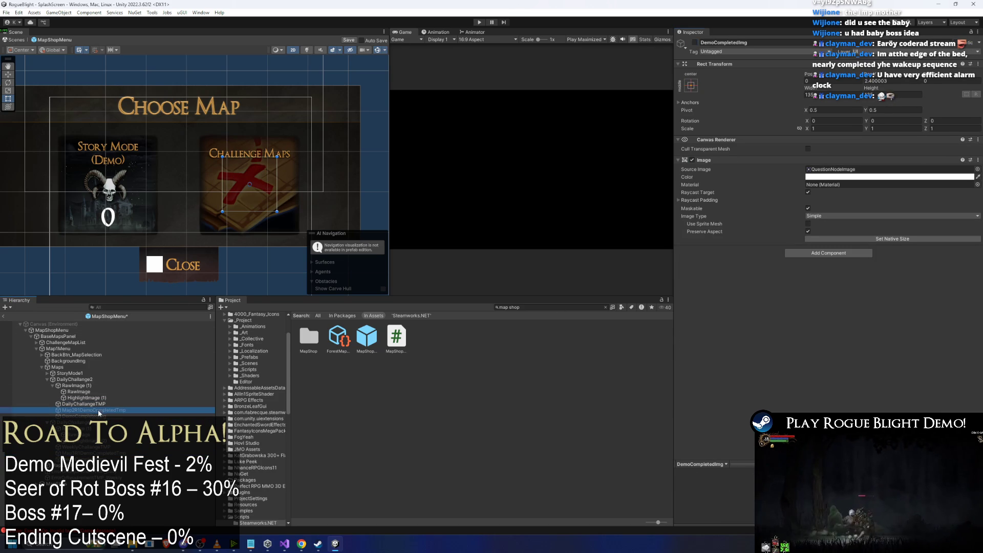
pyautogui.click(695, 43)
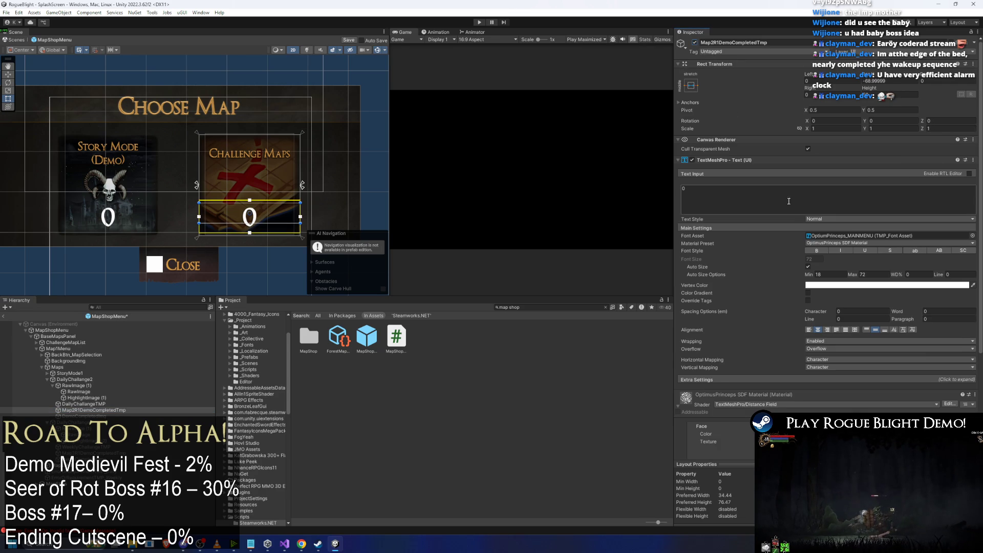
# Replace the counter's Text Input 0 with 'Demo Locked' and collapse the TextMeshPro component.
pyautogui.scroll(-5, 809, 256)
pyautogui.scroll(2, 730, 125)
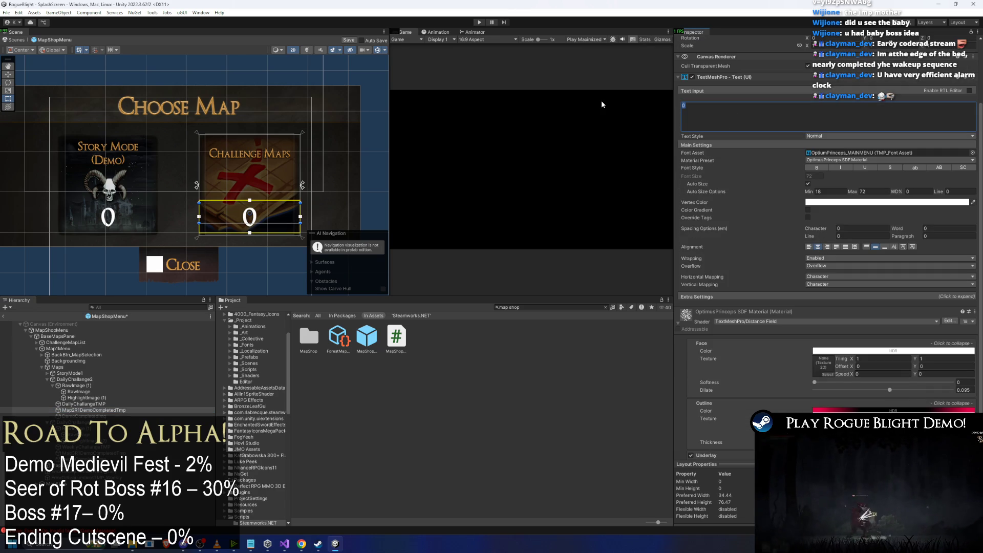
pyautogui.write('Demo Locked')
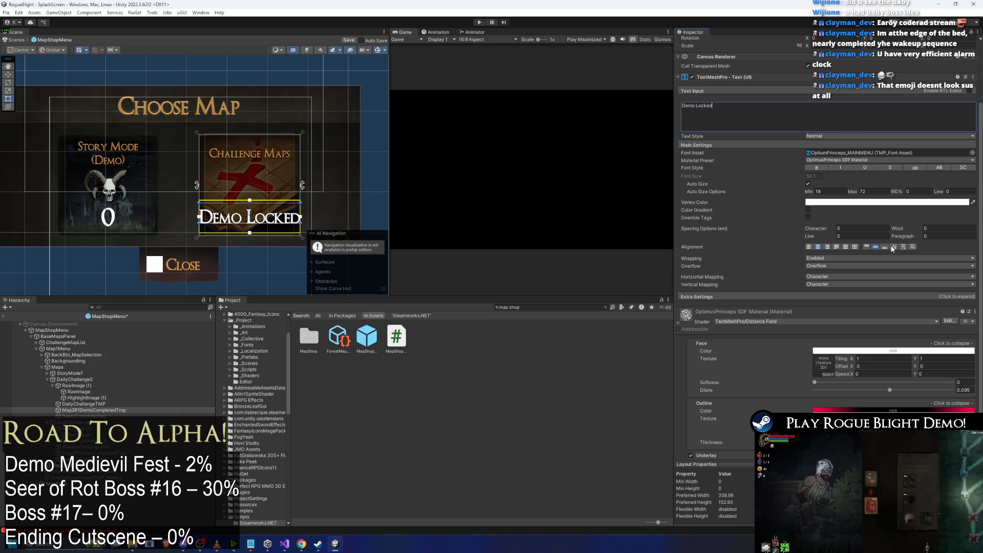
pyautogui.scroll(-2, 819, 248)
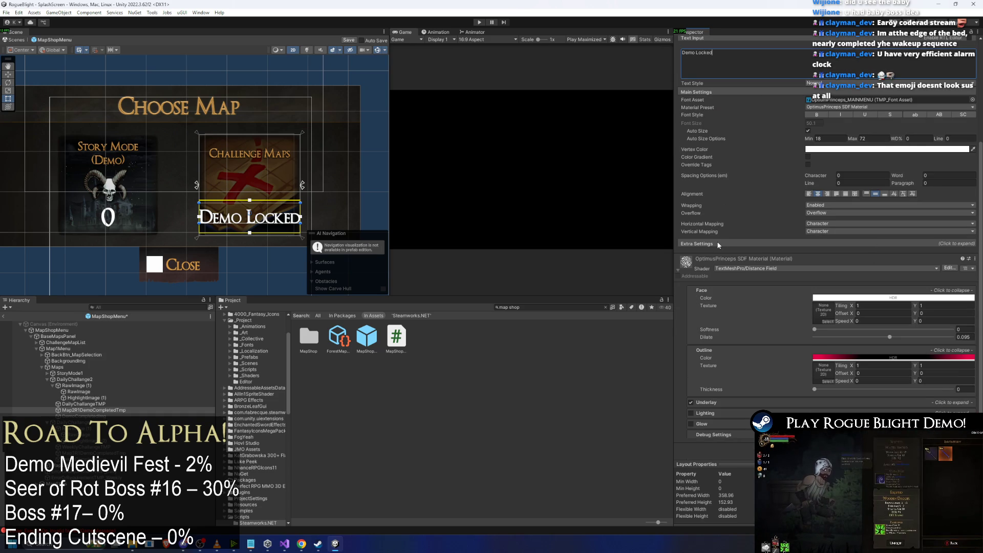
pyautogui.scroll(5, 716, 220)
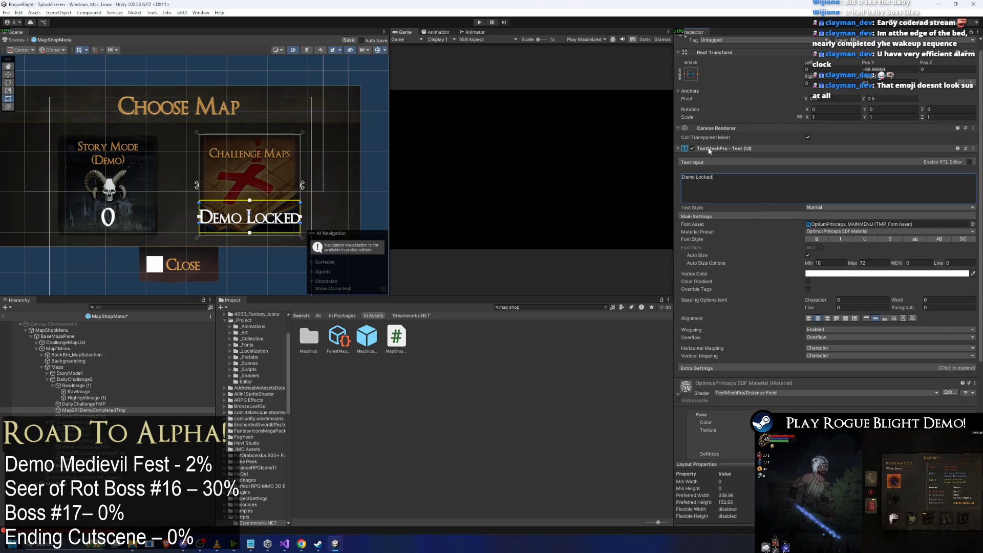
pyautogui.click(709, 150)
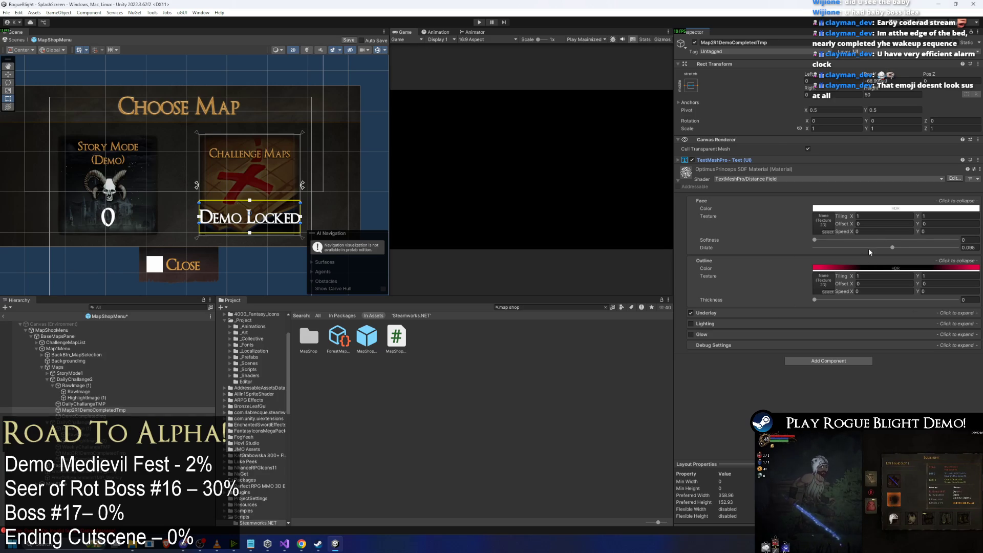
pyautogui.click(881, 208)
# Set the Demo Locked face colour to pink-red (255, 91, 91) in the HDR picker.
pyautogui.moveTo(894, 252); pyautogui.dragTo(912, 249)
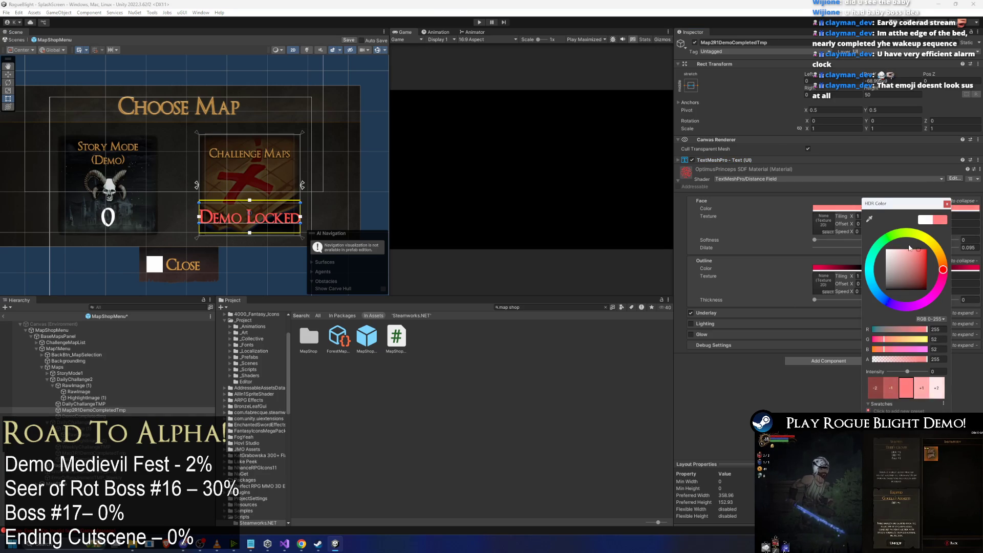
pyautogui.click(947, 205)
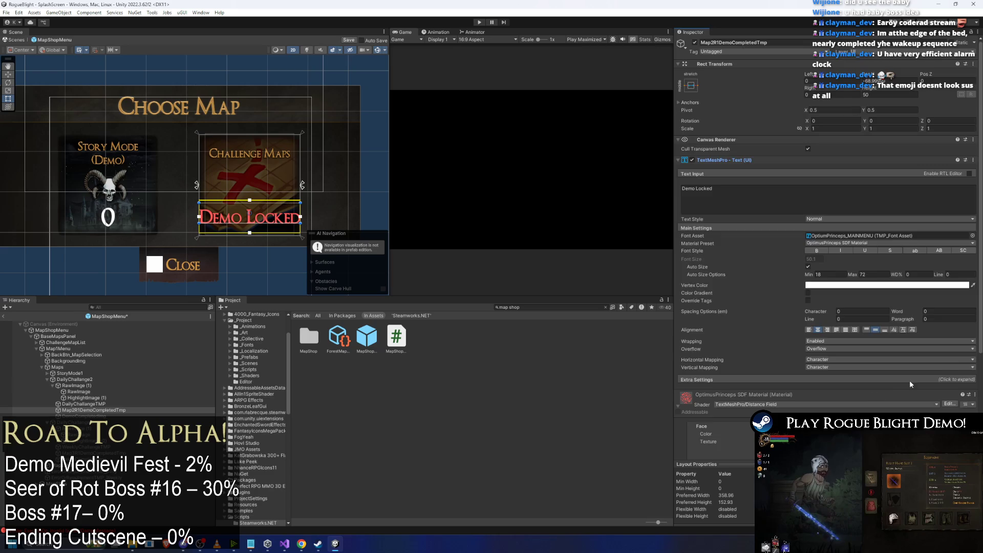
pyautogui.scroll(-3, 909, 379)
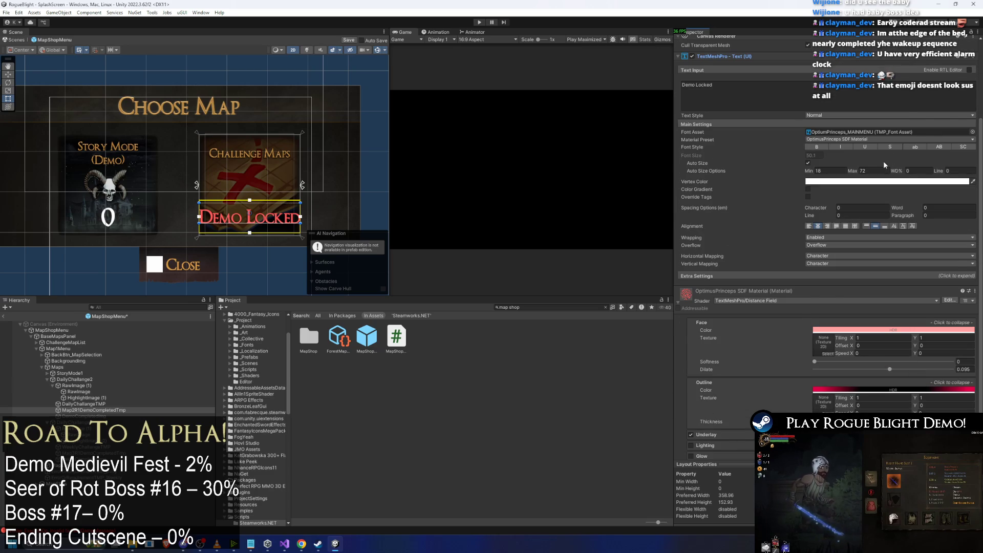
pyautogui.scroll(2, 883, 161)
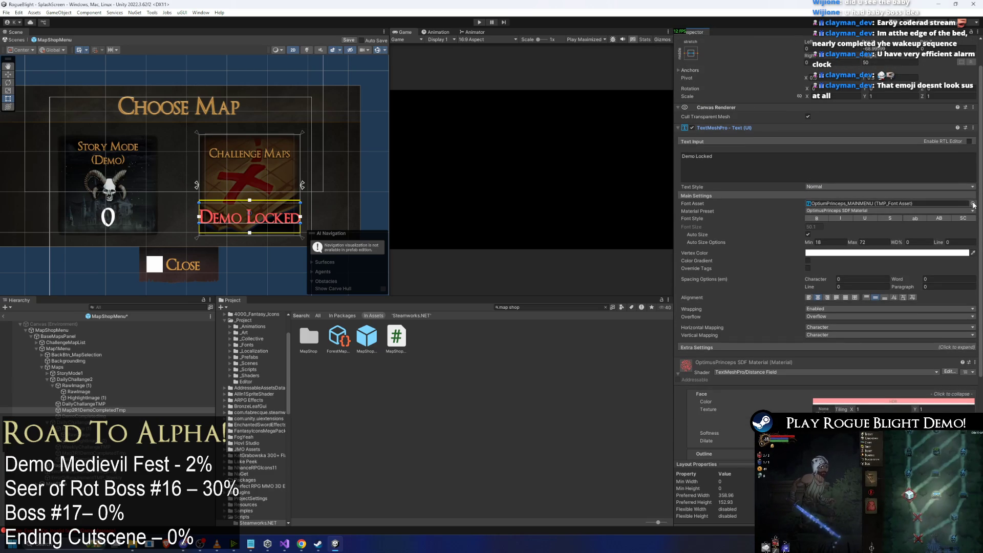
pyautogui.scroll(1, 845, 174)
# Collapse the TextMeshPro component and its Extra Settings foldout.
pyautogui.click(759, 147)
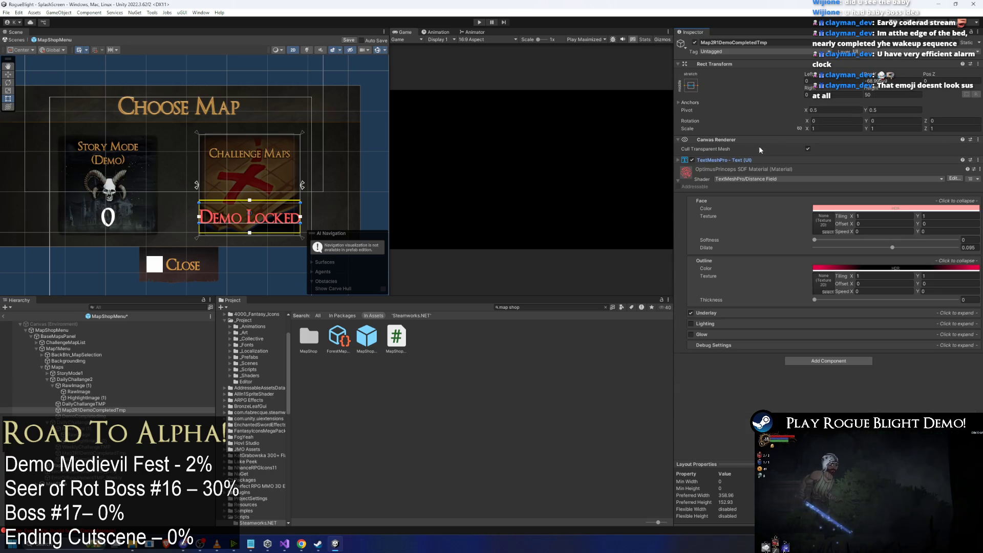
pyautogui.click(742, 159)
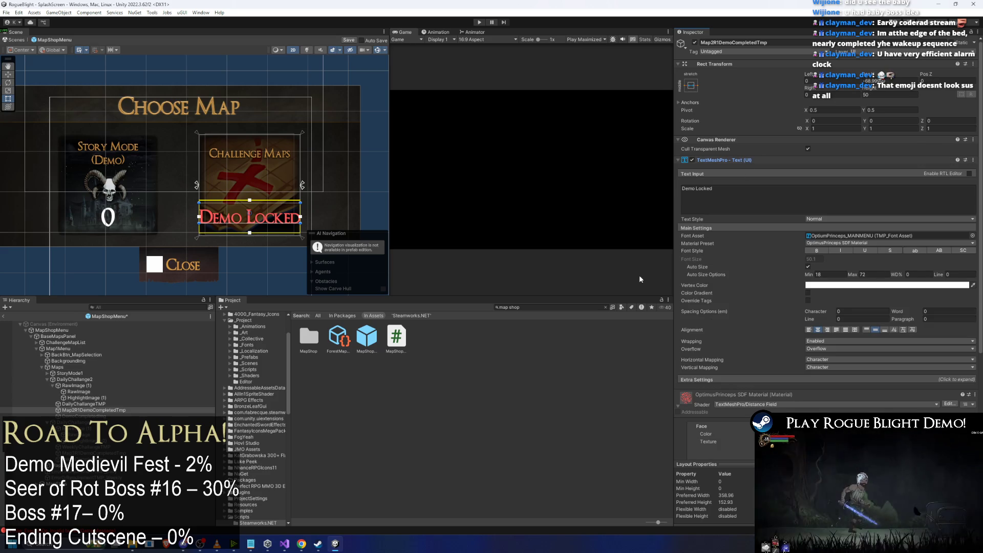
pyautogui.scroll(-5, 871, 220)
pyautogui.click(724, 245)
pyautogui.click(723, 244)
pyautogui.scroll(5, 723, 176)
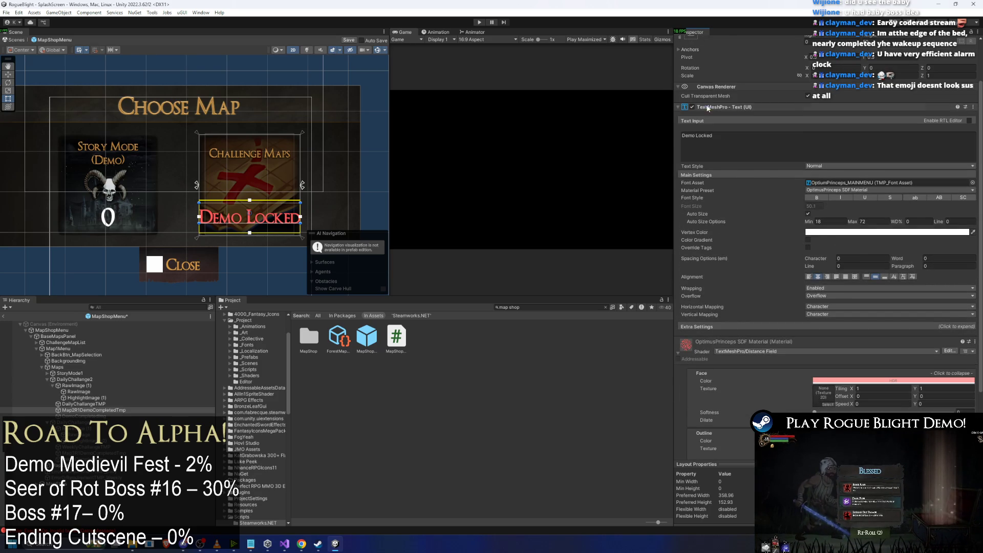
pyautogui.click(717, 161)
pyautogui.rightClick(717, 165)
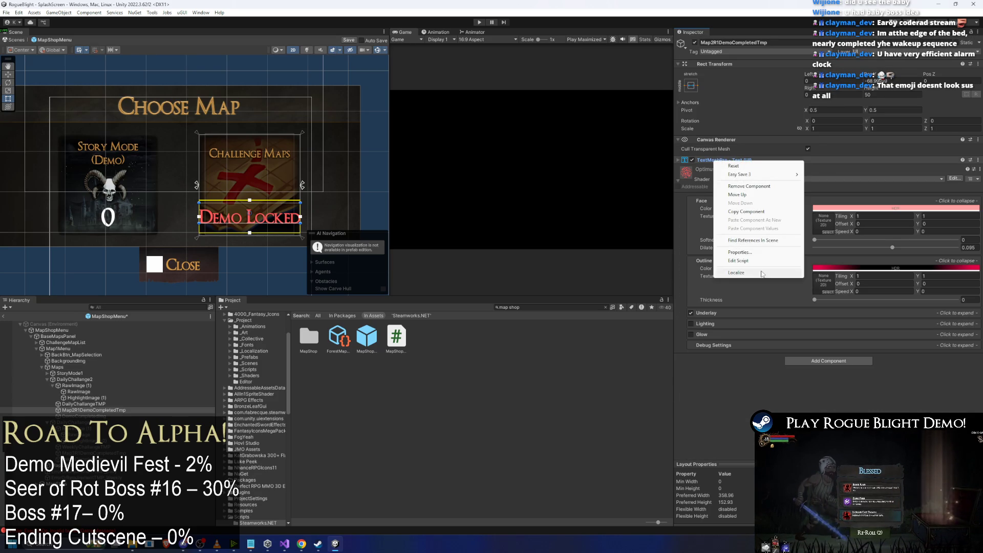
# Localize the Demo Locked text and bind its String Reference to txt_upgrademenu_demolocked.
pyautogui.click(779, 275)
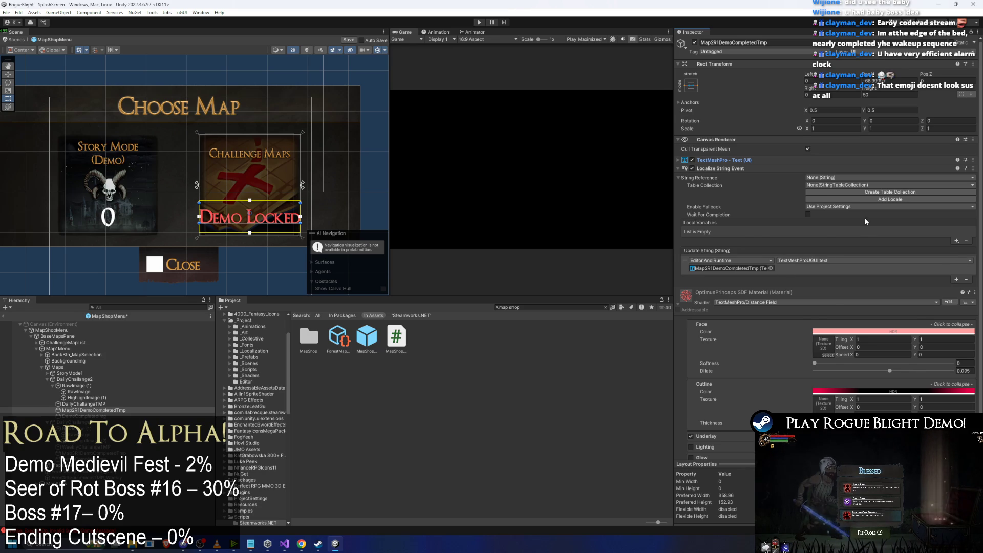
pyautogui.scroll(-2, 864, 217)
pyautogui.click(872, 143)
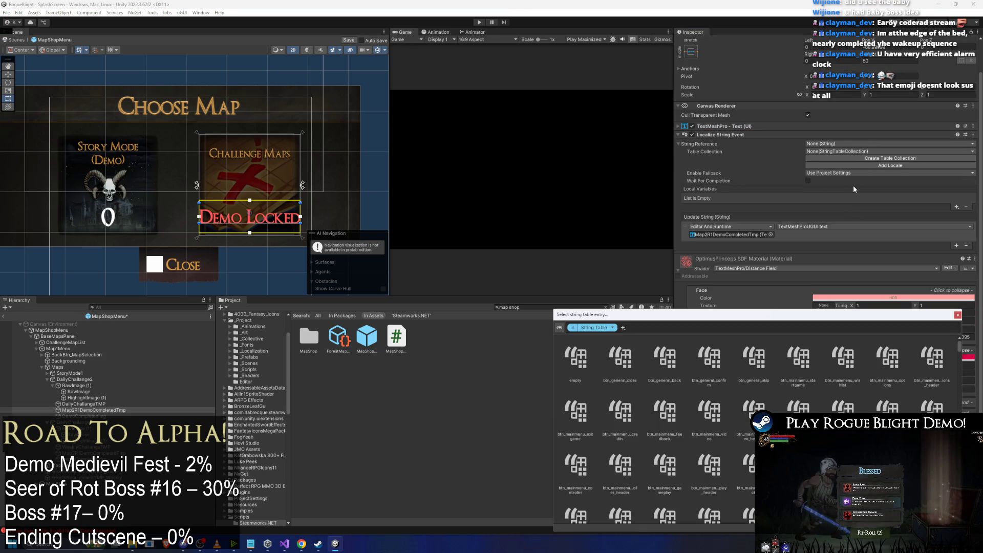
pyautogui.write('demo l')
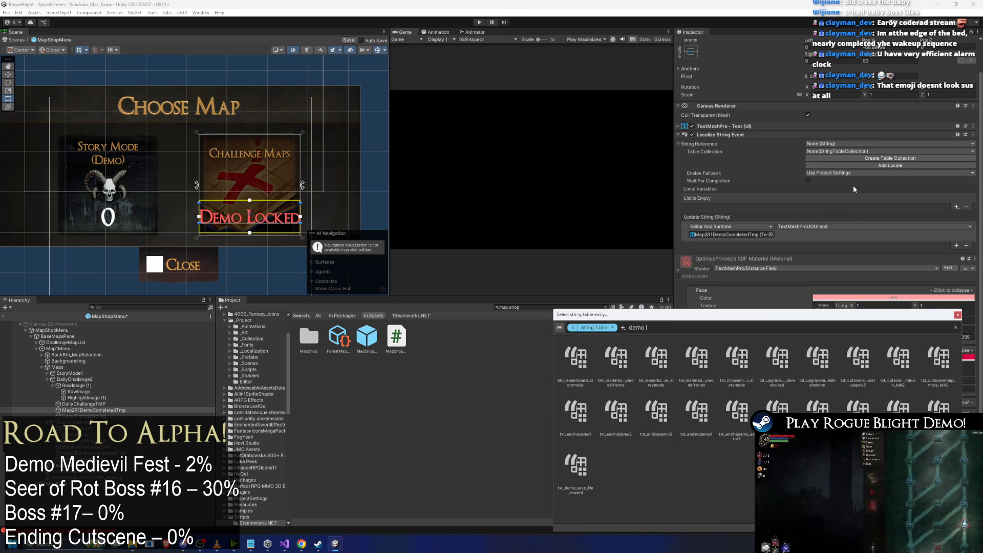
pyautogui.write('ock')
pyautogui.click(619, 361)
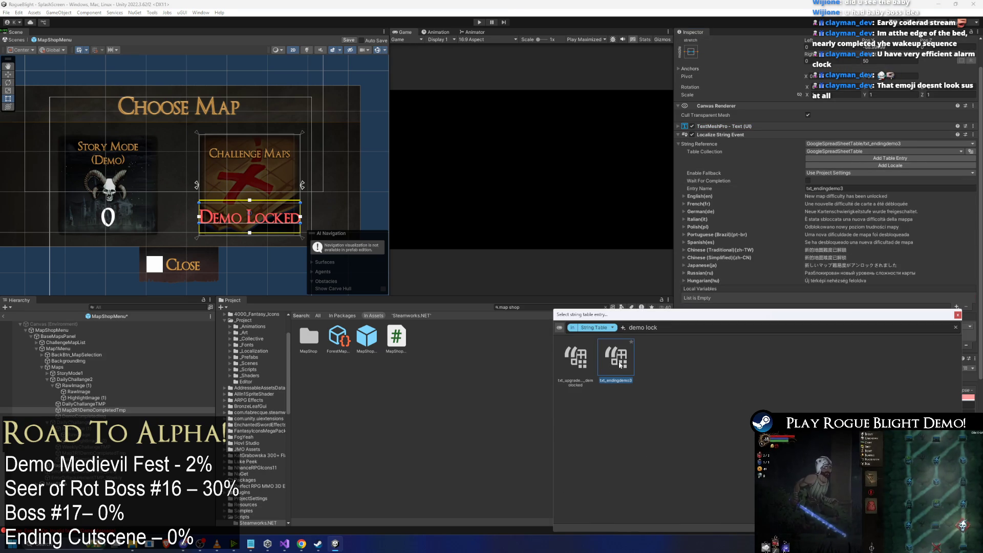
pyautogui.click(572, 363)
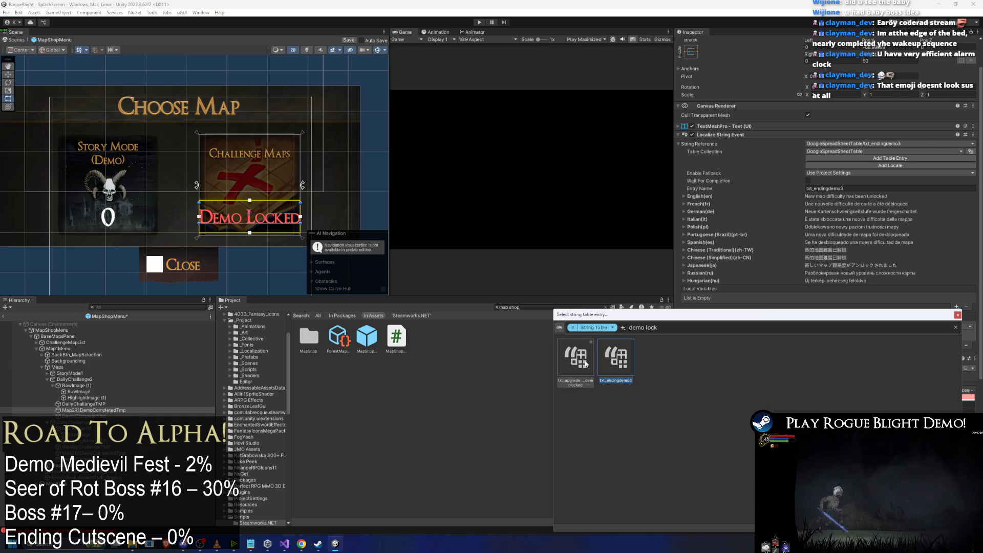
pyautogui.doubleClick(570, 365)
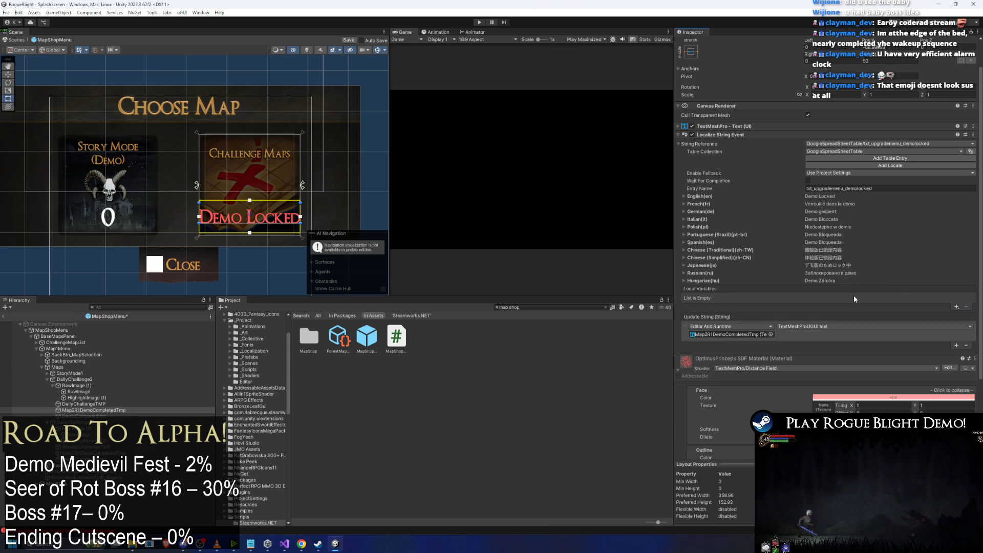
pyautogui.scroll(1, 768, 159)
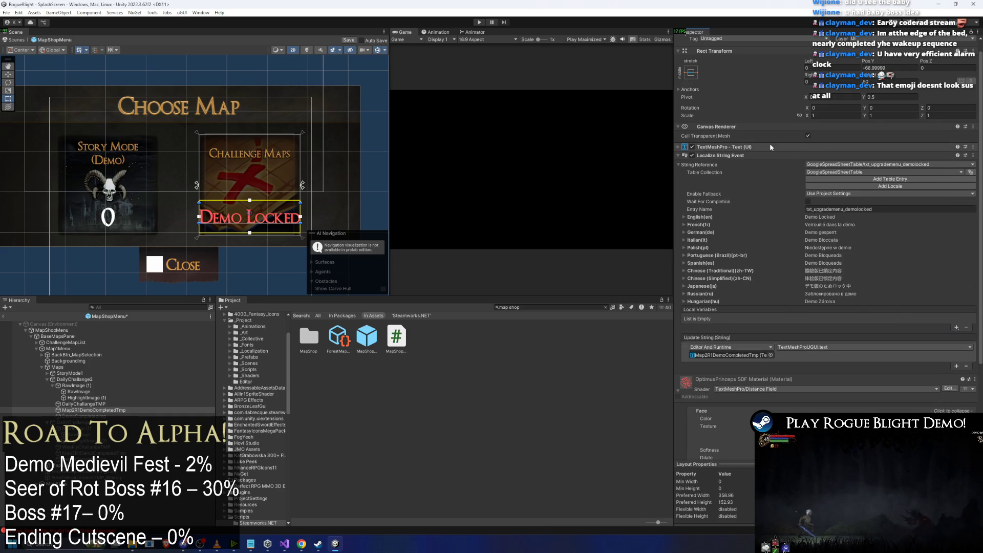
pyautogui.click(771, 147)
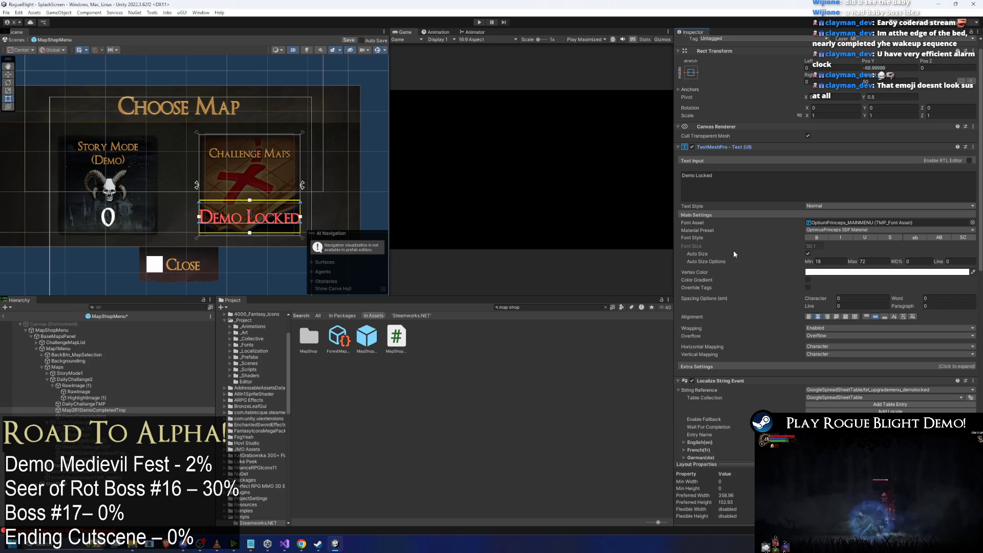
# Rename the counter text object to DemoLocked.
pyautogui.press('w')
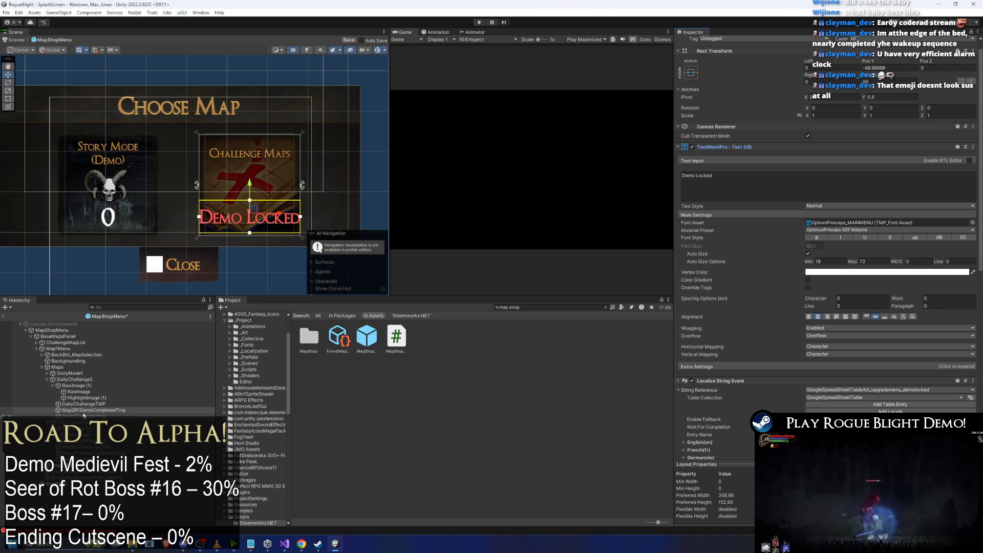
pyautogui.rightClick(89, 410)
pyautogui.click(112, 119)
pyautogui.write('De')
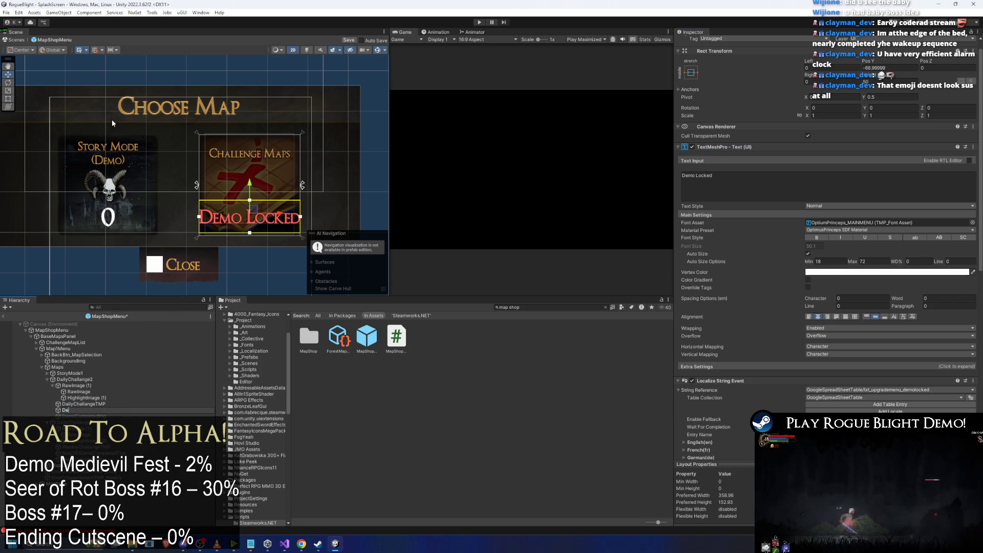
pyautogui.write('moLocked')
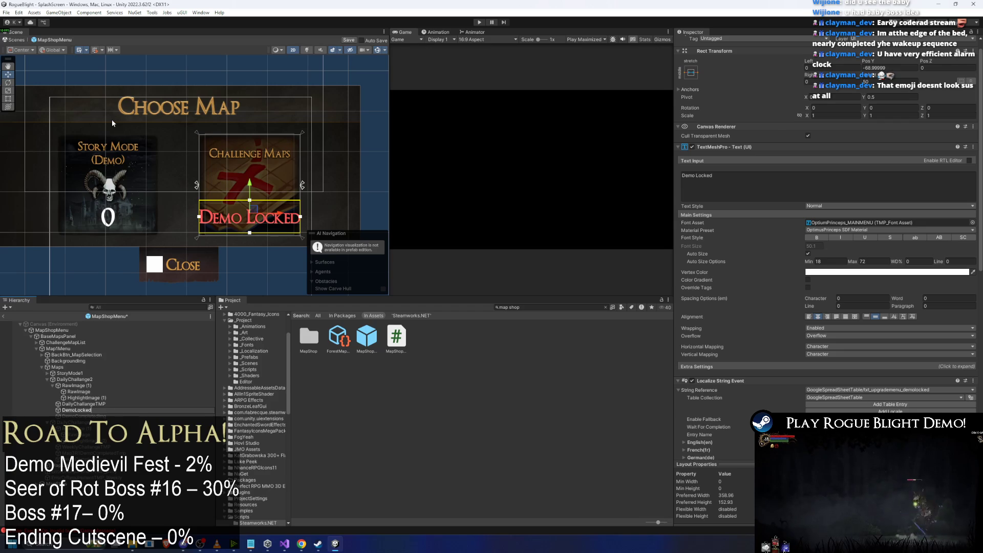
pyautogui.press('Return')
# Reset the face colour to white and make the DemoLocked vertex colour red.
pyautogui.moveTo(250, 201); pyautogui.dragTo(252, 138)
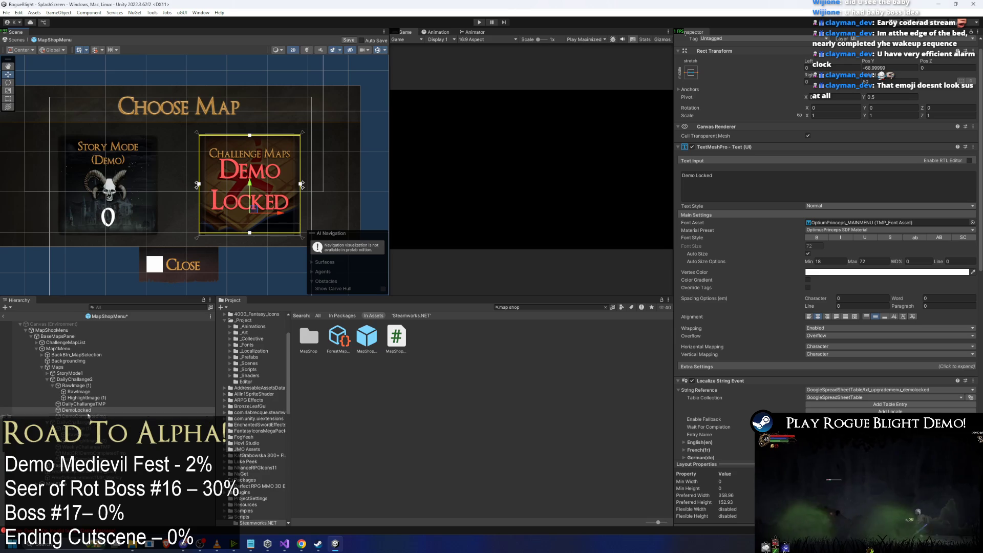
pyautogui.scroll(-10, 819, 284)
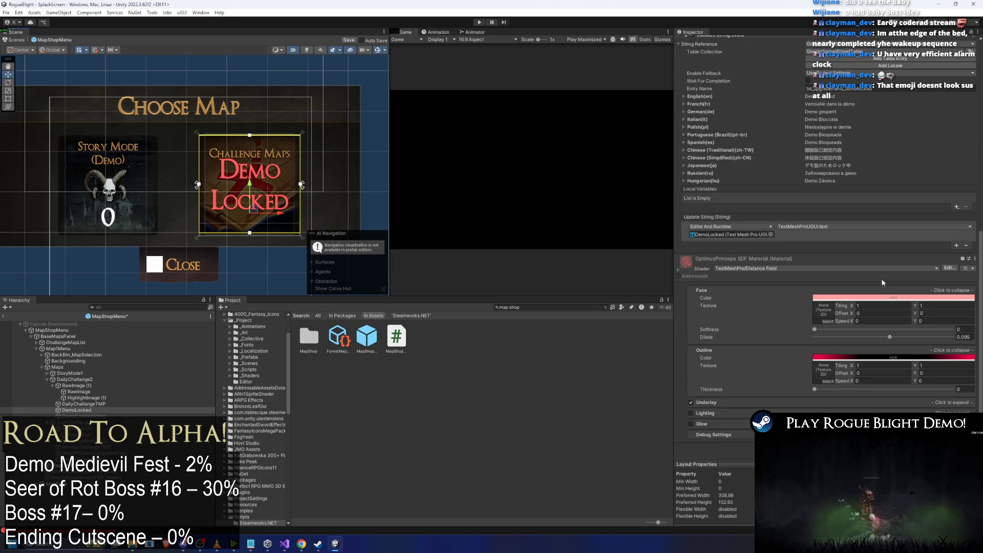
pyautogui.click(849, 296)
pyautogui.click(876, 335)
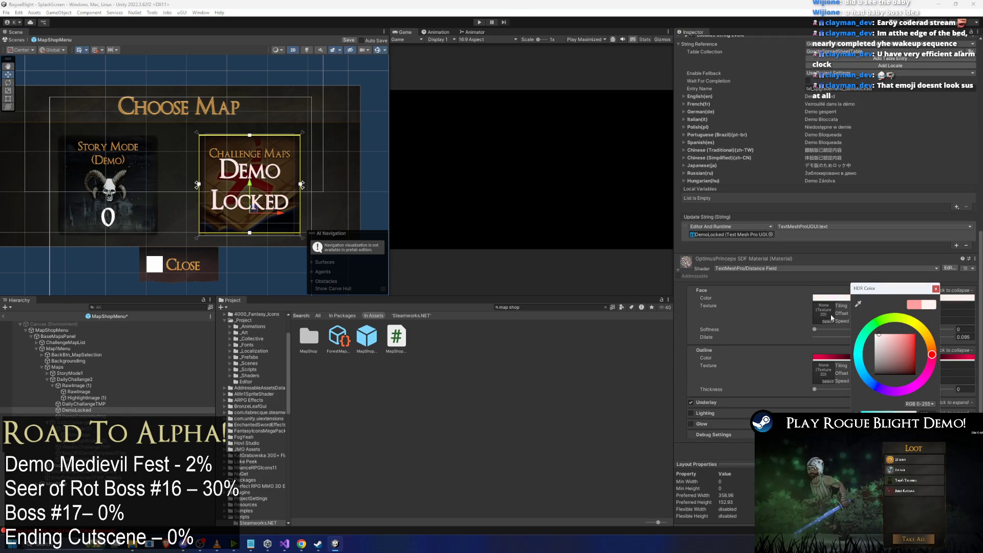
pyautogui.scroll(8, 870, 194)
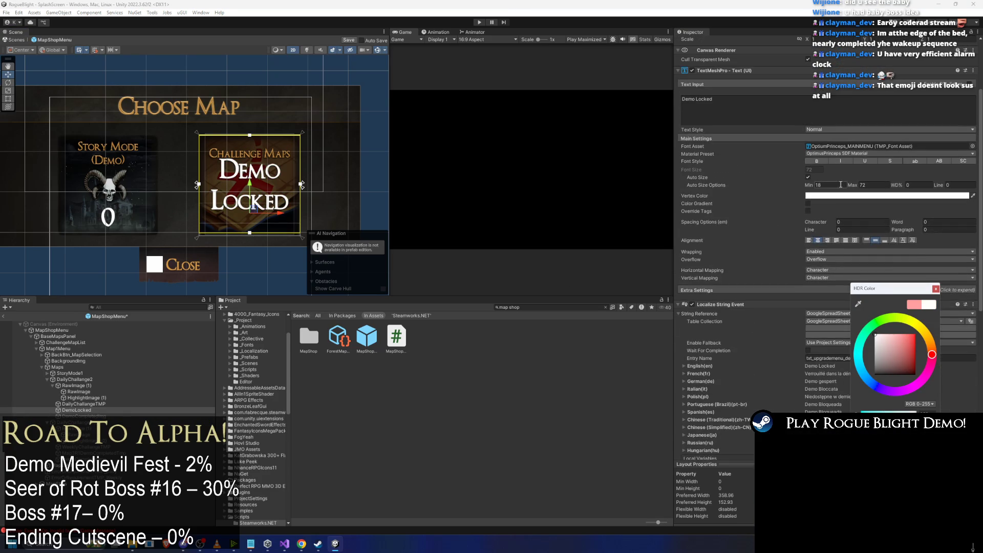
pyautogui.click(845, 196)
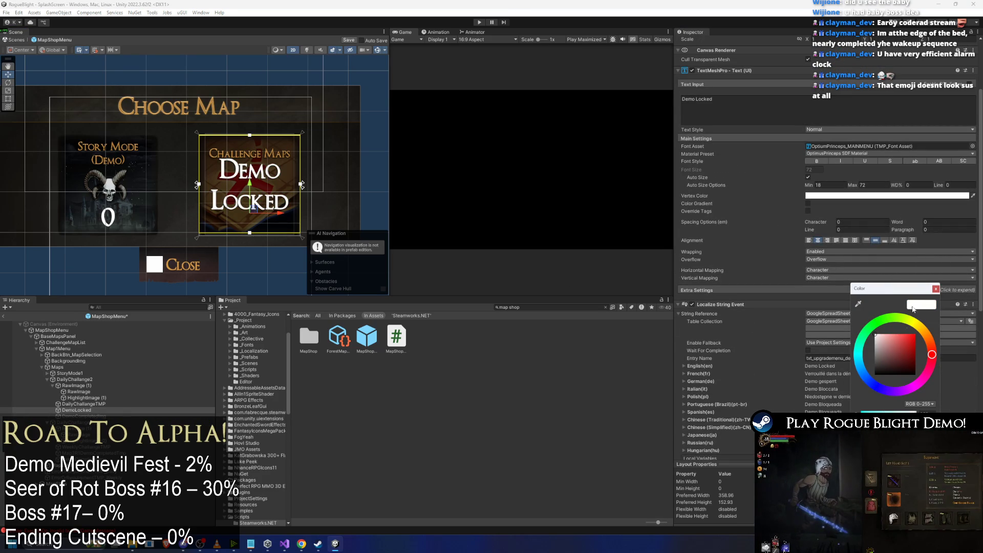
pyautogui.click(915, 334)
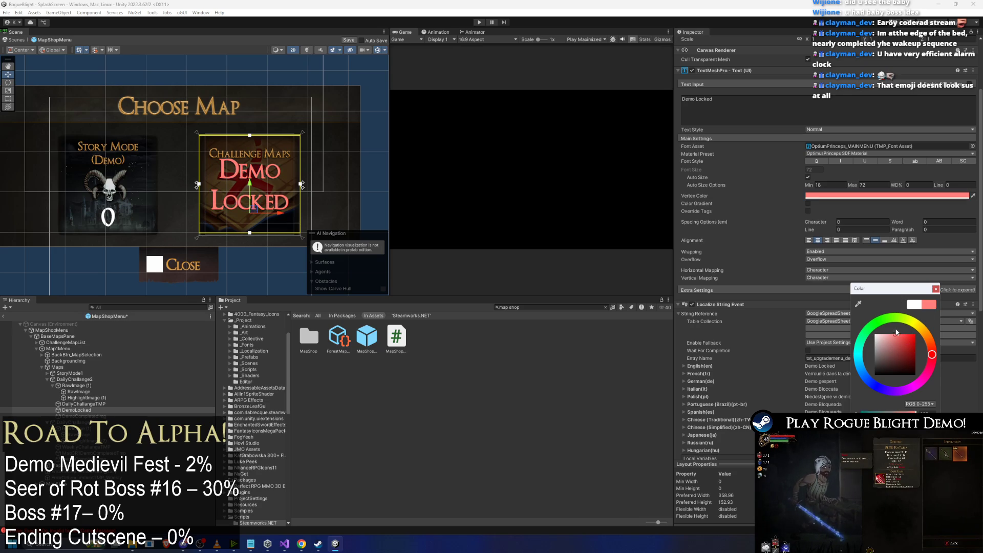
pyautogui.click(905, 334)
pyautogui.click(936, 289)
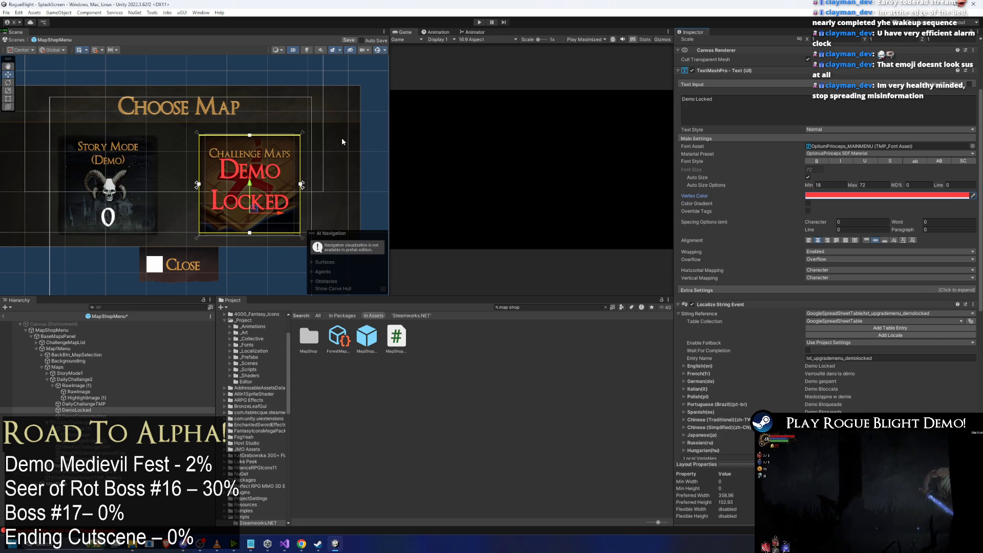
# Shrink the DemoLocked box back to one line and lower its maximum font size to 35.
pyautogui.moveTo(252, 136)
pyautogui.mouseDown()
pyautogui.moveTo(251, 204)
pyautogui.moveTo(292, 201)
pyautogui.mouseUp()
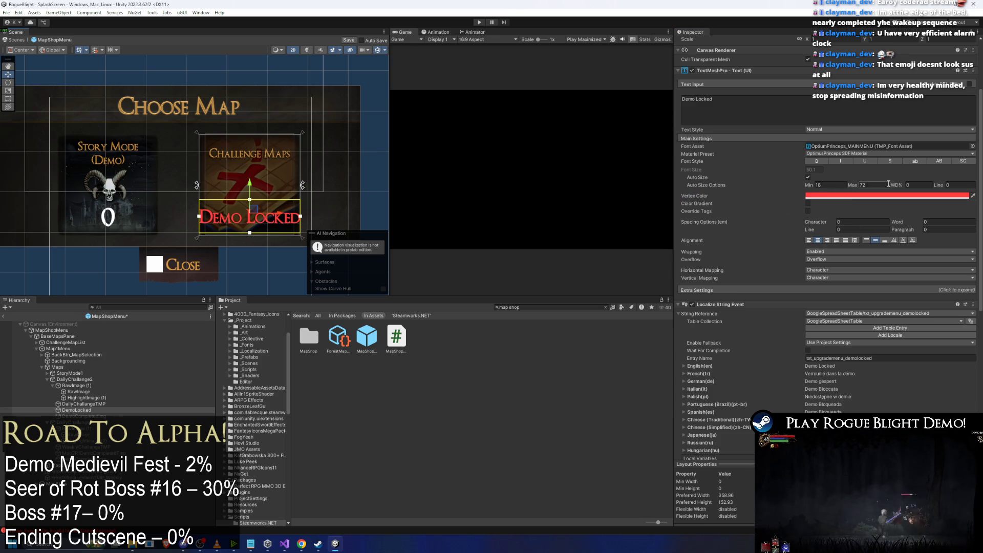
pyautogui.write('40')
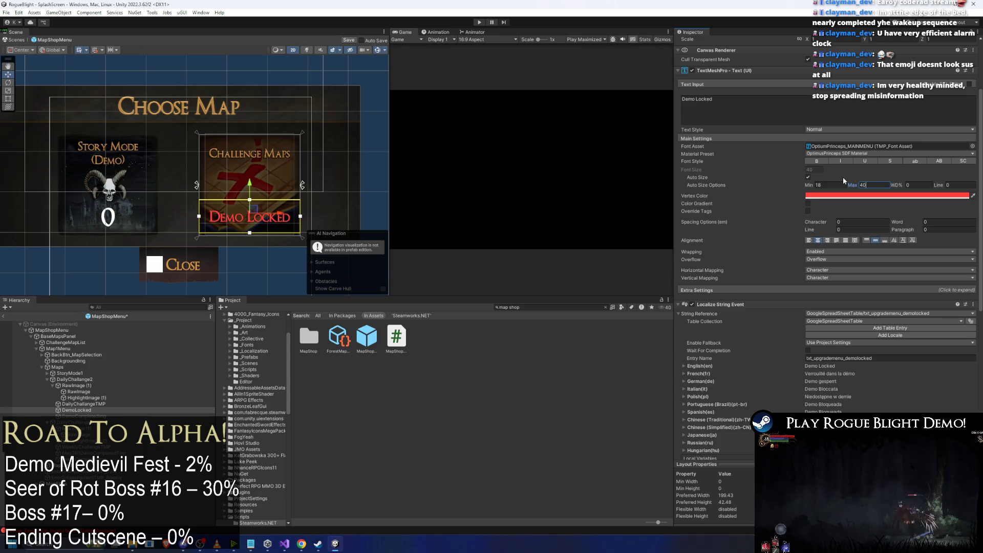
pyautogui.press('BackSpace')
pyautogui.press('BackSpace')
pyautogui.write('35')
pyautogui.scroll(1, 842, 177)
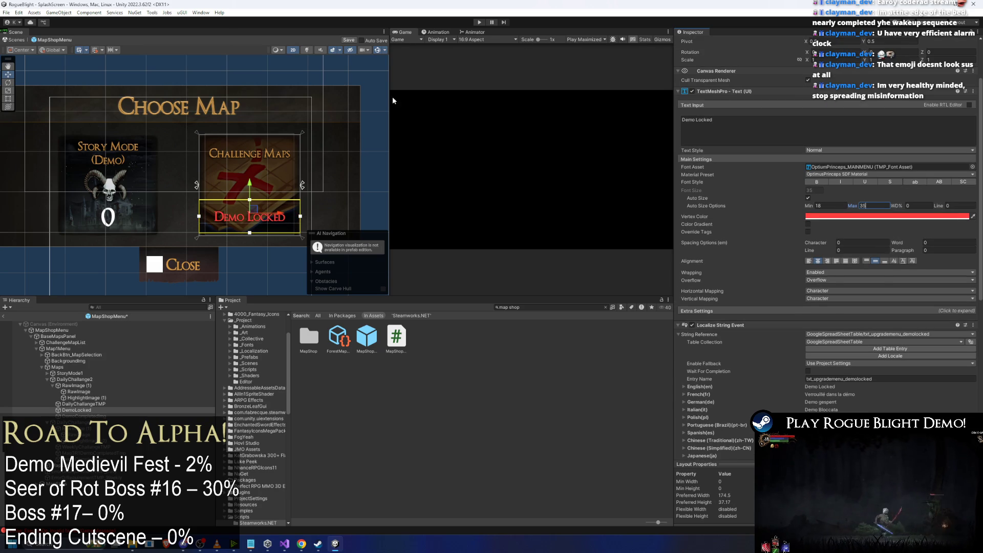
# Set the vertex colour to lighter red FF2B2B and Rect Transform Pos Y to 0.
pyautogui.click(809, 216)
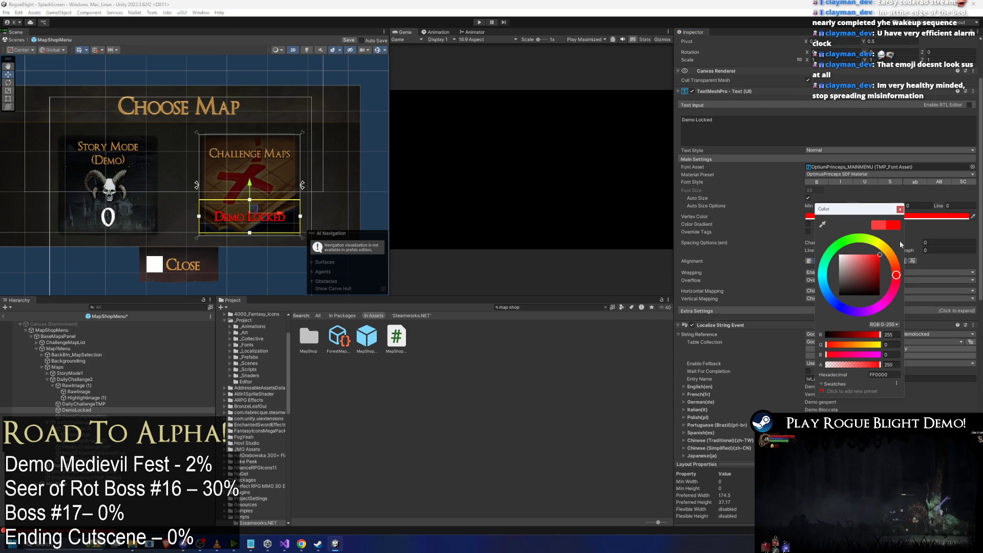
pyautogui.click(872, 256)
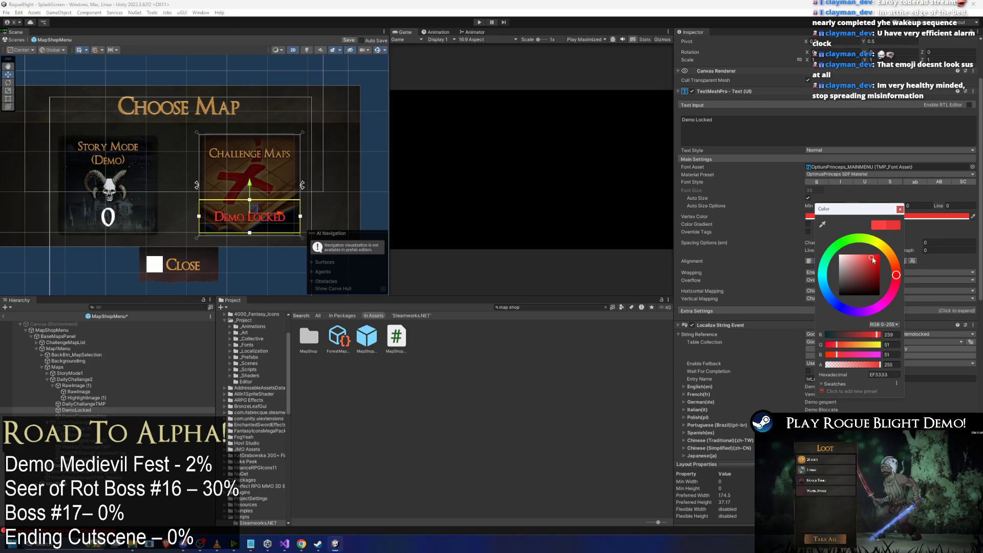
pyautogui.moveTo(257, 190); pyautogui.dragTo(258, 159)
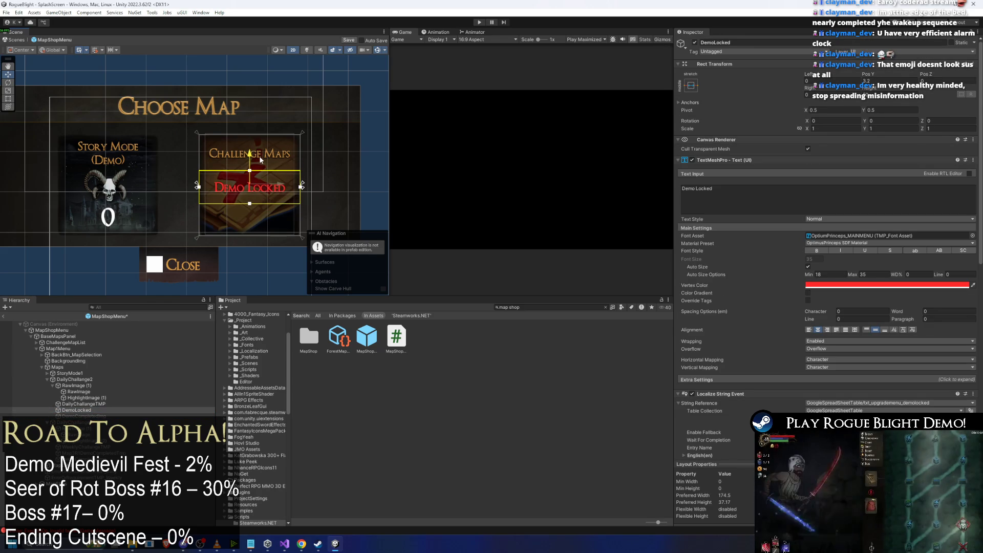
pyautogui.doubleClick(888, 83)
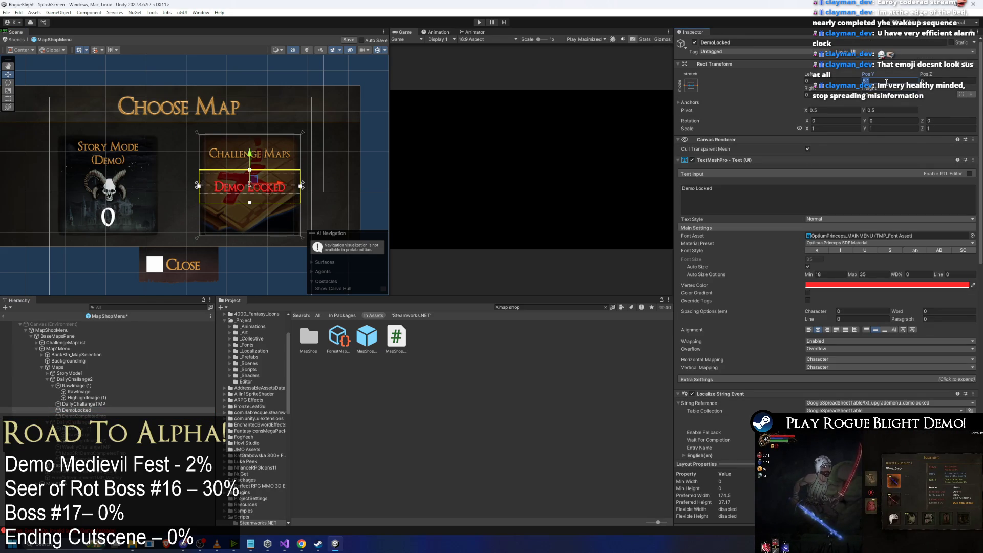
pyautogui.write('0')
pyautogui.scroll(1, 250, 172)
pyautogui.scroll(6, 249, 172)
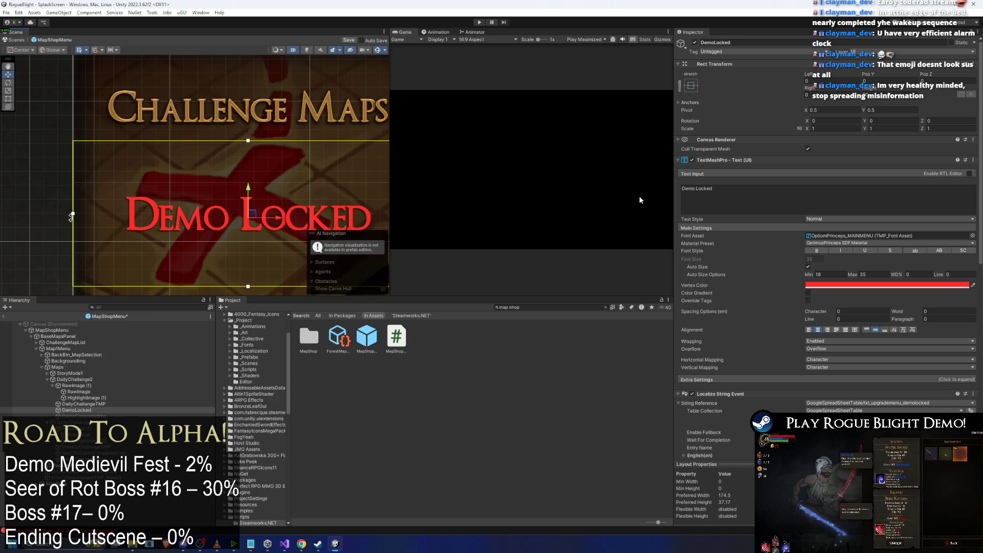
pyautogui.scroll(-3, 858, 275)
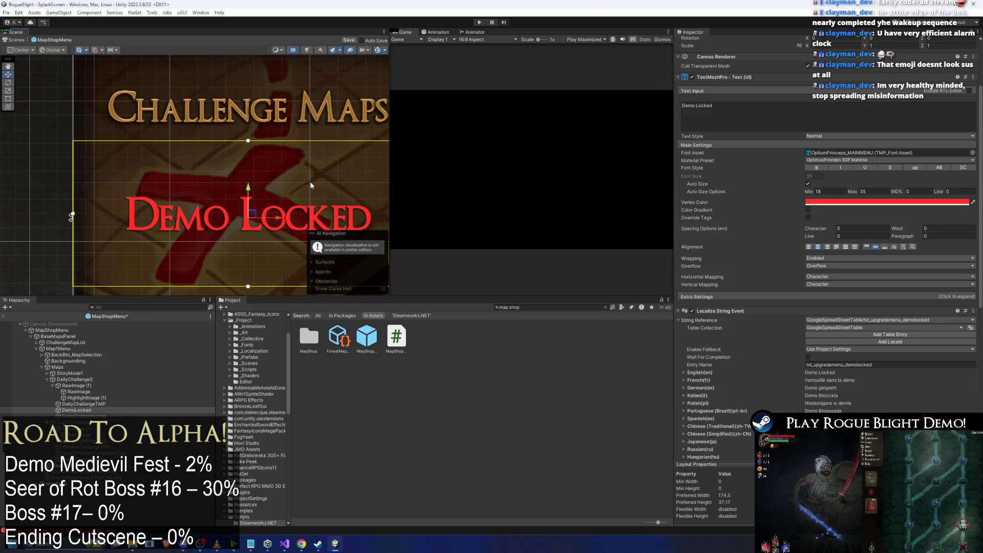
pyautogui.scroll(-3, 311, 186)
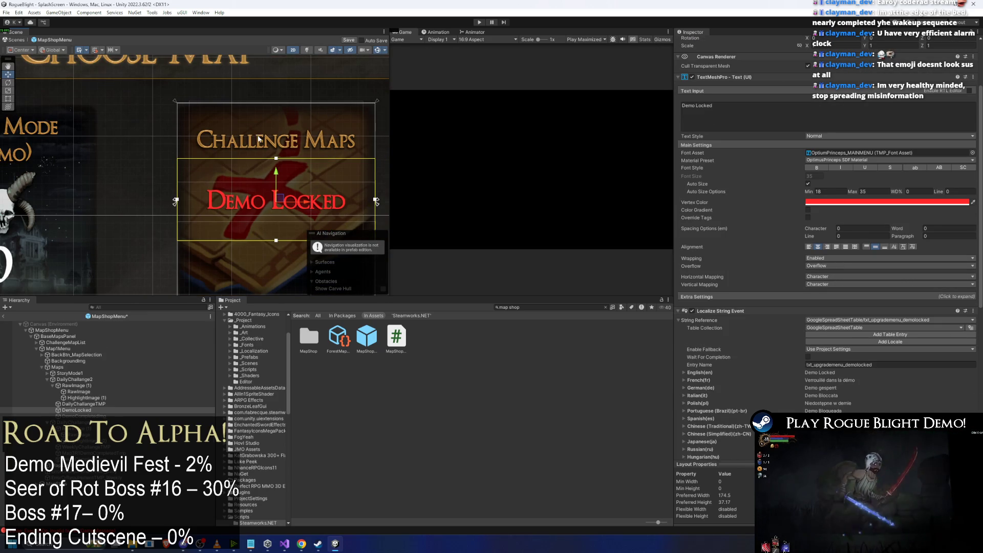
pyautogui.click(276, 134)
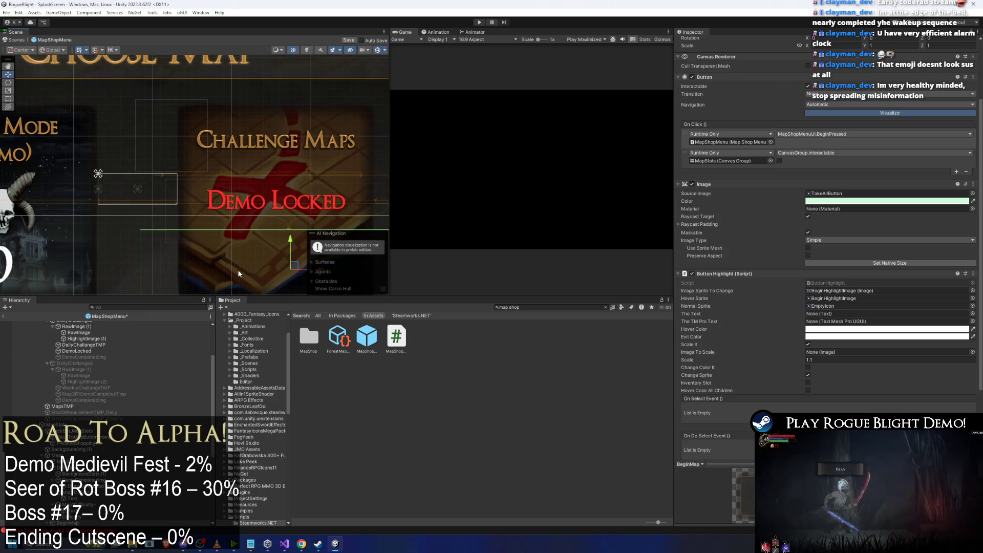
# Step back to the Maps container, collapsing the card's Button and Button Highlight settings.
pyautogui.click(238, 269)
pyautogui.hotkey('ctrl', 'z')
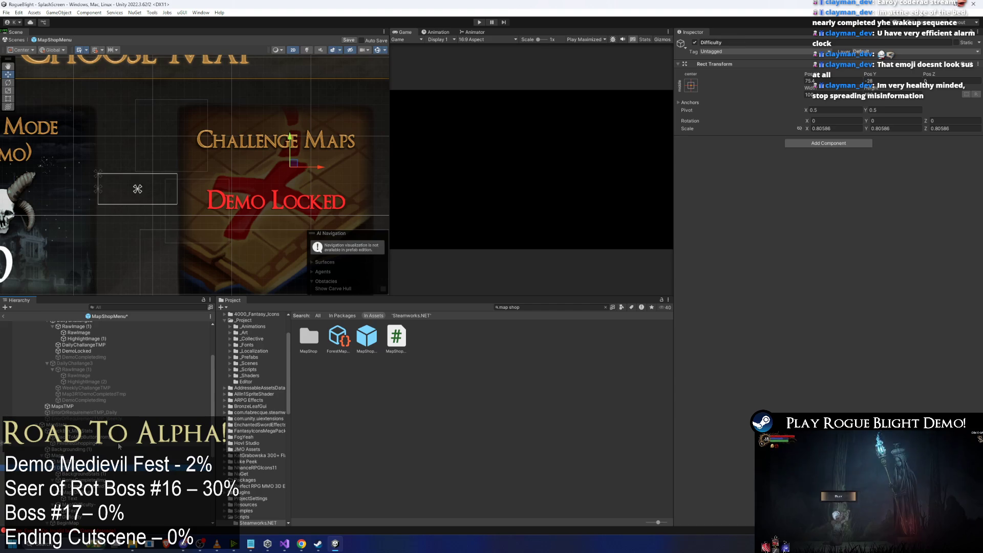
pyautogui.hotkey('ctrl', 'z')
pyautogui.hotkey('ctrl', 'y')
pyautogui.hotkey('ctrl', 'y')
pyautogui.hotkey('ctrl', 'z')
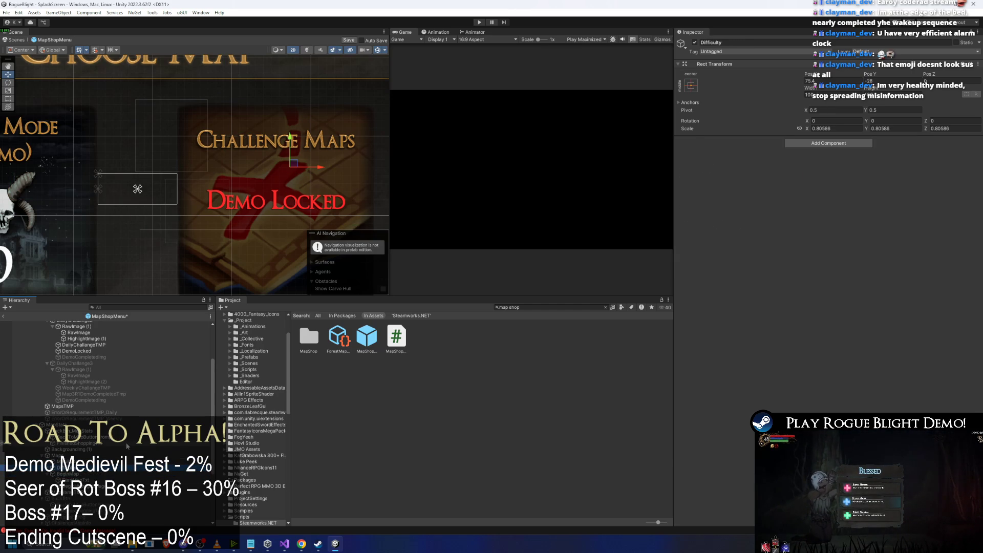
pyautogui.hotkey('ctrl', 'z')
pyautogui.hotkey('ctrl', 'z')
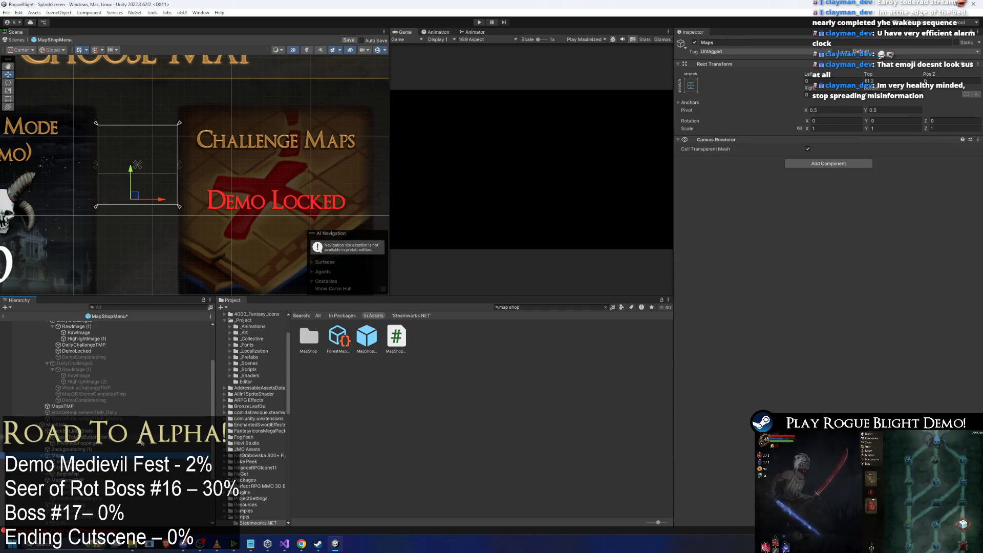
pyautogui.hotkey('ctrl', 'z')
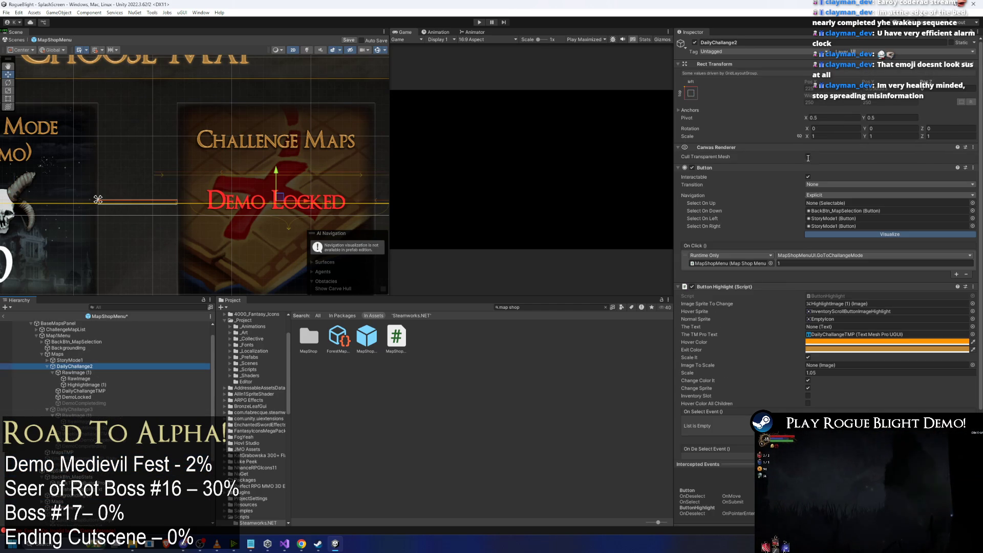
pyautogui.click(746, 168)
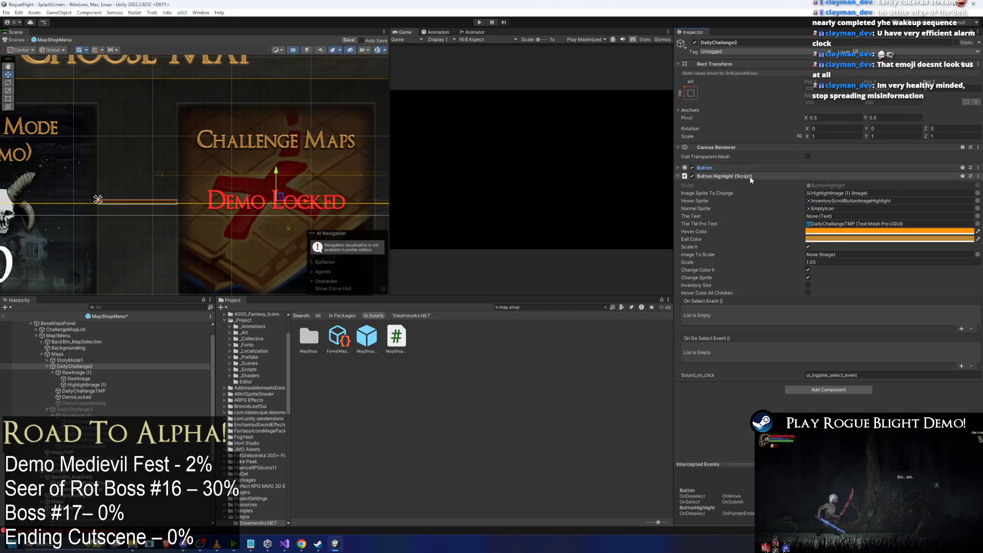
pyautogui.click(768, 176)
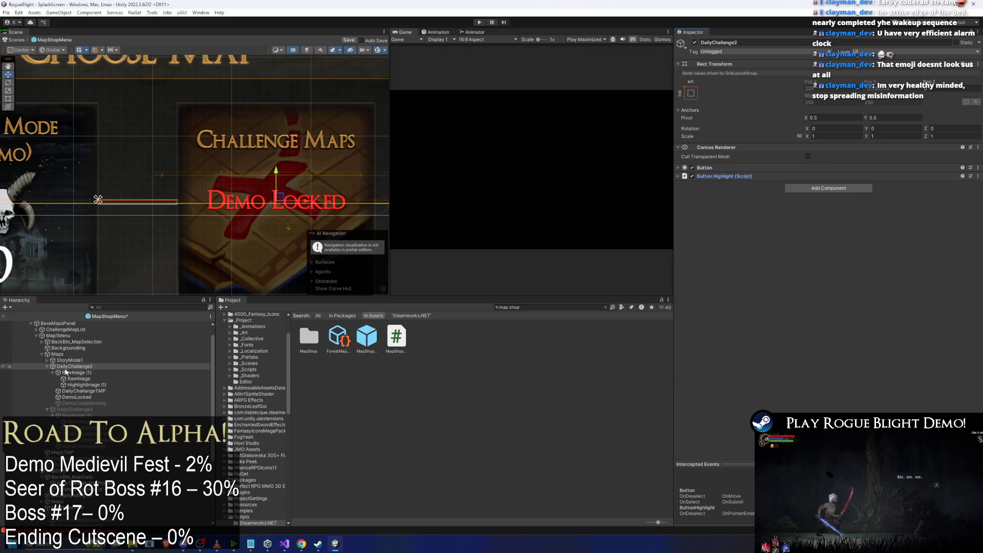
# Lower DailyChallangeTMP's Vertex Color alpha so the Challenge Maps heading turns semi-transparent.
pyautogui.click(65, 372)
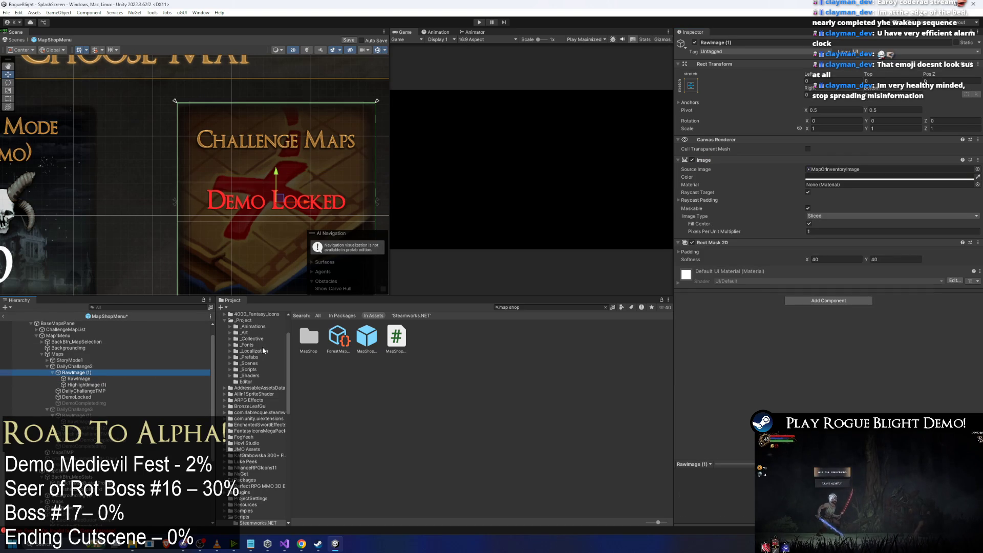
pyautogui.press('Down')
pyautogui.press('Down')
pyautogui.press('Down')
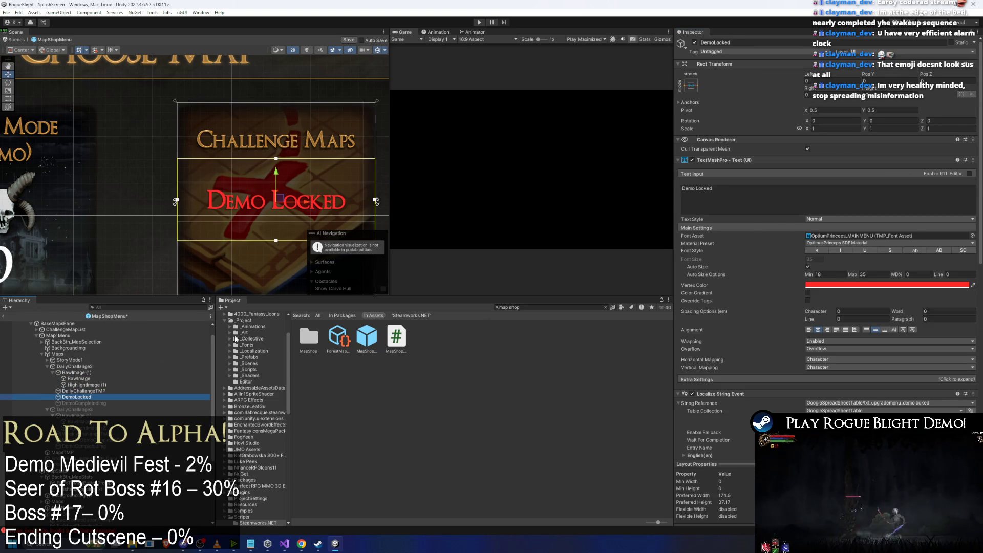
pyautogui.click(834, 285)
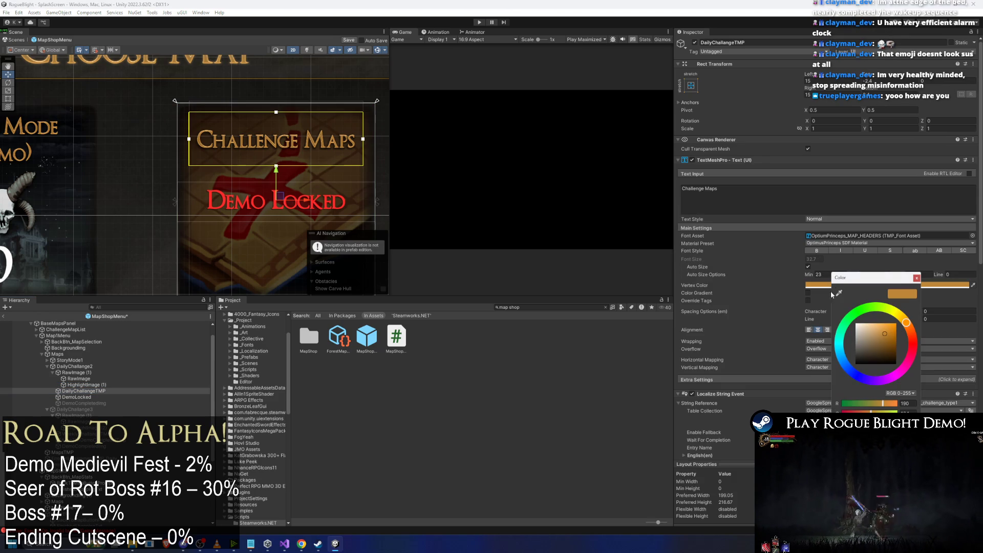
pyautogui.moveTo(897, 426); pyautogui.dragTo(870, 425)
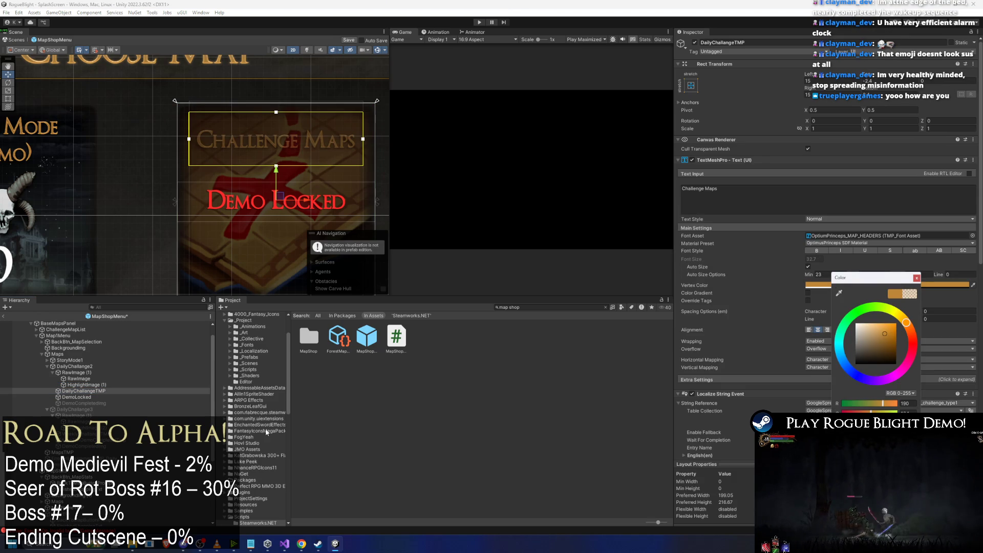
# Inspect HighlightImage (1), DemoLocked and RawImage (1), locating the card's source image asset.
pyautogui.click(86, 385)
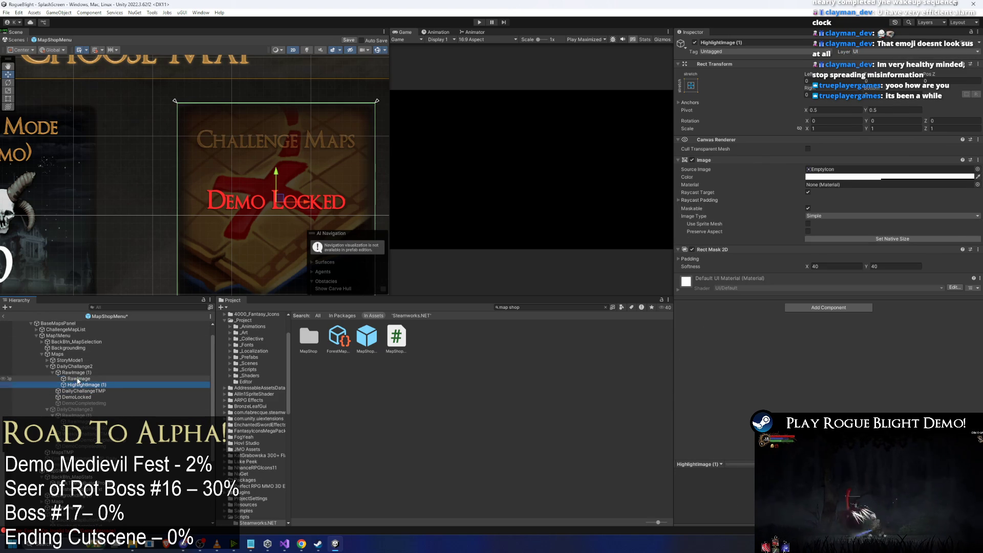
pyautogui.press('Left')
pyautogui.press('Left')
pyautogui.press('Down')
pyautogui.press('Down')
pyautogui.click(129, 371)
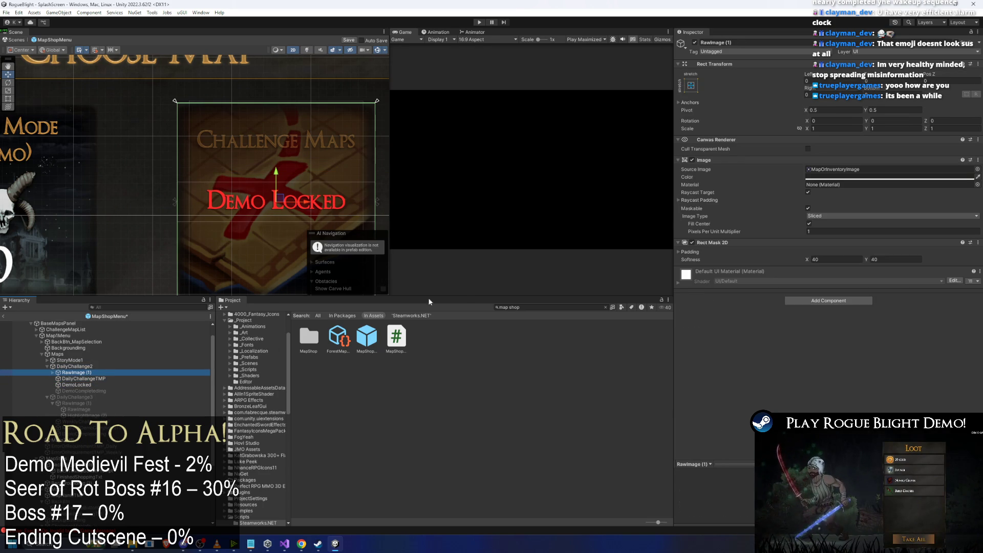
pyautogui.click(861, 168)
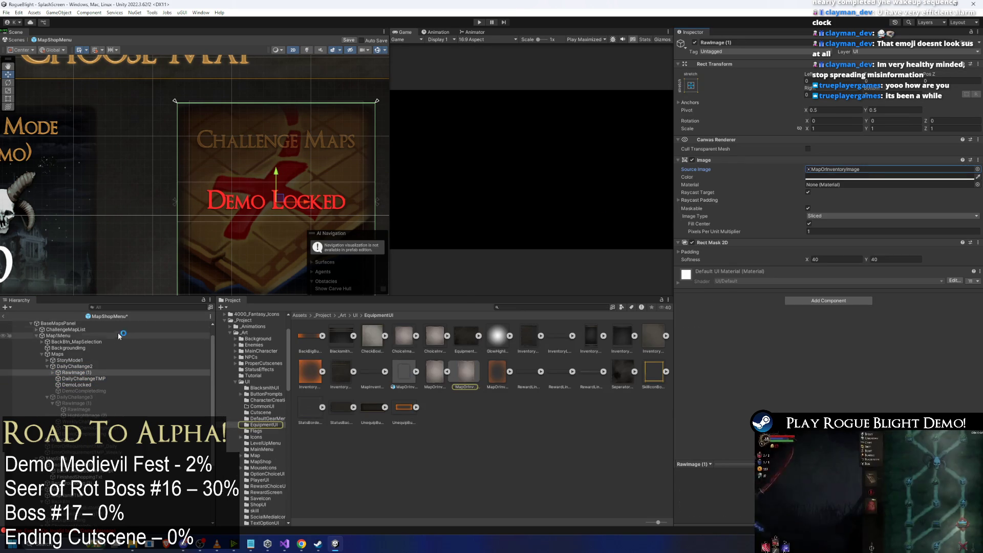
pyautogui.click(77, 366)
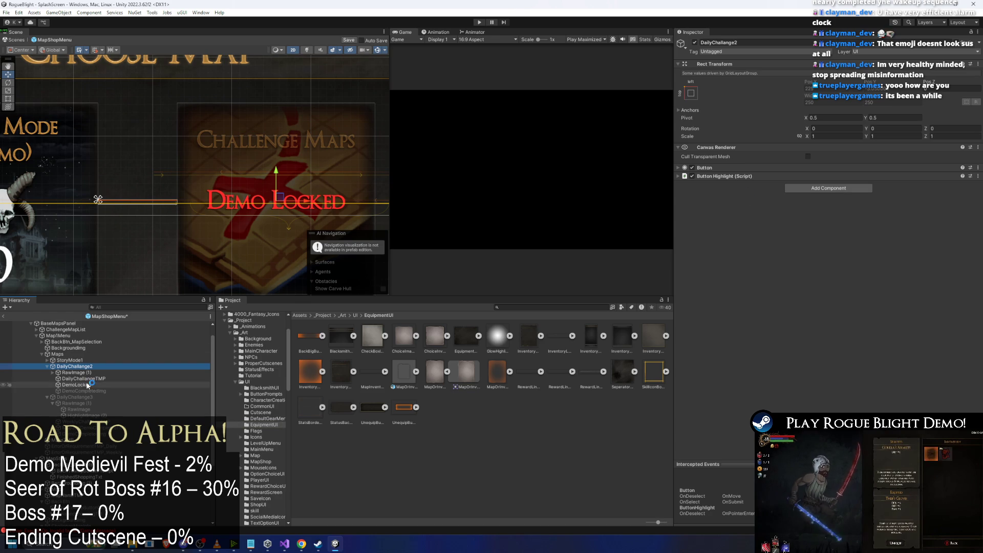
pyautogui.press('Down')
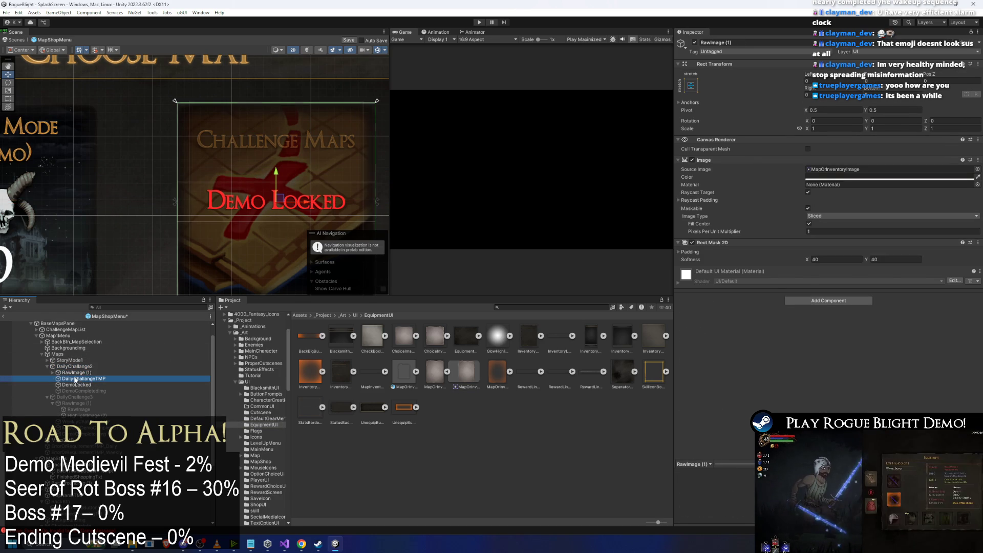
# Review the DailyChallange2 card's children and re-expand its Button settings.
pyautogui.click(105, 374)
pyautogui.press('Up')
pyautogui.press('Up')
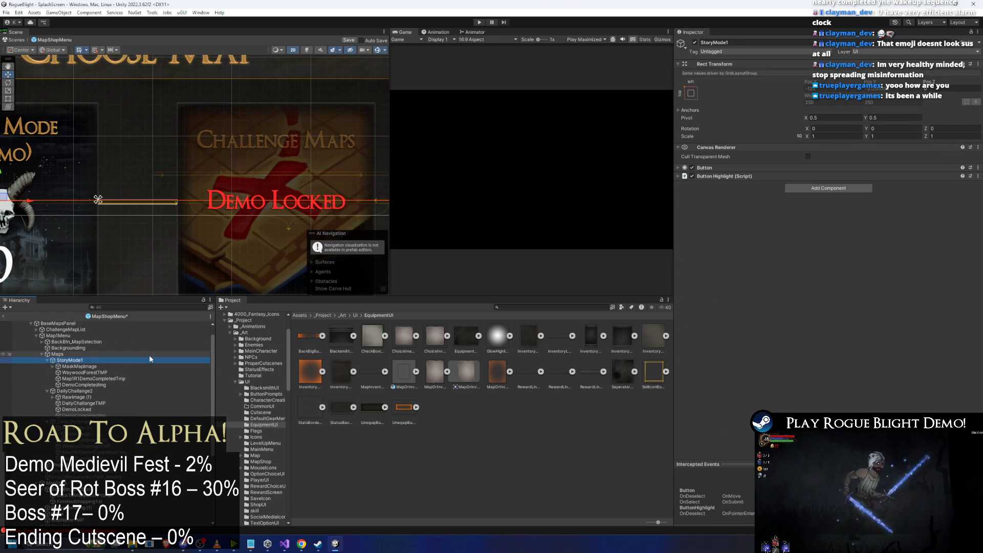
pyautogui.click(90, 379)
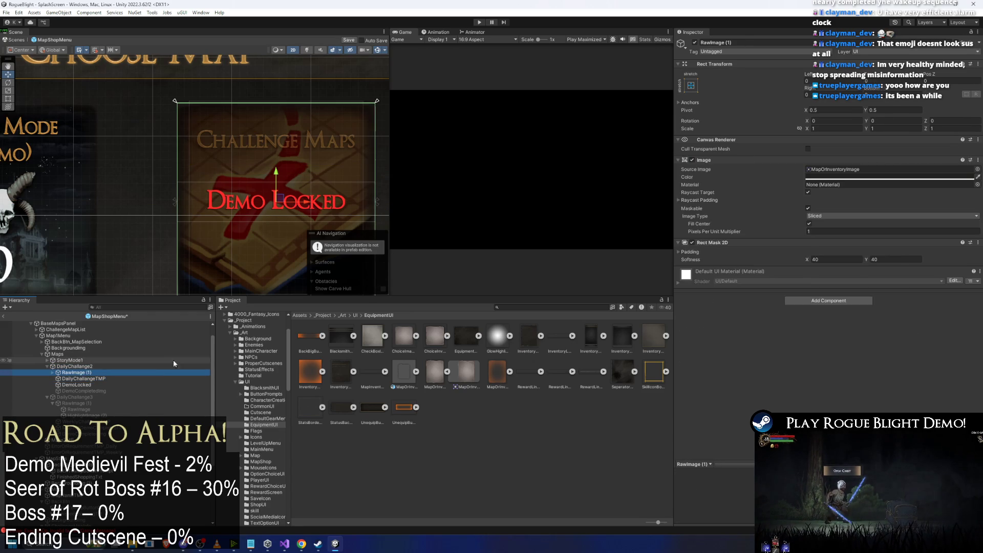
pyautogui.press('Down')
pyautogui.scroll(-5, 851, 321)
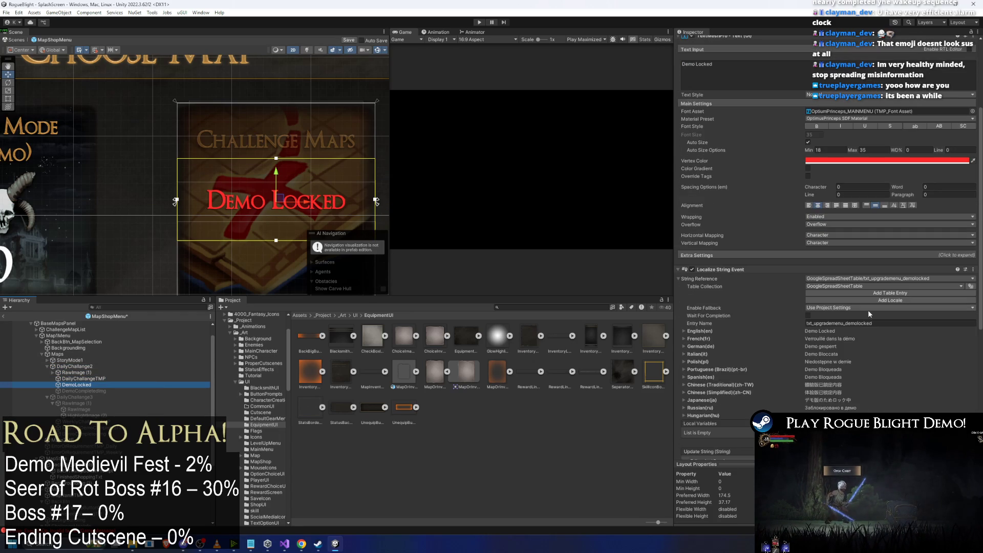
pyautogui.click(74, 366)
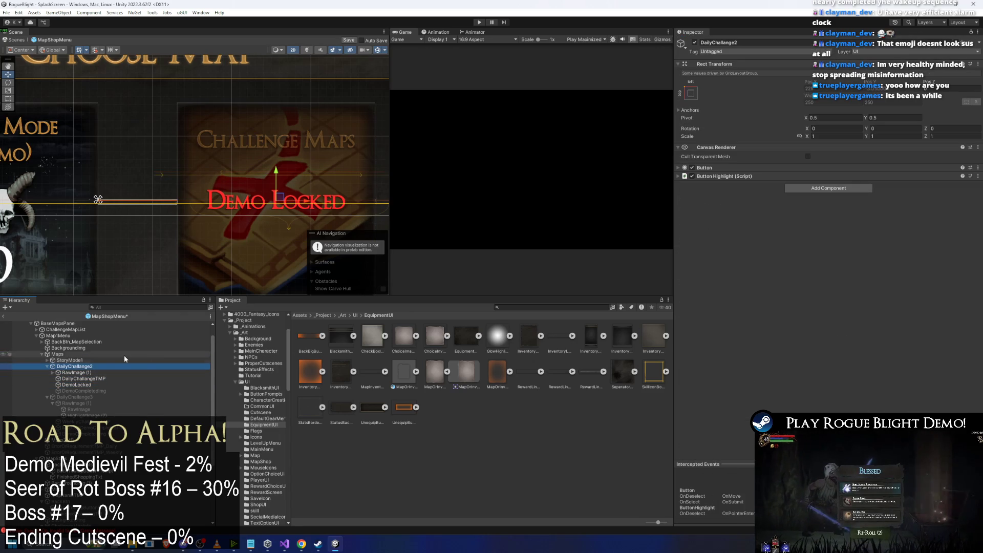
pyautogui.click(745, 168)
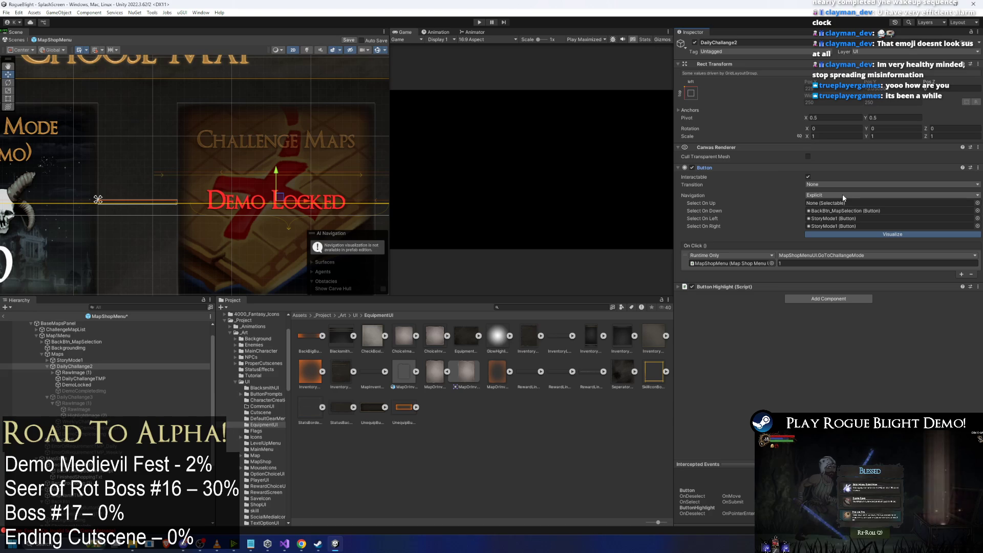
pyautogui.scroll(-5, 158, 160)
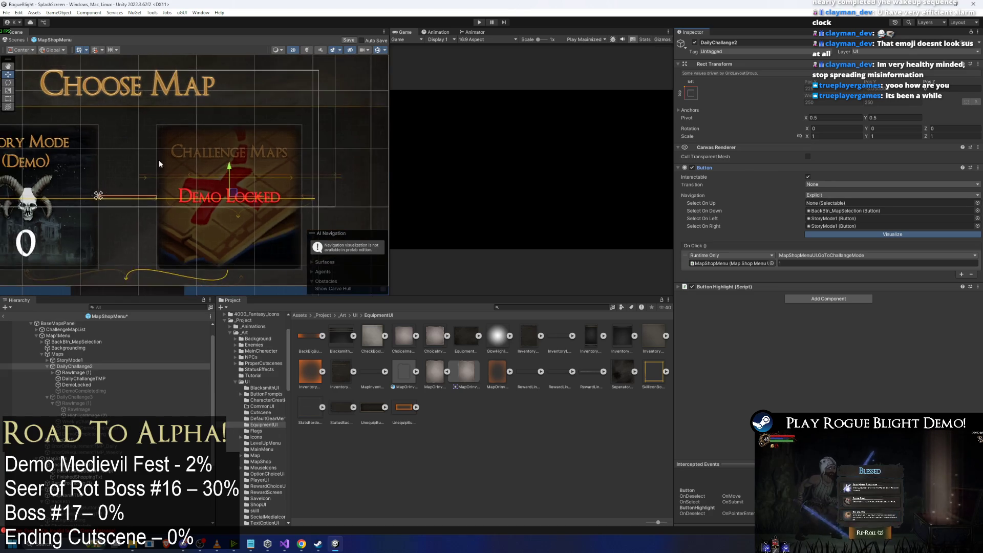
pyautogui.scroll(2, 233, 187)
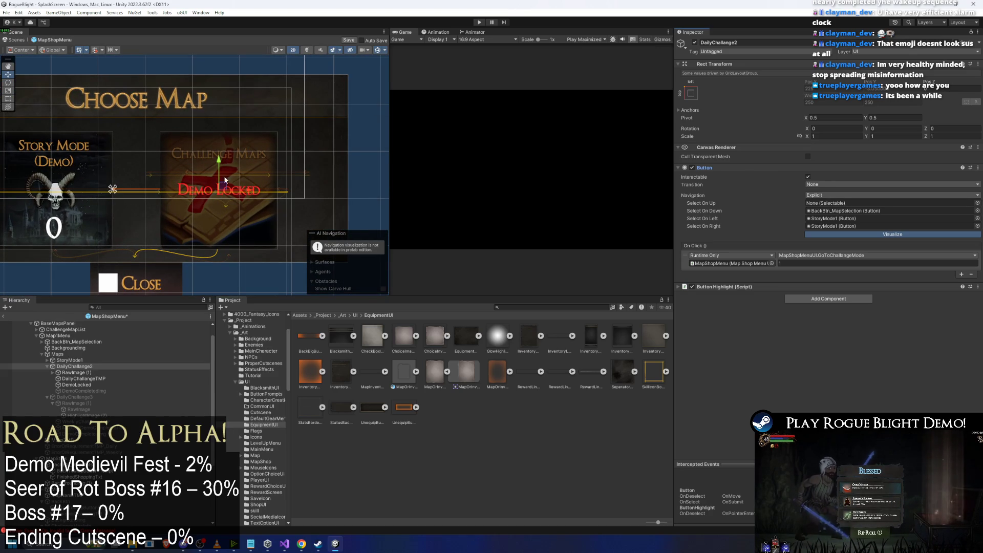
pyautogui.scroll(1, 222, 138)
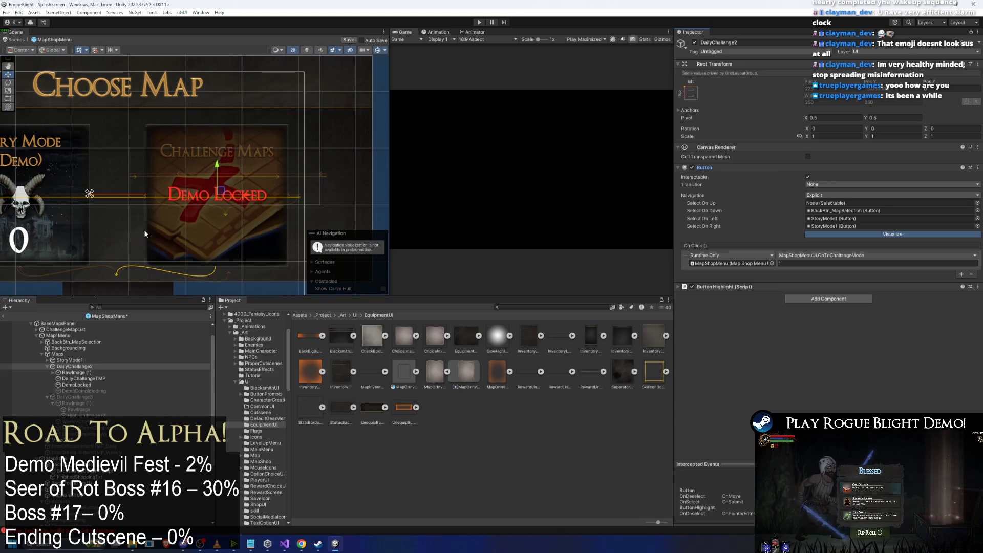
pyautogui.click(90, 379)
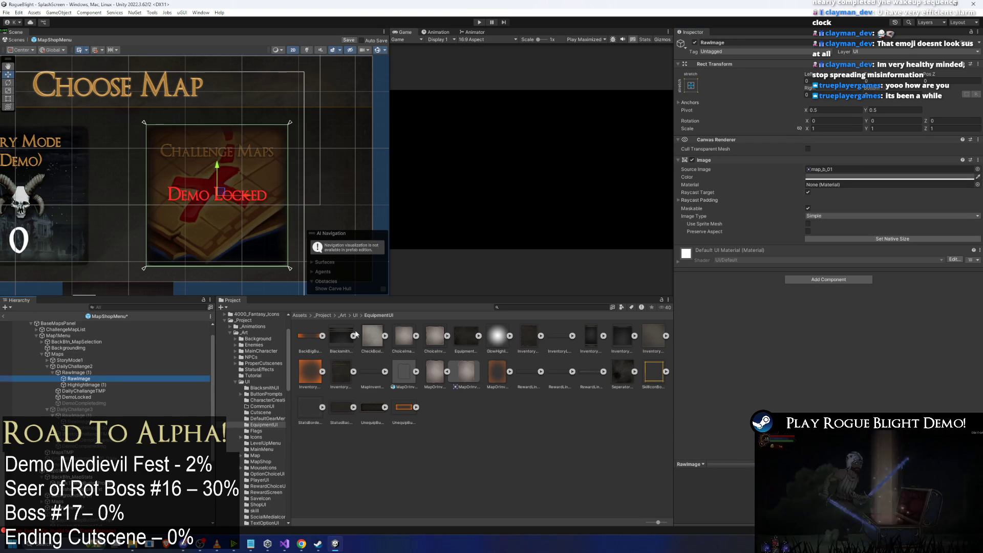
# Tint the card's map image dark grey (3A3A3A) and lower its alpha.
pyautogui.click(842, 170)
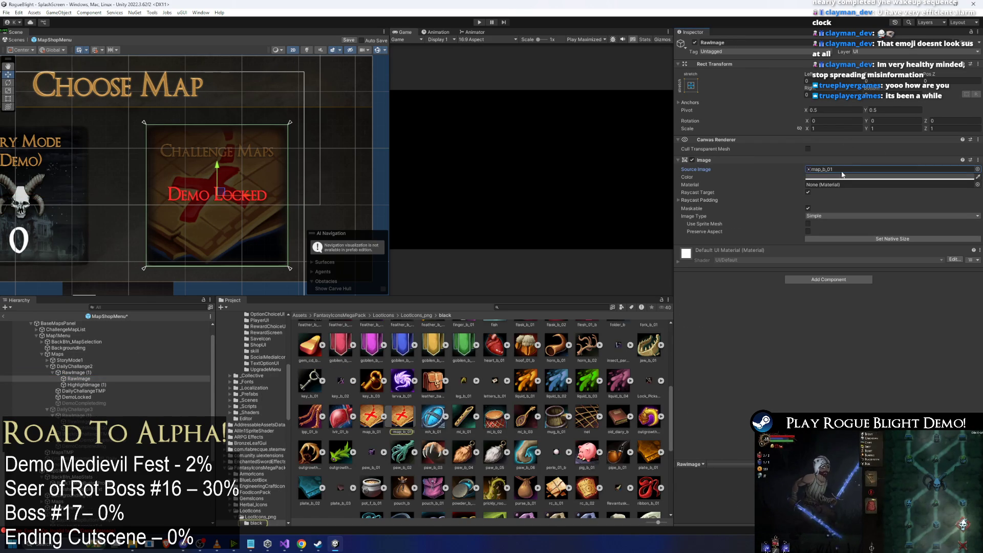
pyautogui.click(846, 176)
pyautogui.click(893, 324)
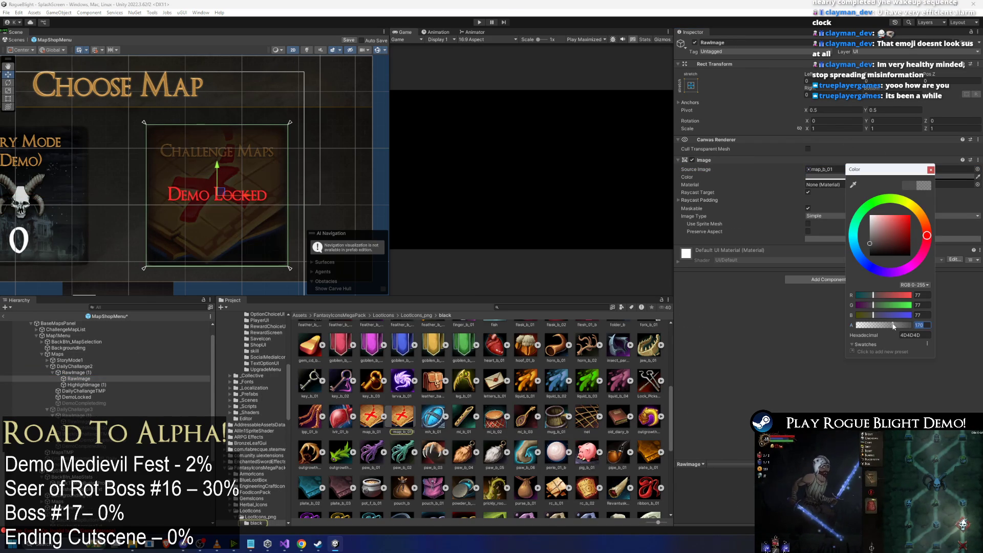
pyautogui.moveTo(886, 324); pyautogui.dragTo(871, 324)
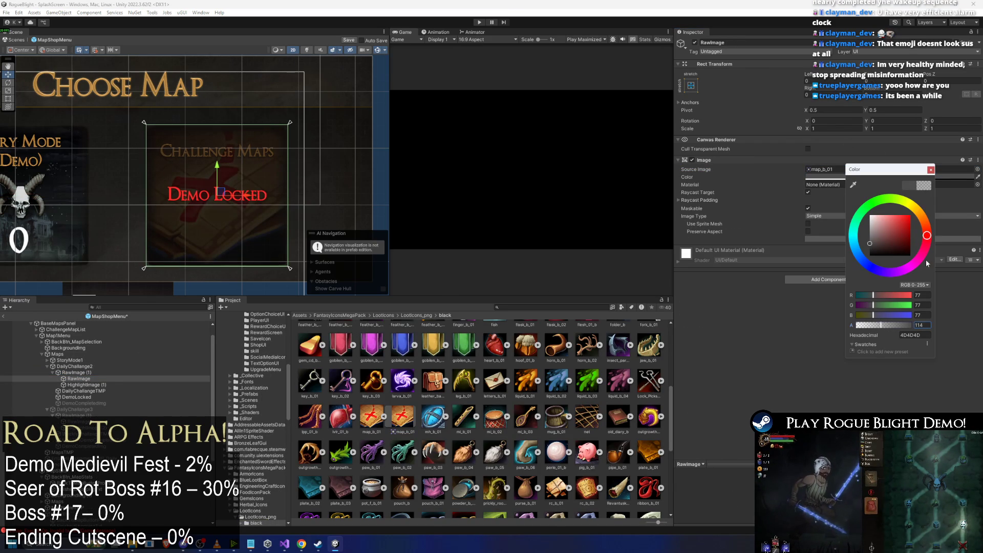
pyautogui.moveTo(875, 238)
pyautogui.mouseDown()
pyautogui.moveTo(889, 232)
pyautogui.moveTo(869, 251)
pyautogui.mouseUp()
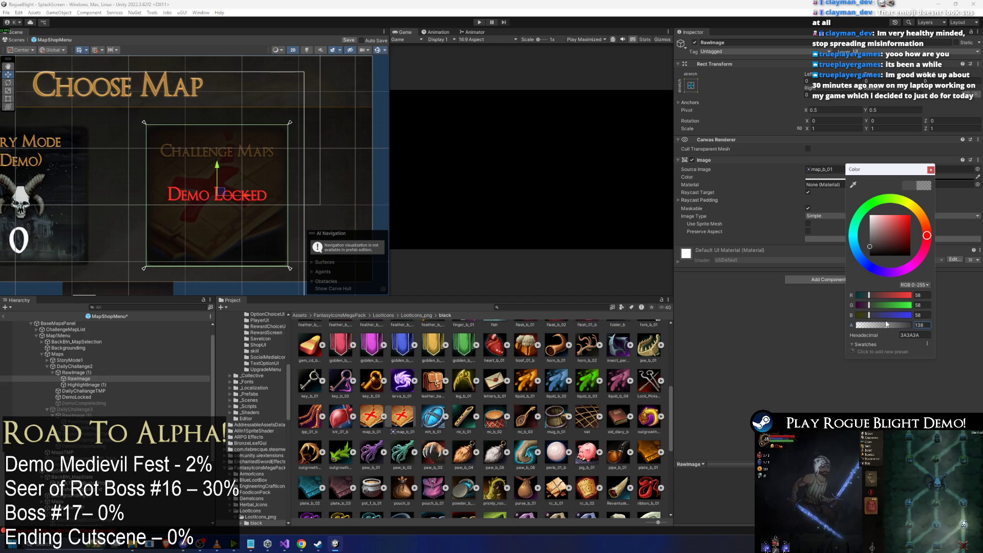
pyautogui.click(330, 204)
# Check the Challenge Maps title text's colour, then select the Choose Map menu.
pyautogui.scroll(-4, 344, 176)
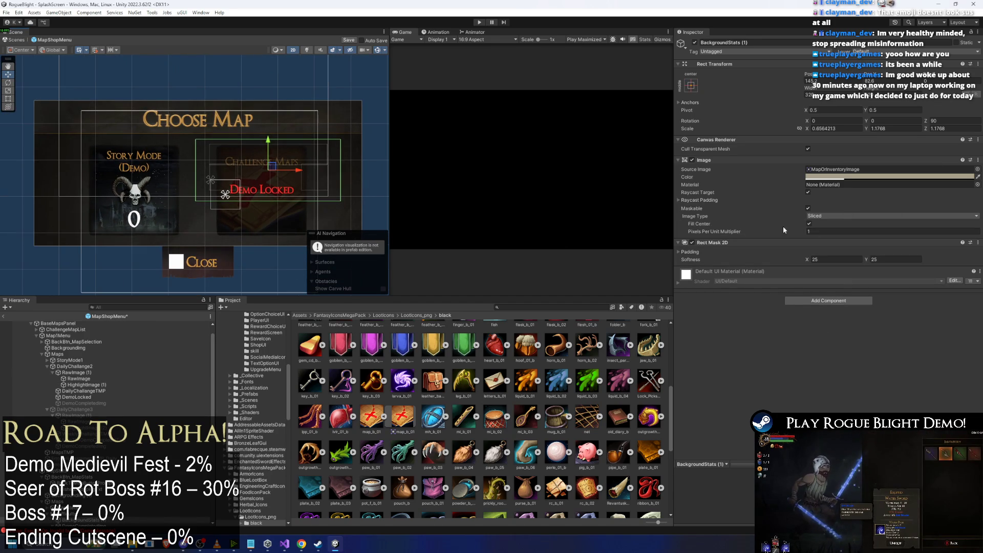
pyautogui.click(121, 380)
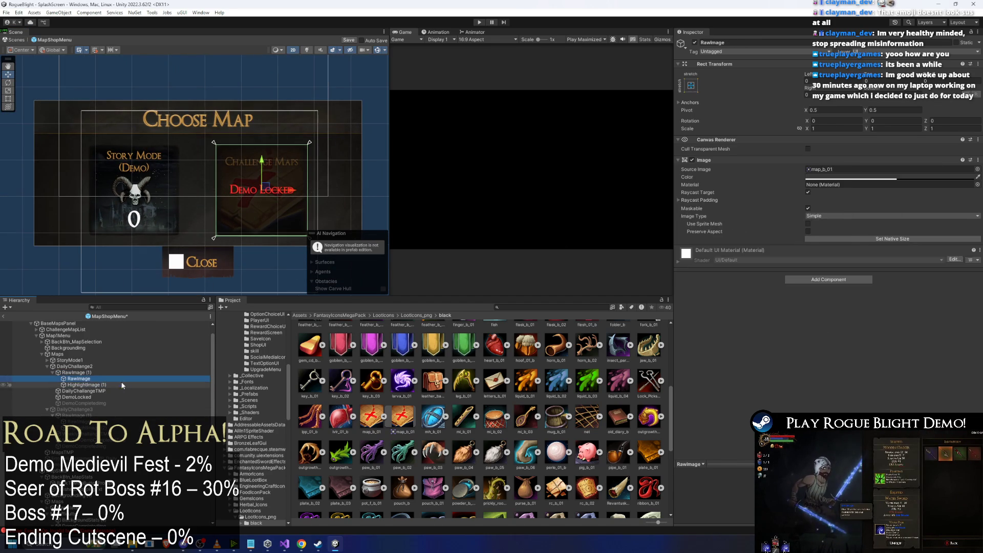
pyautogui.click(123, 391)
pyautogui.click(870, 285)
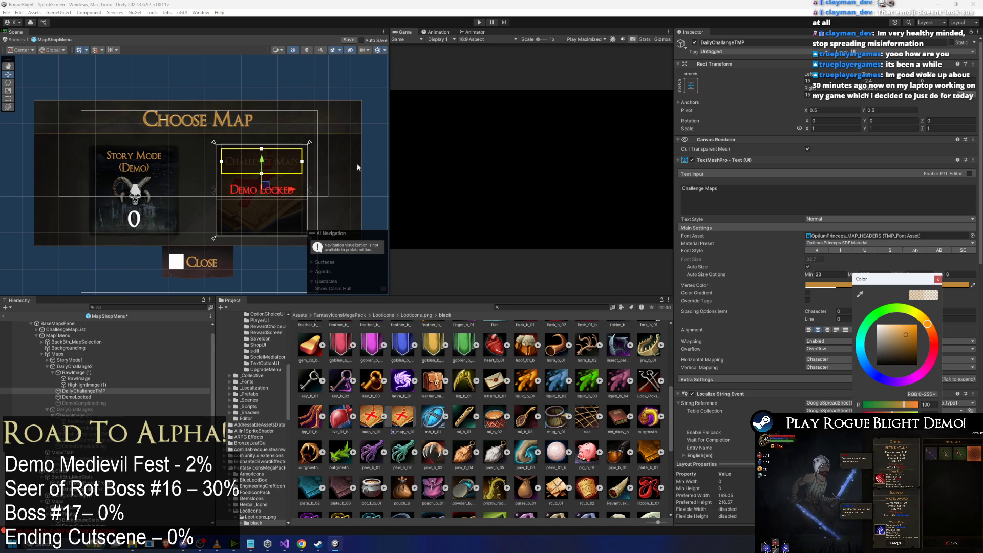
pyautogui.click(347, 179)
pyautogui.scroll(4, 279, 173)
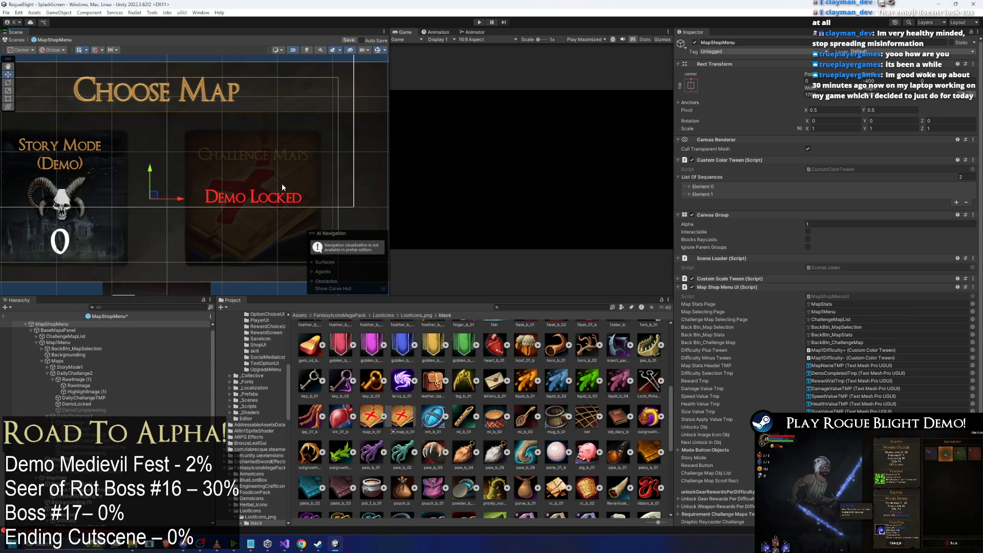
pyautogui.click(237, 244)
# Drag the map image's alpha down to about 49, making it much more transparent.
pyautogui.click(177, 346)
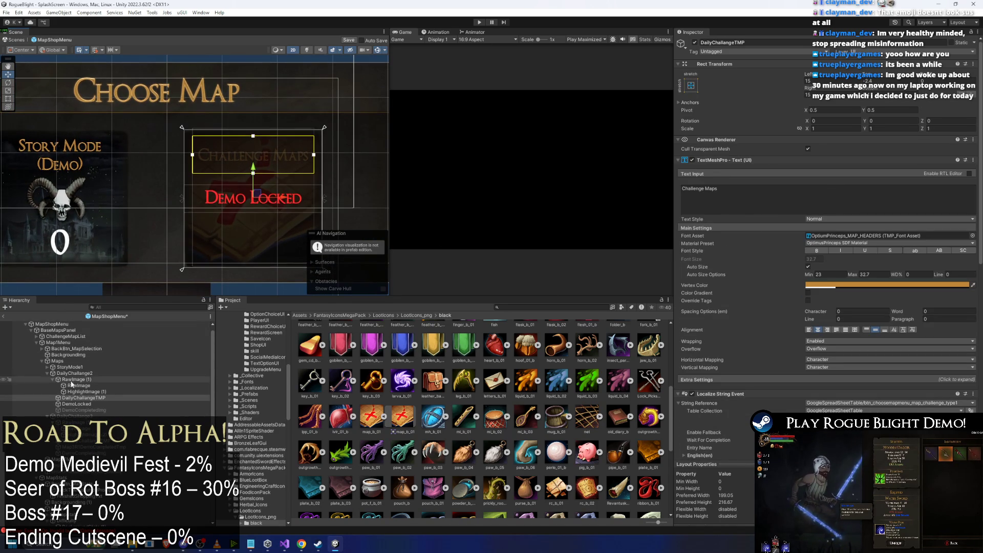
pyautogui.click(103, 392)
pyautogui.press('Up')
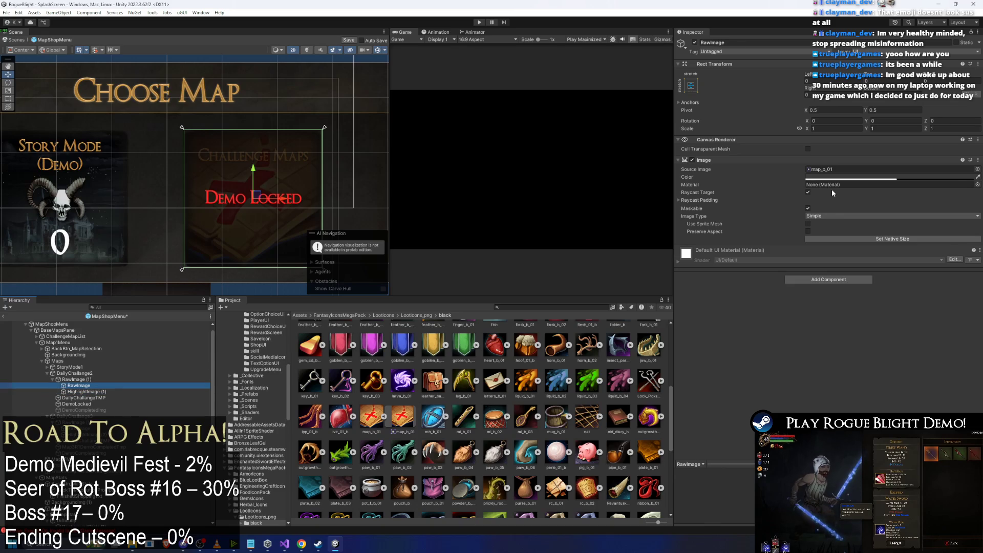
pyautogui.click(862, 179)
pyautogui.moveTo(900, 330); pyautogui.dragTo(882, 328)
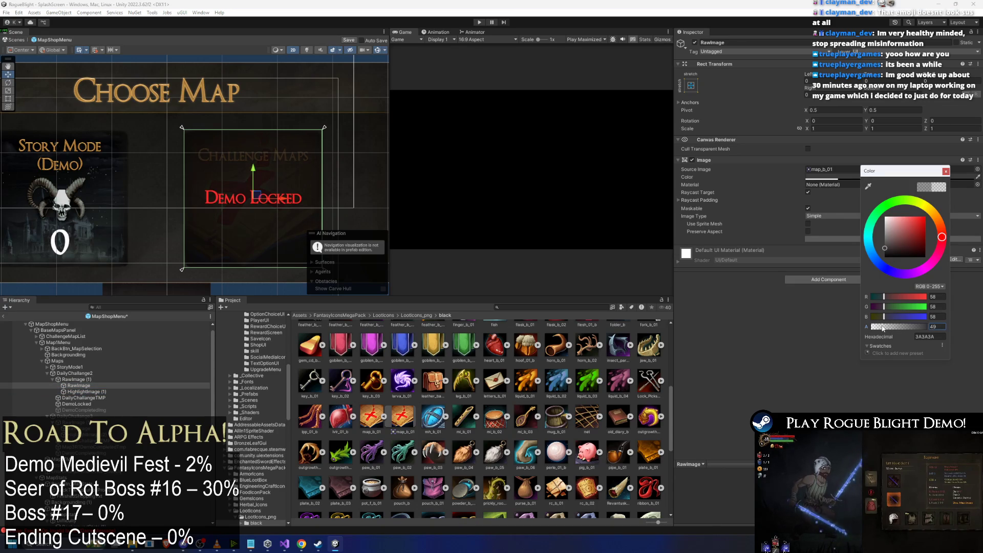
pyautogui.click(379, 218)
# Collapse the Challenge Maps button's children in the Hierarchy.
pyautogui.scroll(-2, 379, 218)
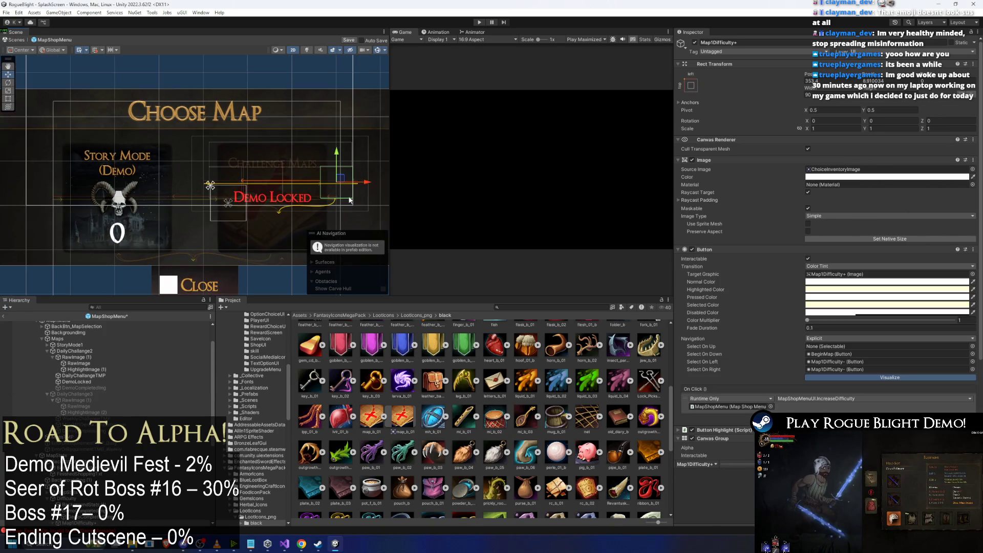
pyautogui.scroll(-2, 158, 85)
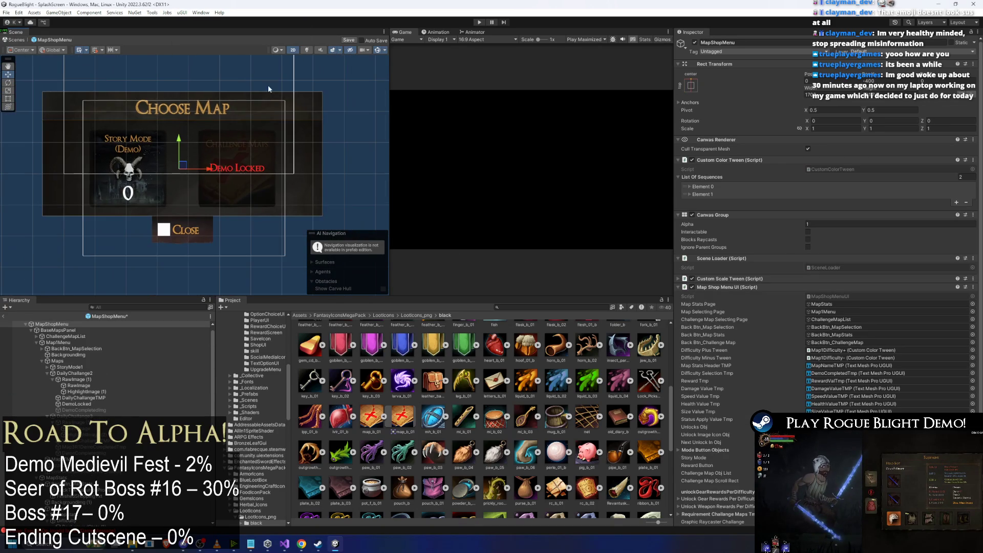
pyautogui.scroll(1, 165, 220)
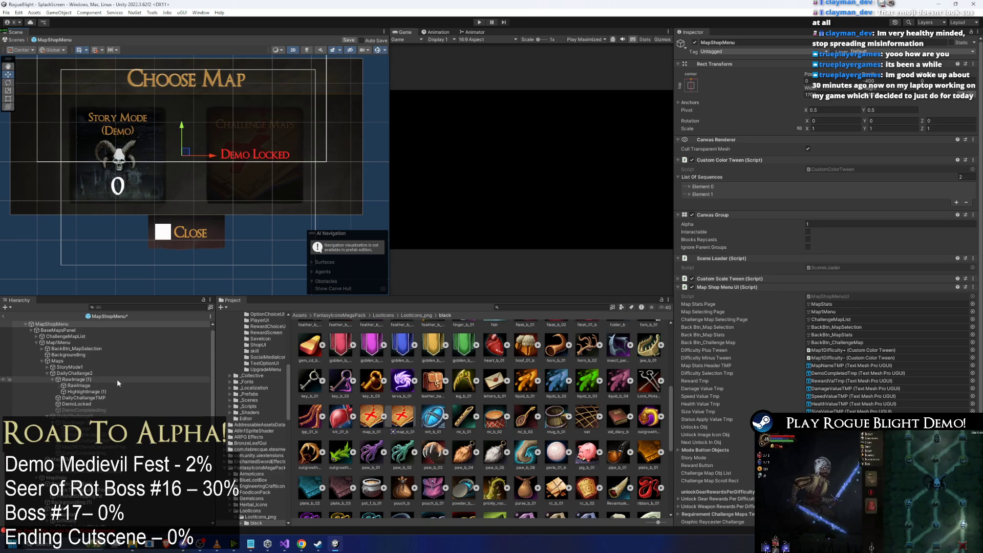
pyautogui.click(92, 371)
pyautogui.press('Left')
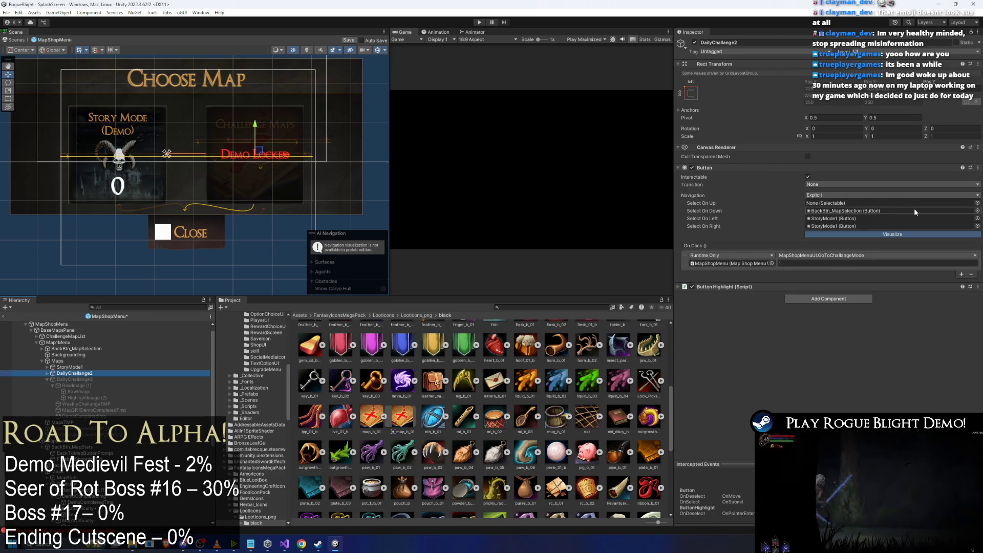
# Point StoryMode1's Select On Left and Right navigation at StoryMode1 instead of DailyChallange2.
pyautogui.click(846, 219)
pyautogui.click(850, 226)
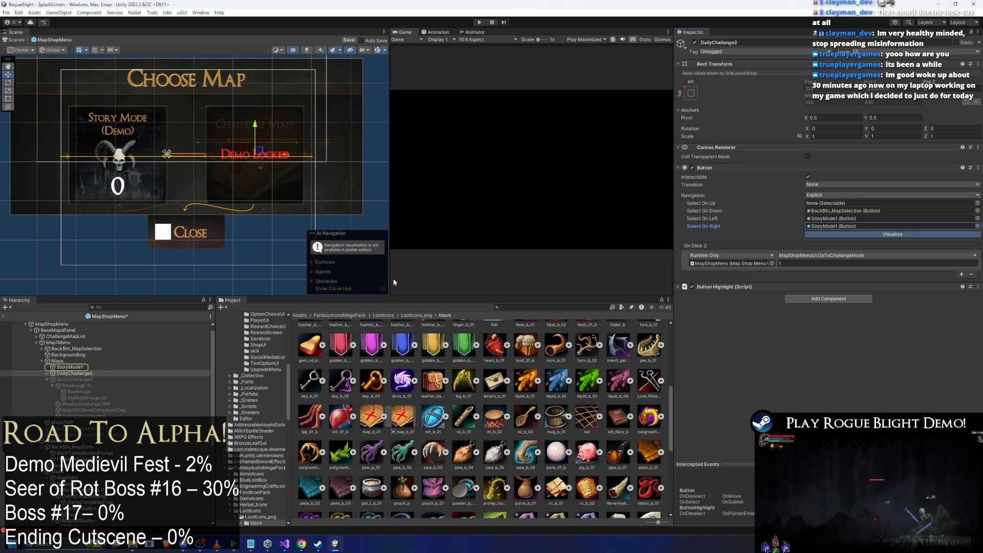
pyautogui.click(141, 368)
pyautogui.click(891, 225)
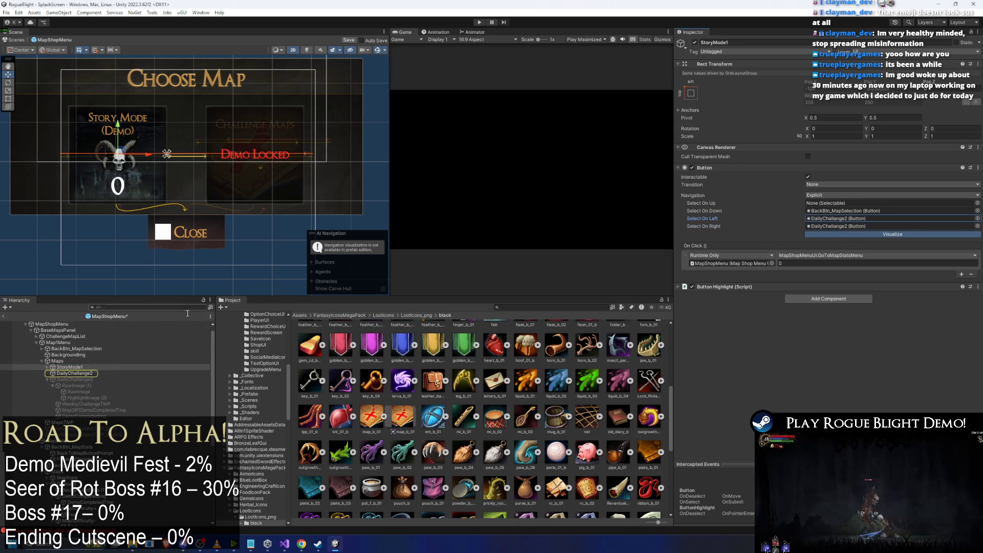
pyautogui.click(862, 220)
pyautogui.moveTo(862, 223); pyautogui.dragTo(870, 225)
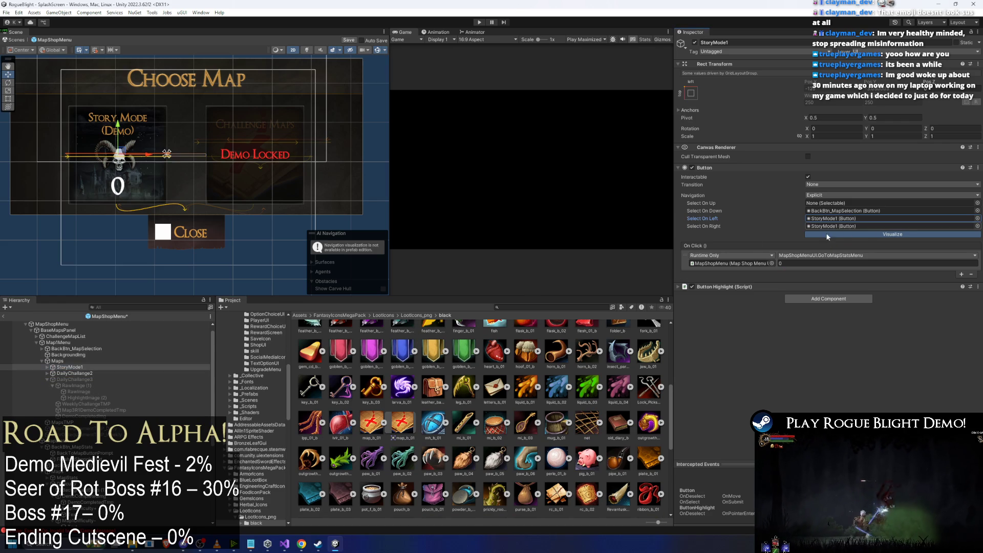
pyautogui.click(69, 367)
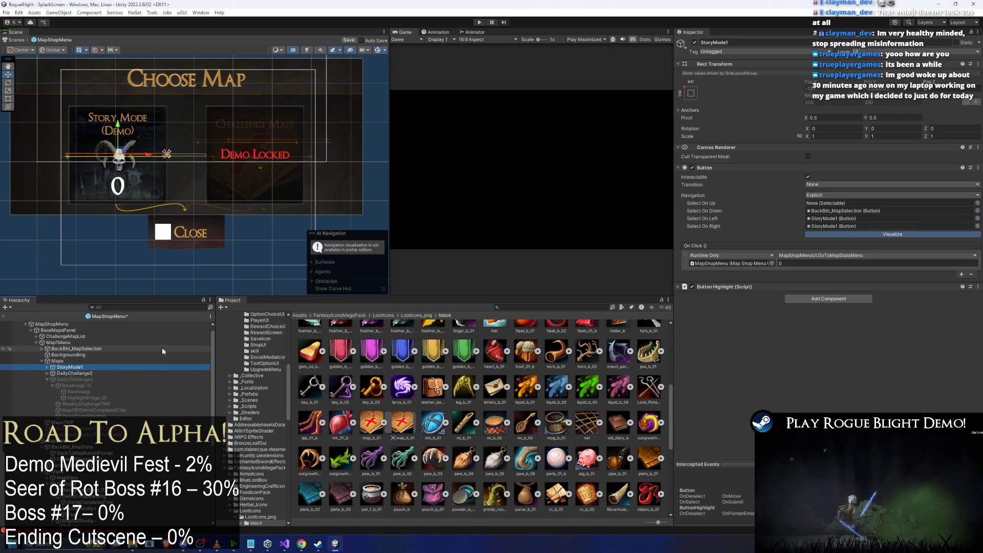
pyautogui.click(77, 373)
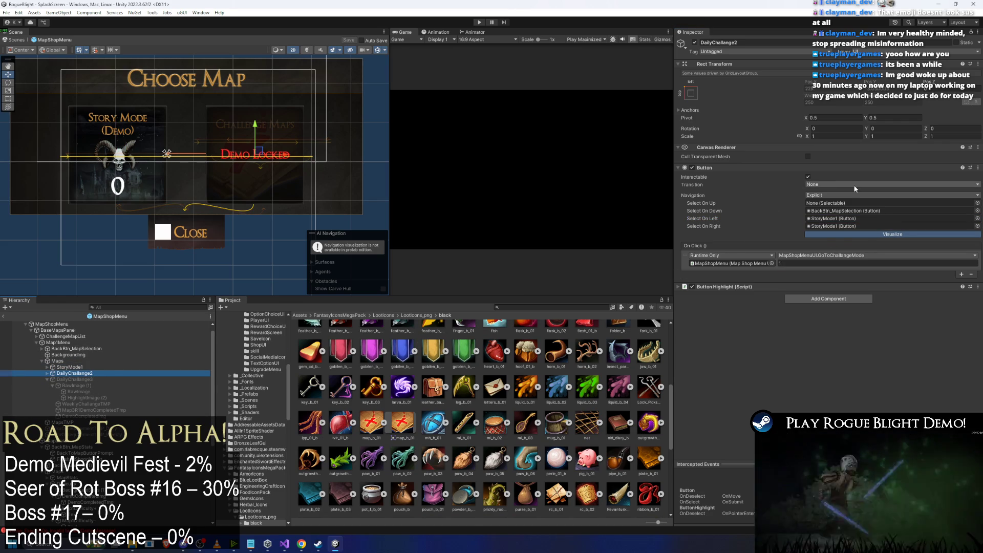
pyautogui.click(745, 168)
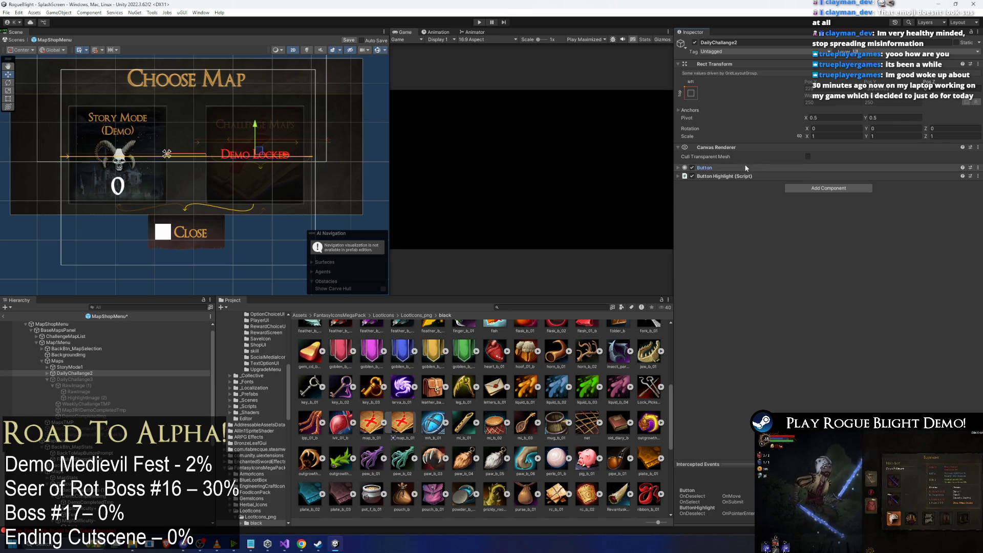
# Add a Canvas Group to DailyChallange2, try alpha 0.5, then undo back to 1.
pyautogui.click(832, 188)
pyautogui.write('canva')
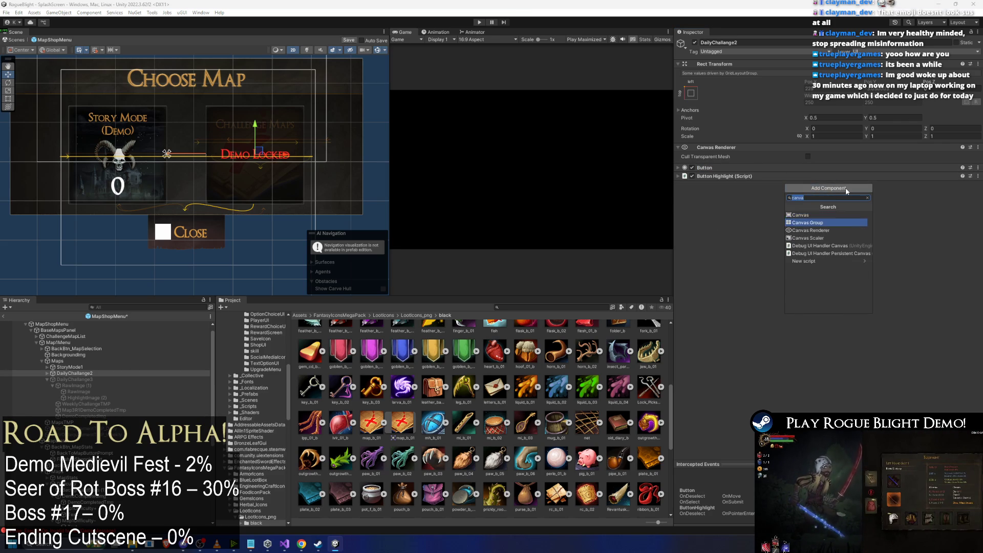
pyautogui.press('Return')
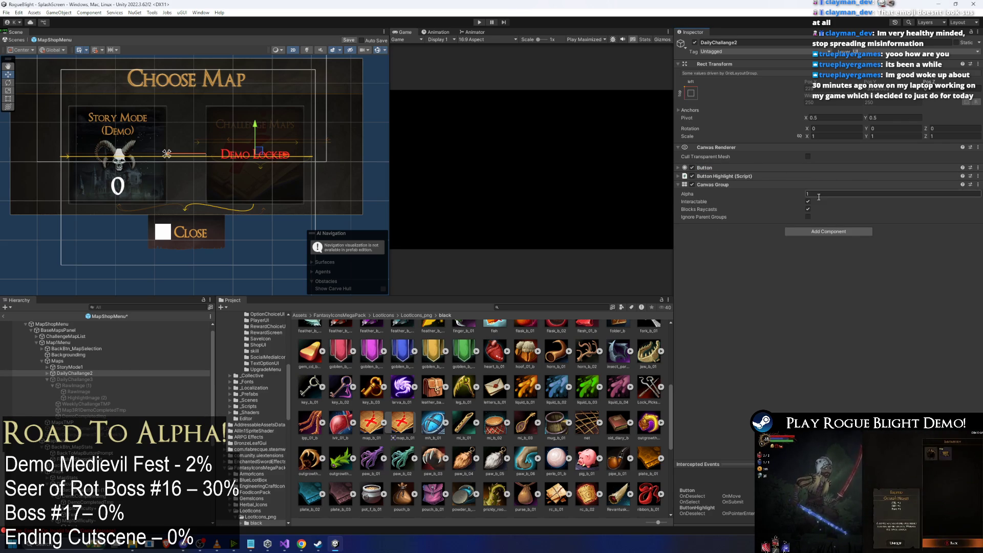
pyautogui.click(808, 194)
pyautogui.doubleClick(819, 194)
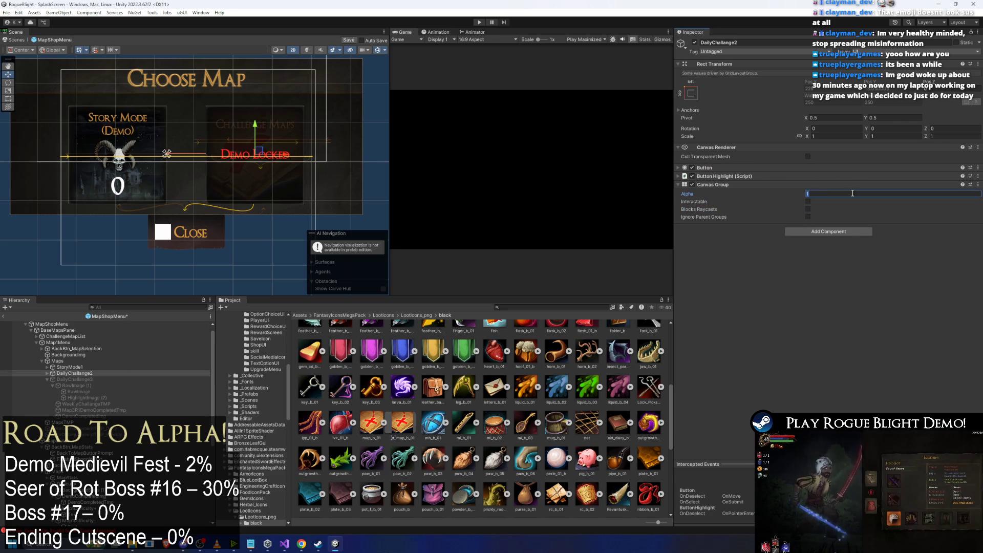
pyautogui.write('0.5')
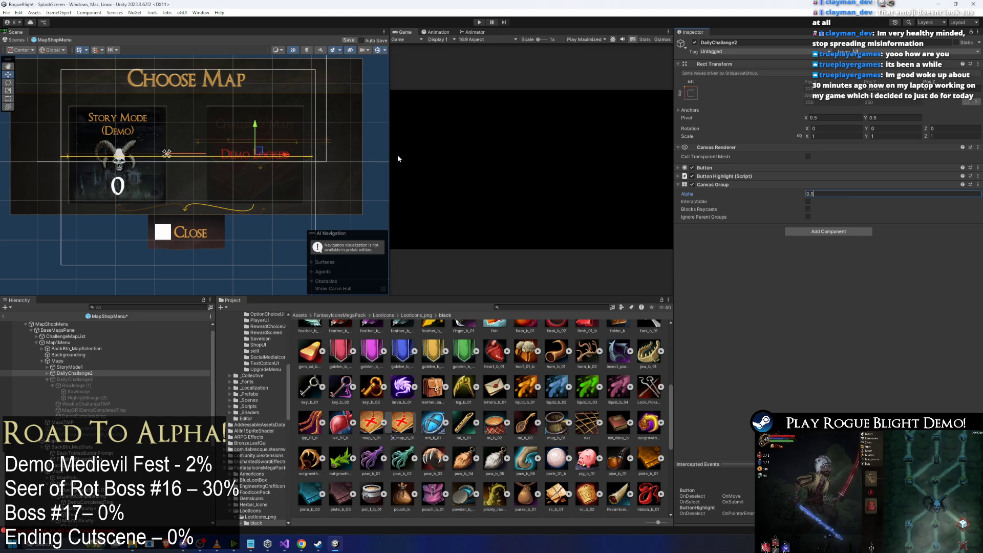
pyautogui.press('Return')
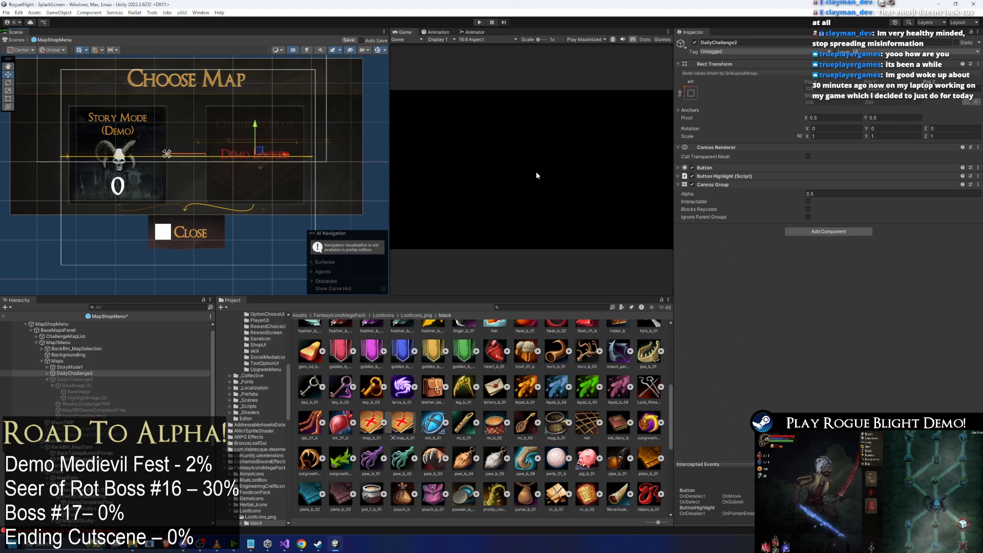
pyautogui.hotkey('ctrl', 'z')
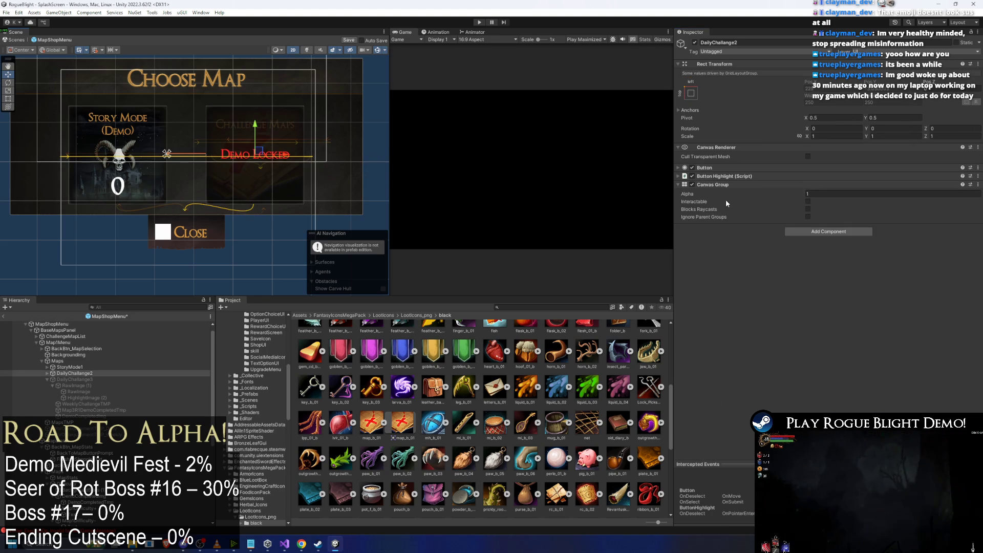
pyautogui.click(72, 374)
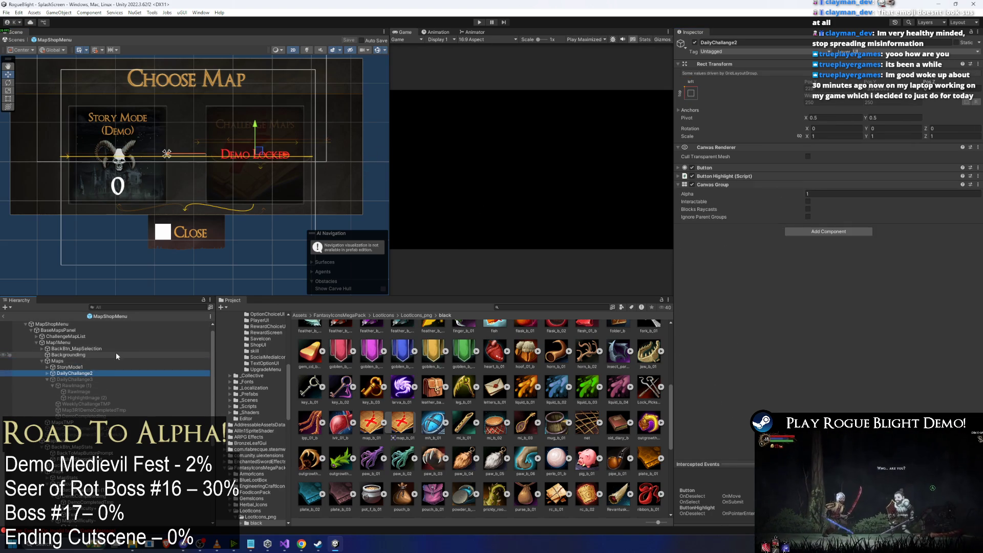
pyautogui.press('Up')
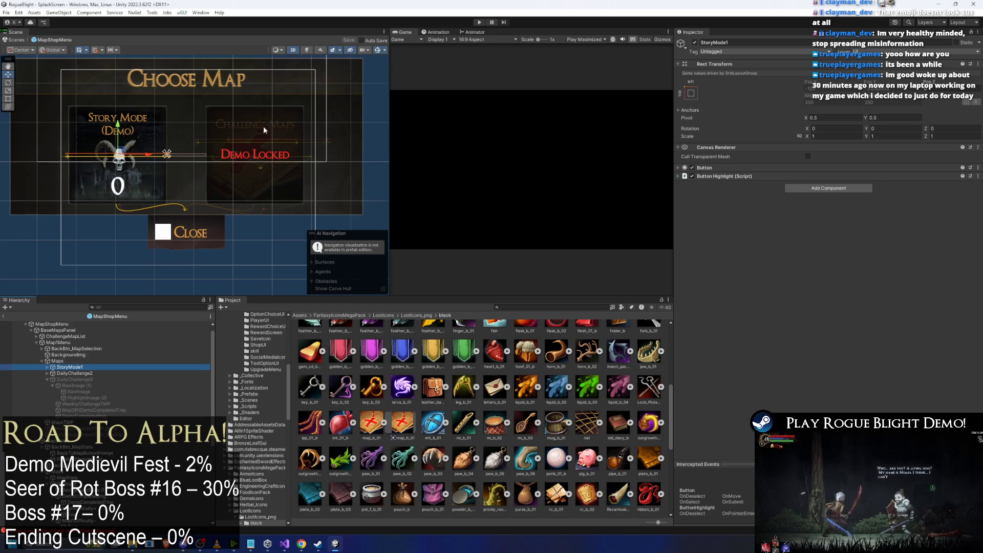
# Walk the Hierarchy, collapsing DailyChallange3, Map1Menu and BackBtn_MapStats and reaching Difficulty.
pyautogui.scroll(1, 264, 128)
pyautogui.moveTo(214, 125); pyautogui.dragTo(318, 119)
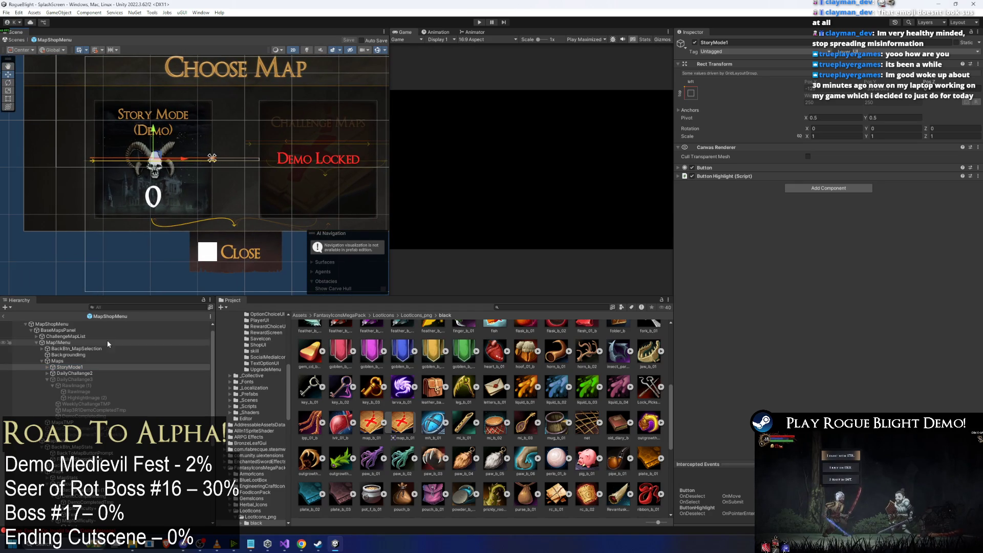
pyautogui.press('Down')
pyautogui.press('Down')
pyautogui.press('Left')
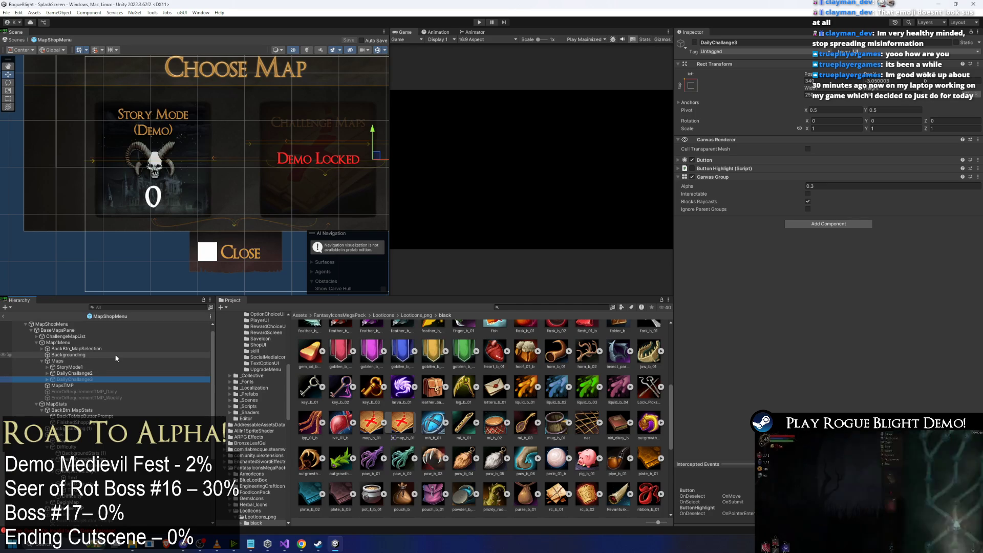
pyautogui.click(124, 391)
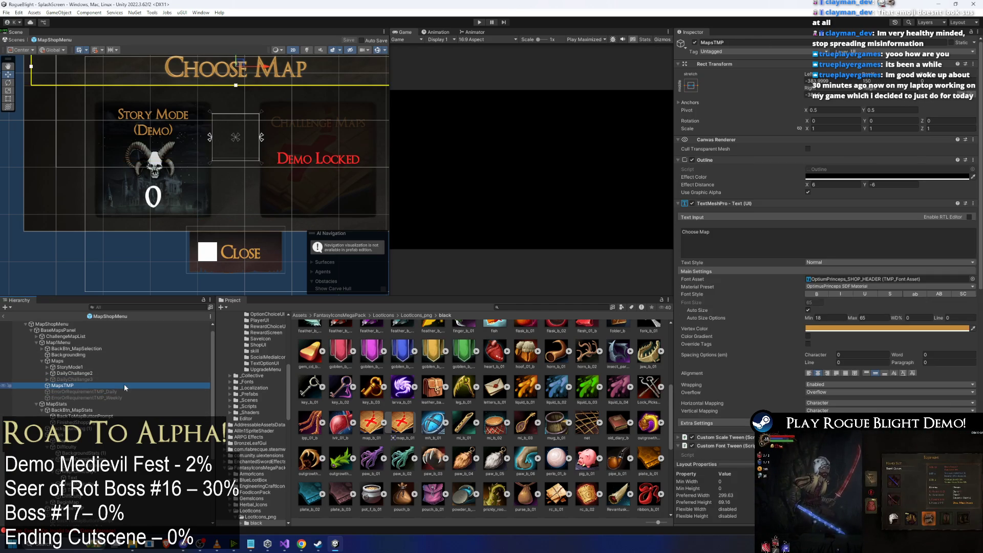
pyautogui.press('Up')
pyautogui.press('Up')
pyautogui.press('Up')
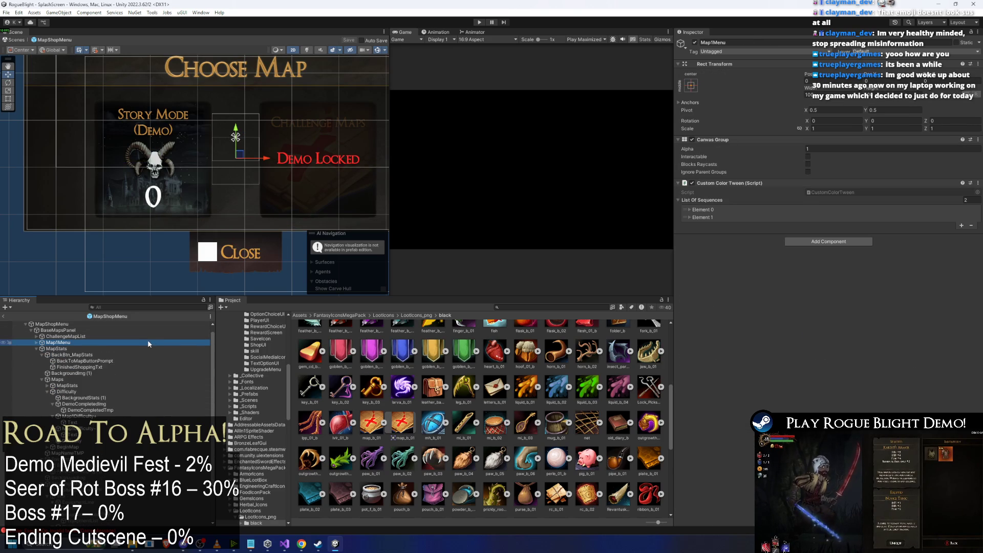
pyautogui.press('Left')
pyautogui.press('Down')
pyautogui.press('Down')
pyautogui.press('Down')
pyautogui.press('Left')
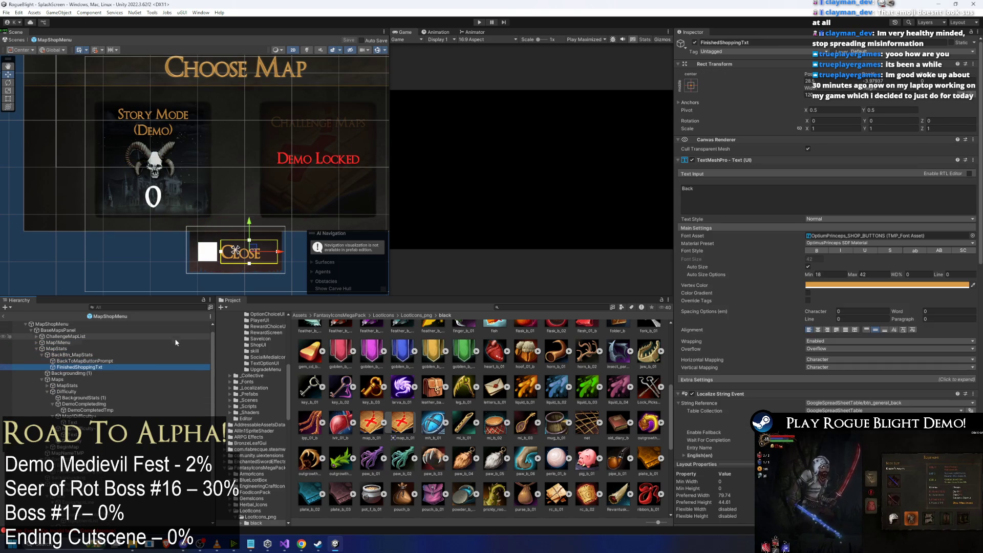
pyautogui.press('Left')
pyautogui.press('Down')
pyautogui.press('Down')
pyautogui.press('Down')
pyautogui.press('Down')
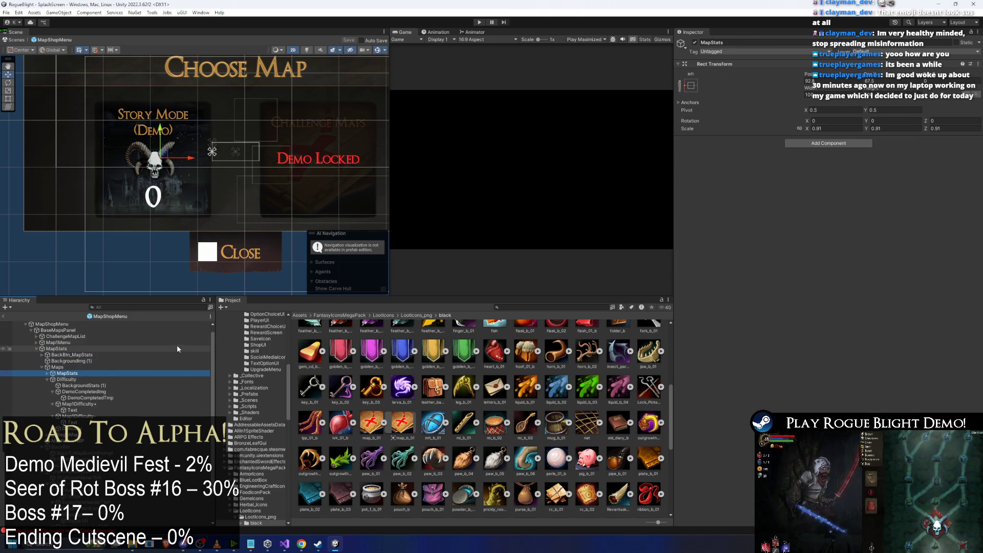
pyautogui.press('Left')
pyautogui.press('Down')
pyautogui.press('Down')
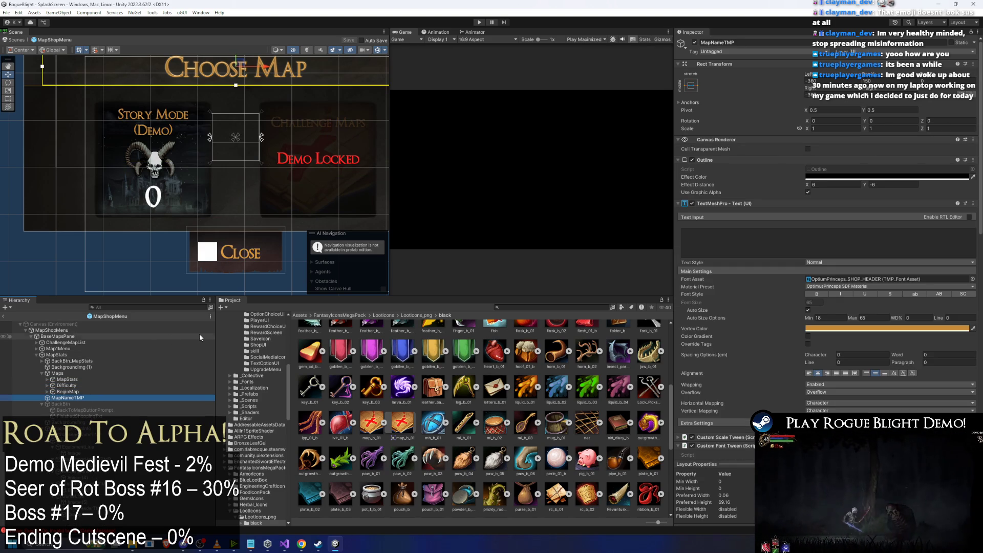
pyautogui.scroll(-10, 827, 256)
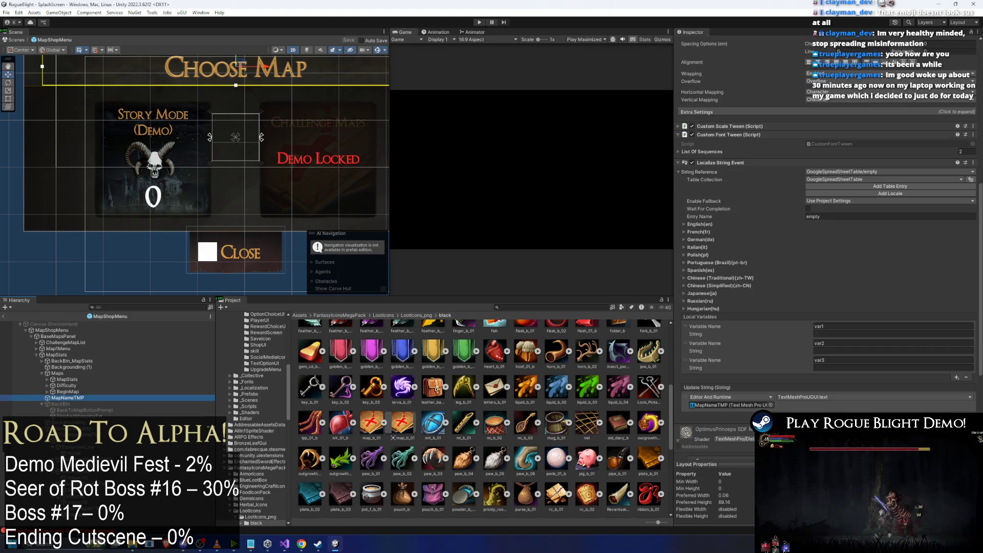
# Inspect the Stats layout group, then select StoryMode1 and expand its Button component.
pyautogui.click(138, 387)
pyautogui.press('Down')
pyautogui.press('Down')
pyautogui.press('Down')
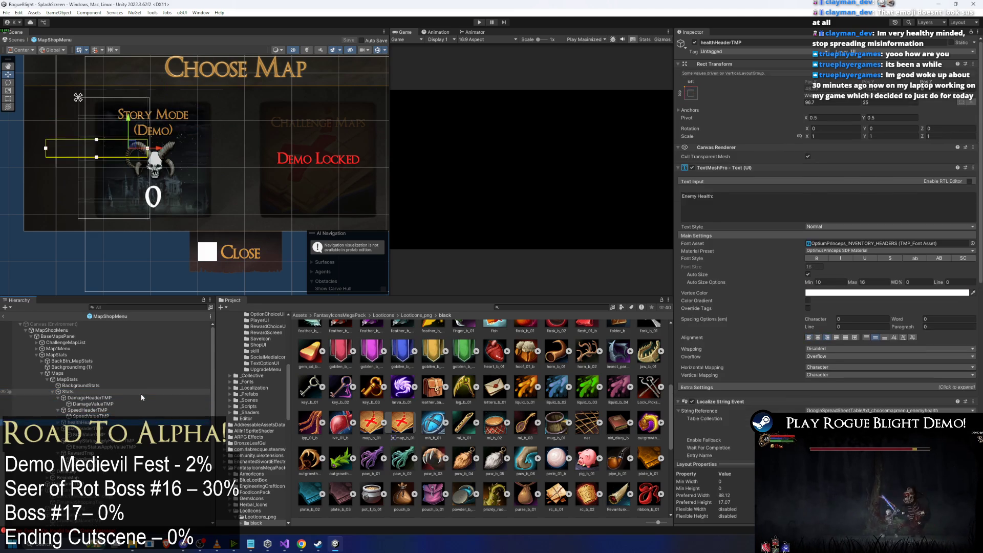
pyautogui.press('Left')
pyautogui.press('Left')
pyautogui.press('Left')
pyautogui.press('Left')
pyautogui.press('Left')
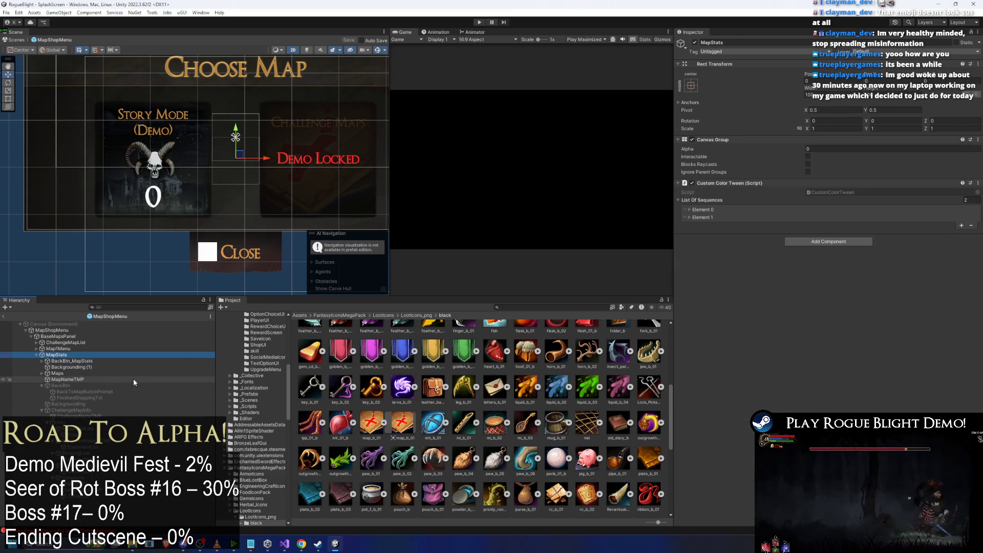
pyautogui.press('Up')
pyautogui.press('Right')
pyautogui.press('Down')
pyautogui.press('Down')
pyautogui.press('Down')
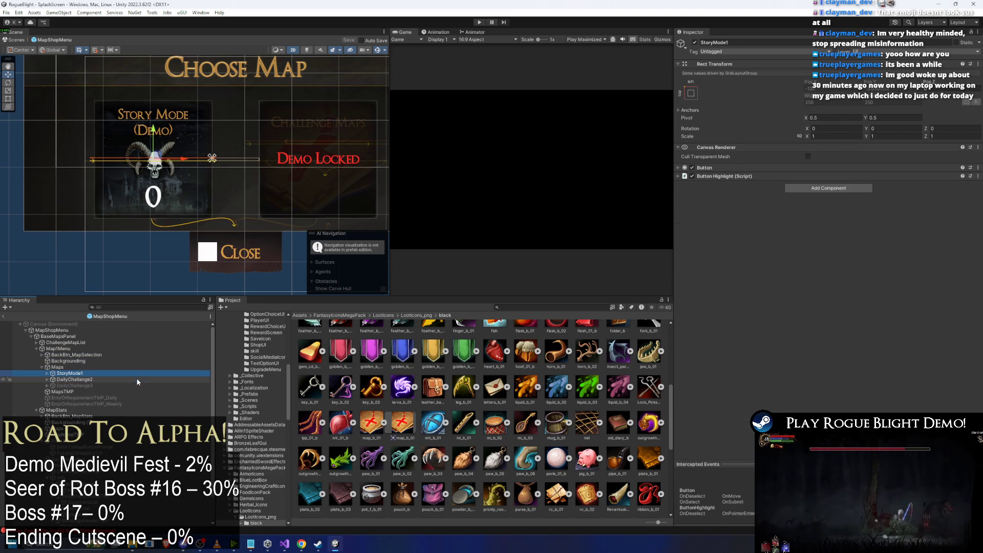
pyautogui.click(722, 169)
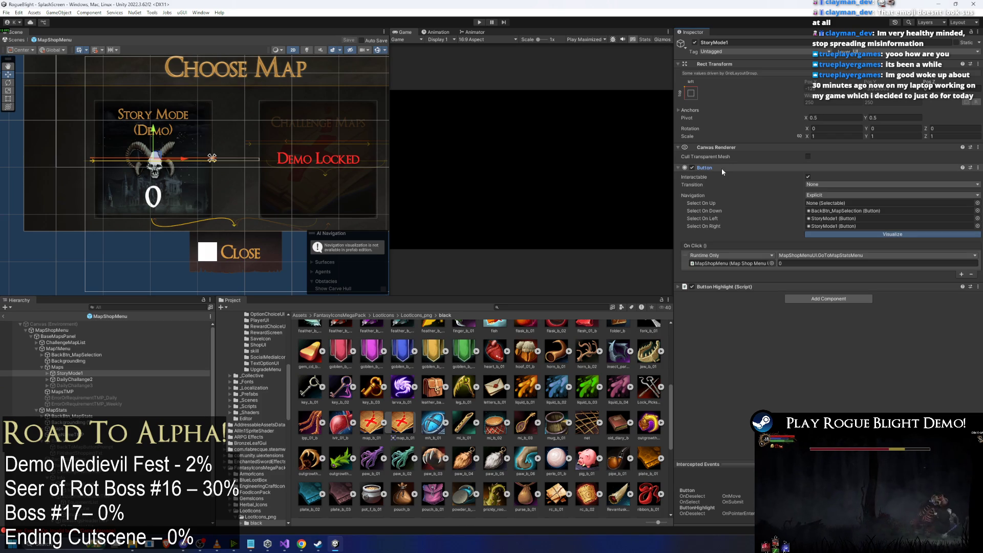
pyautogui.click(103, 373)
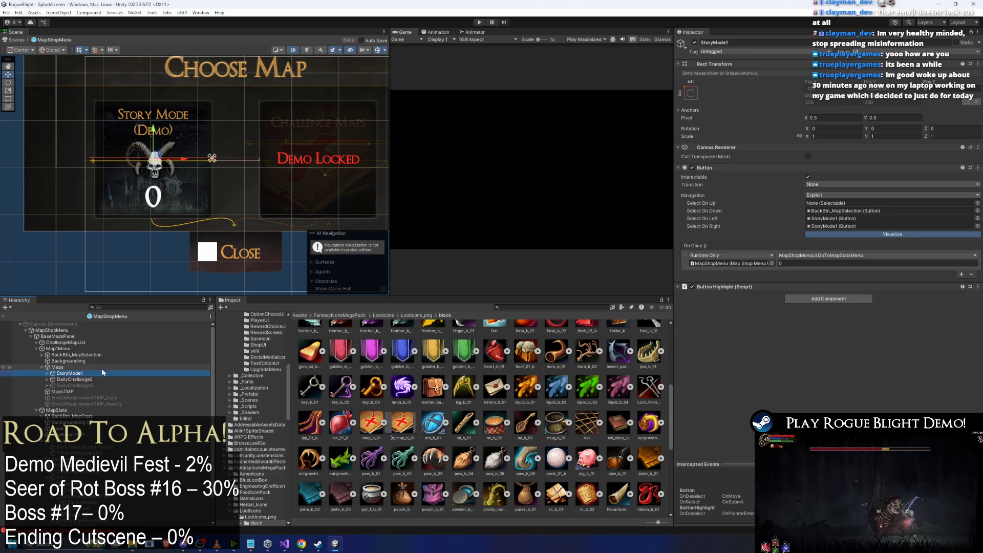
pyautogui.press('Left')
pyautogui.press('Left')
pyautogui.press('Left')
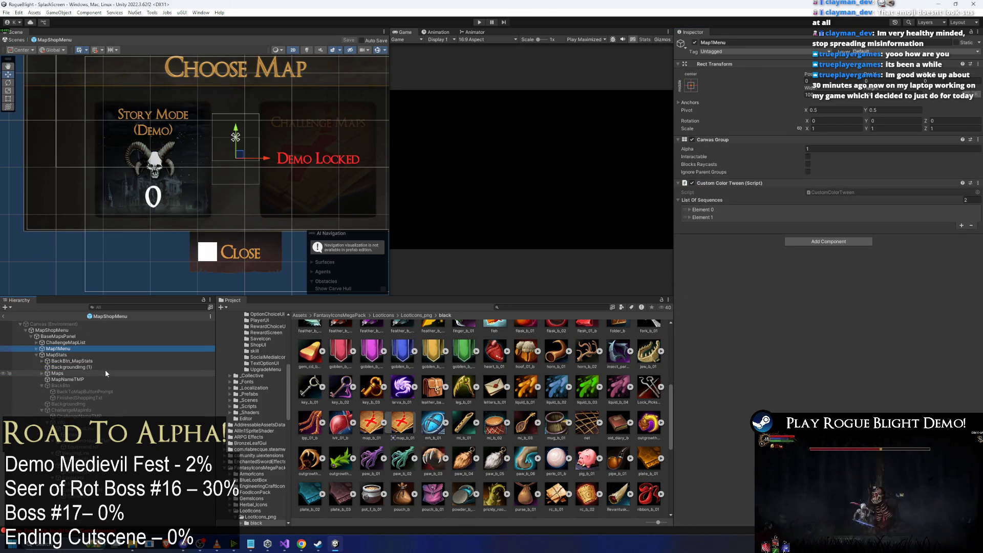
pyautogui.press('Down')
pyautogui.press('Down')
pyautogui.press('Right')
pyautogui.press('Down')
pyautogui.press('Down')
pyautogui.press('Left')
pyautogui.press('Left')
pyautogui.press('Down')
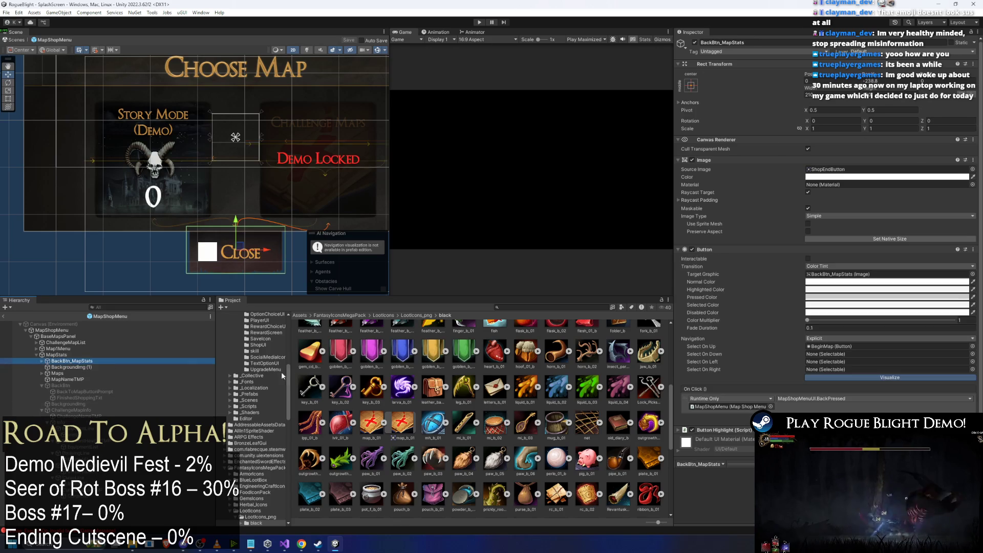
pyautogui.press('Down')
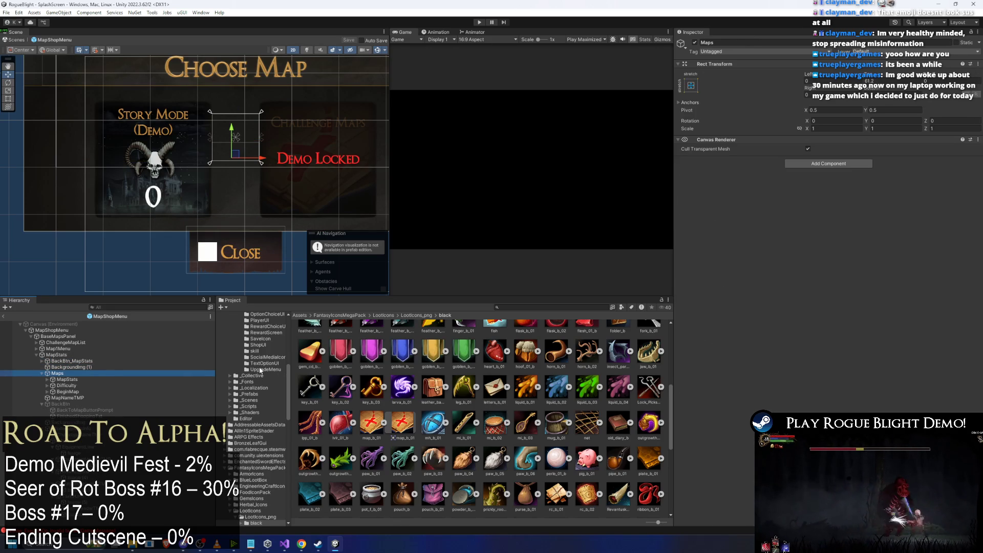
pyautogui.press('Down')
pyautogui.press('Right')
pyautogui.press('Down')
pyautogui.press('Down')
pyautogui.press('Right')
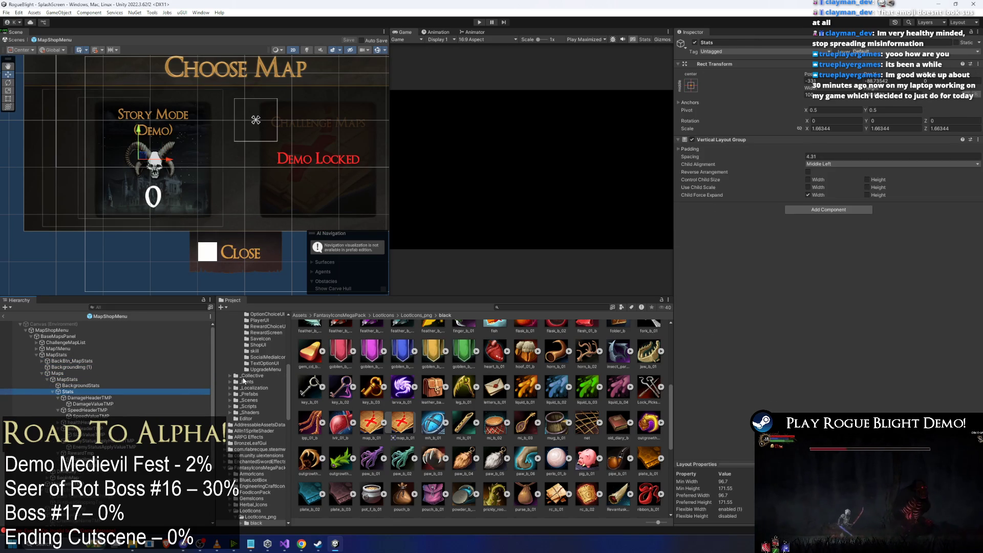
pyautogui.press('Left')
pyautogui.press('Left')
pyautogui.press('Left')
pyautogui.press('Down')
pyautogui.press('Right')
pyautogui.press('Left')
pyautogui.press('Down')
pyautogui.press('Up')
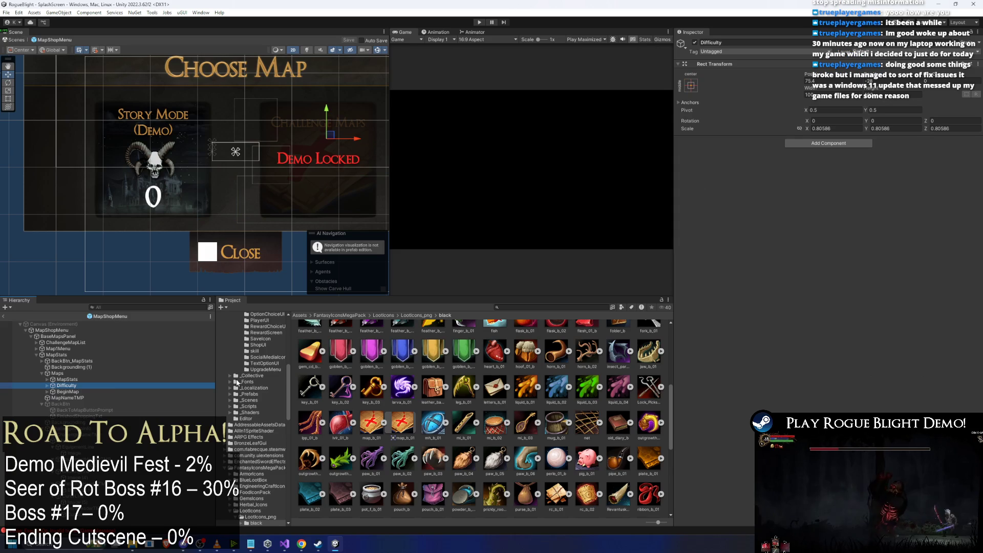
pyautogui.press('Up')
pyautogui.press('Right')
pyautogui.press('Down')
pyautogui.press('Down')
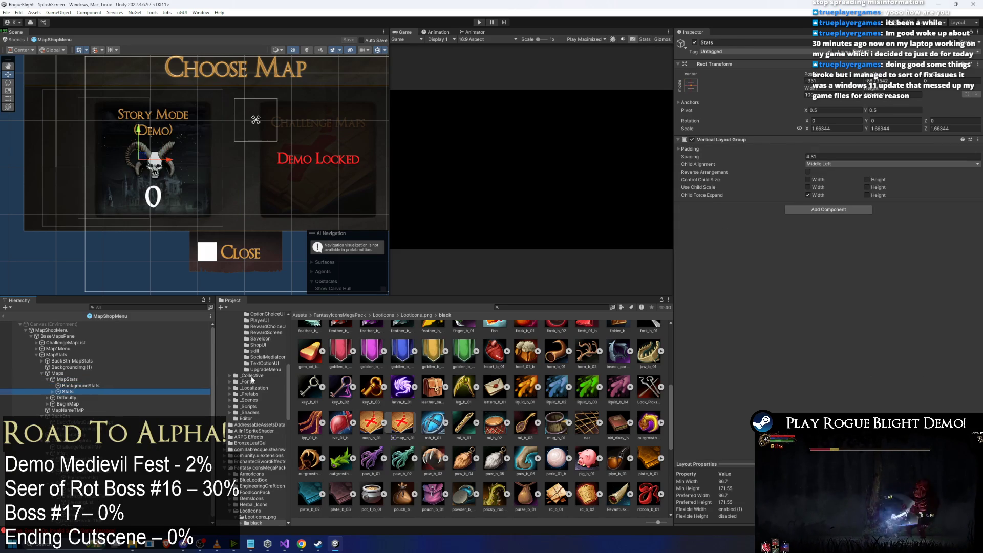
pyautogui.press('Right')
pyautogui.press('Down')
pyautogui.press('Up')
pyautogui.press('Left')
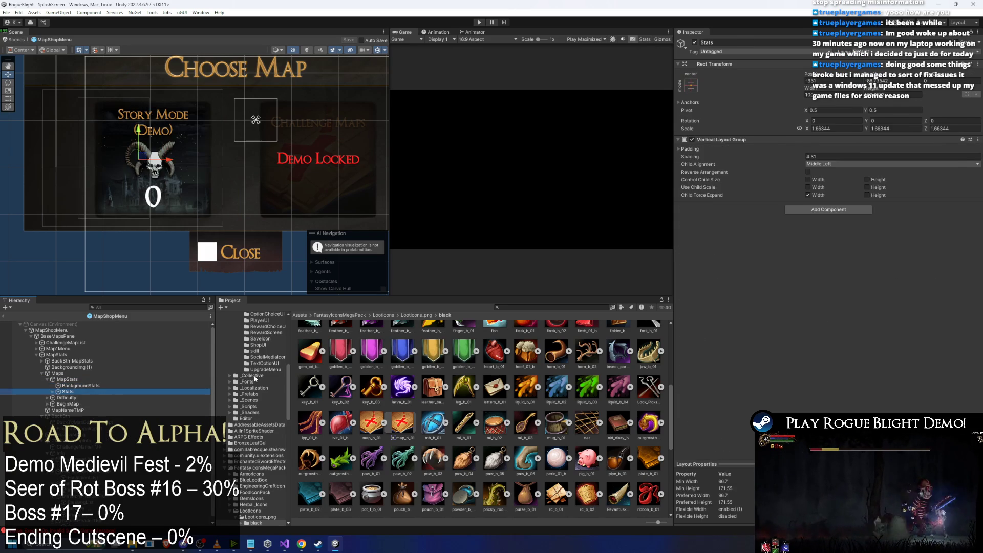
pyautogui.press('Up')
pyautogui.press('Up')
pyautogui.press('Left')
pyautogui.press('Down')
pyautogui.press('Right')
pyautogui.press('Left')
pyautogui.press('Down')
pyautogui.press('Right')
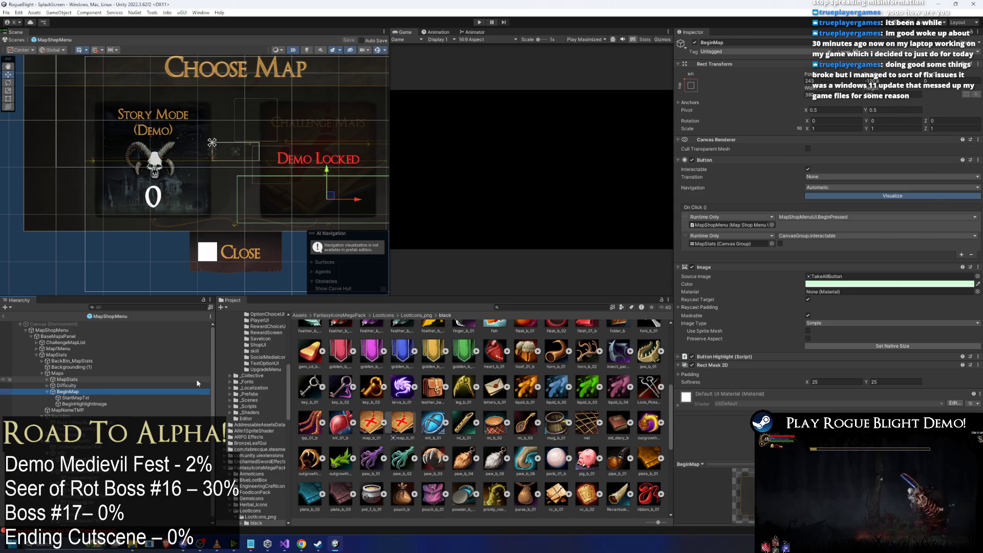
pyautogui.press('Left')
pyautogui.press('Left')
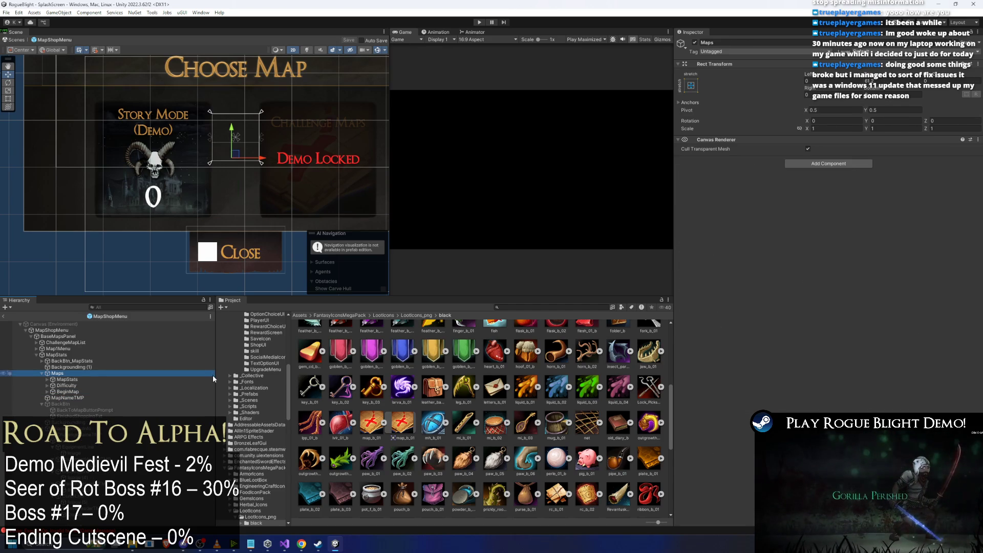
pyautogui.press('Down')
pyautogui.press('Right')
pyautogui.press('Down')
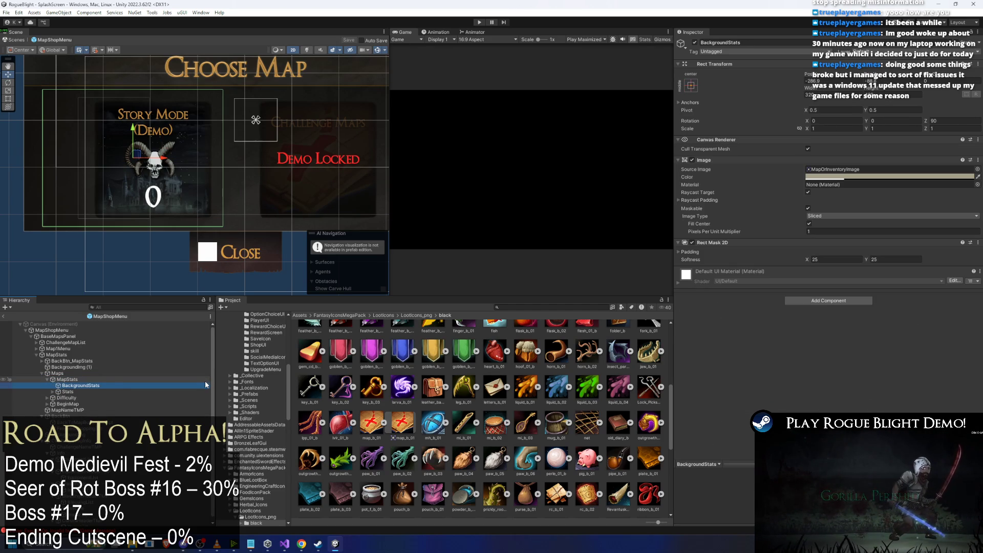
pyautogui.click(205, 380)
pyautogui.click(134, 367)
# Hide Map1Menu with opacity 0 and reveal MapStats with opacity 1.
pyautogui.click(137, 349)
pyautogui.click(819, 149)
pyautogui.write('0')
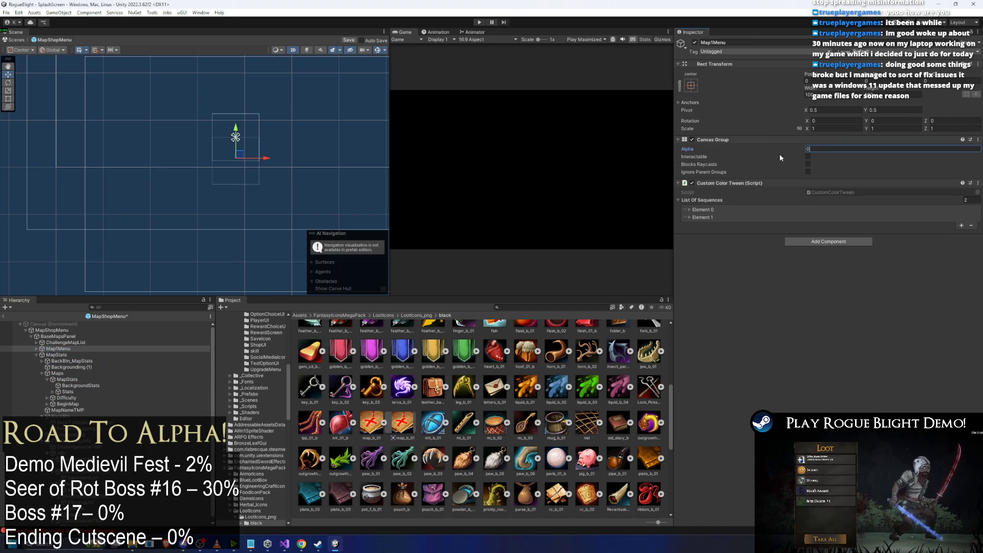
pyautogui.click(56, 354)
pyautogui.click(853, 149)
pyautogui.write('1')
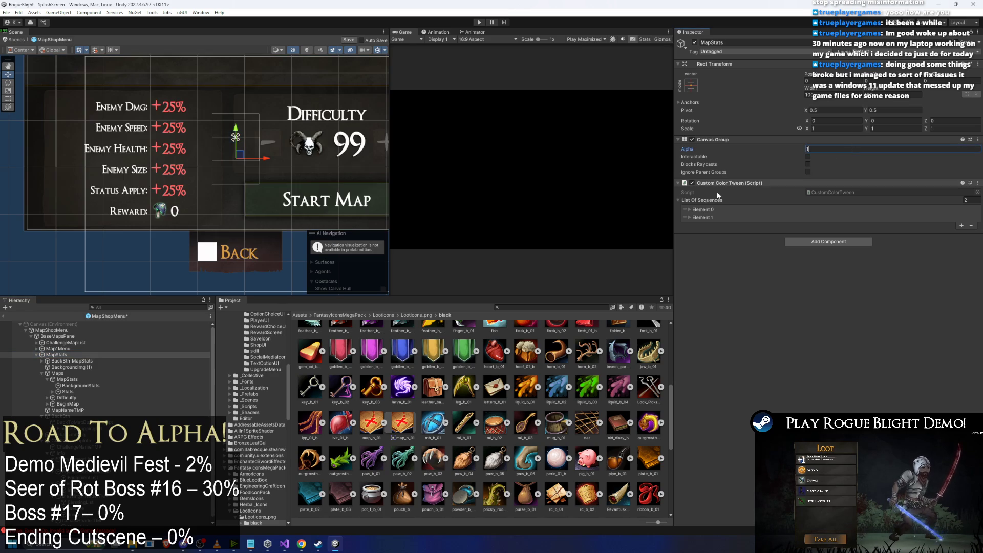
pyautogui.scroll(3, 222, 120)
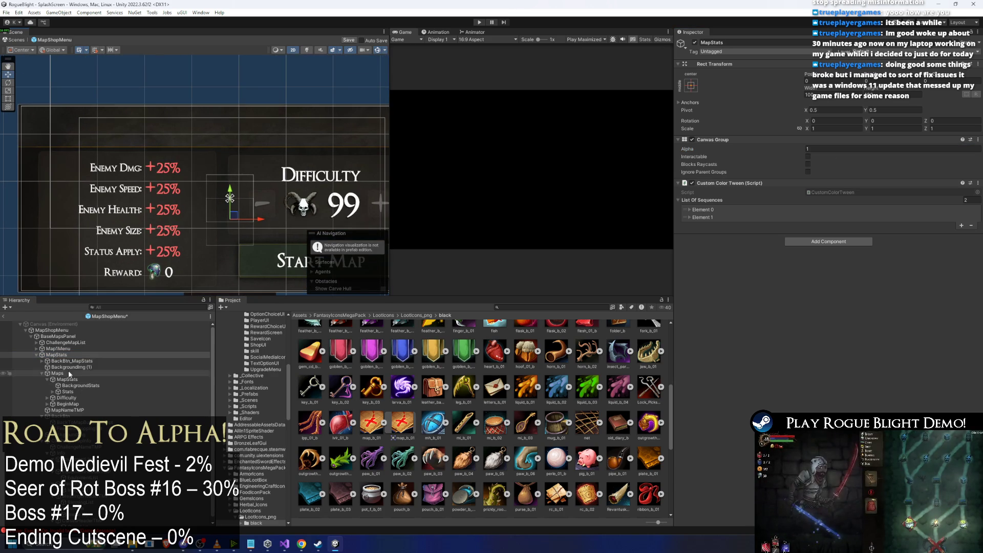
# Step through MapStats' children to DemoCompletedImg and its demo-completed text.
pyautogui.click(149, 360)
pyautogui.press('Down')
pyautogui.press('Down')
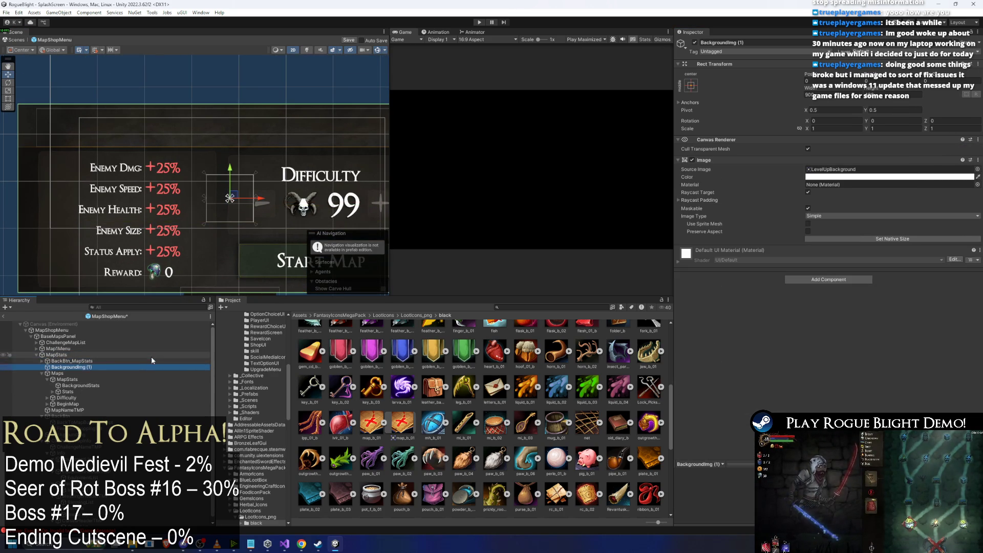
pyautogui.press('Down')
pyautogui.press('Down')
pyautogui.press('Down')
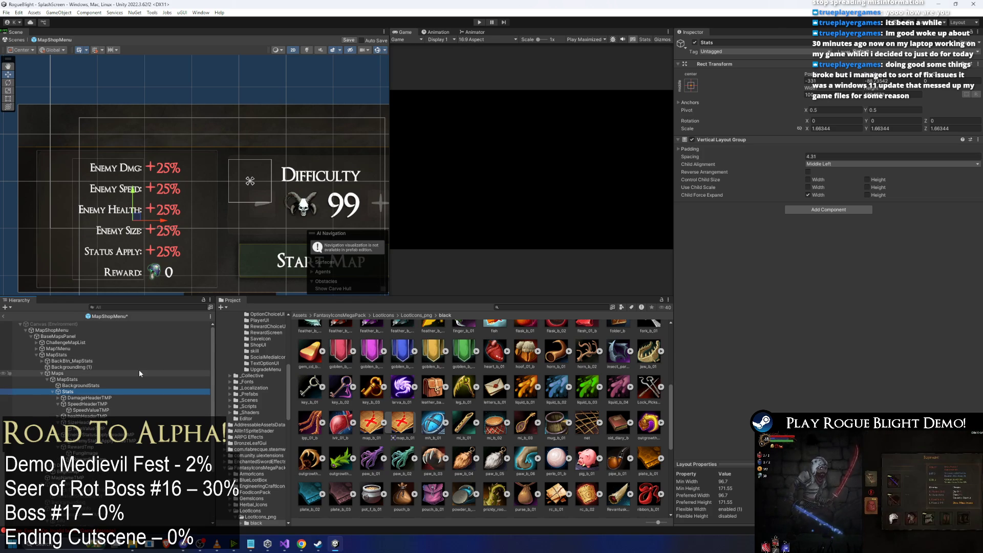
pyautogui.press('Down')
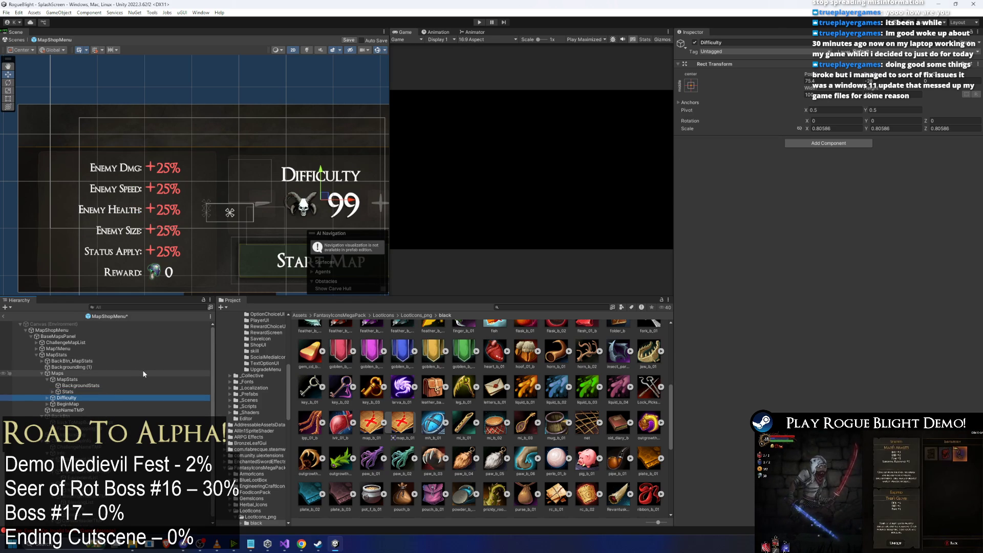
pyautogui.press('Right')
pyautogui.press('Down')
pyautogui.press('Down')
pyautogui.press('Right')
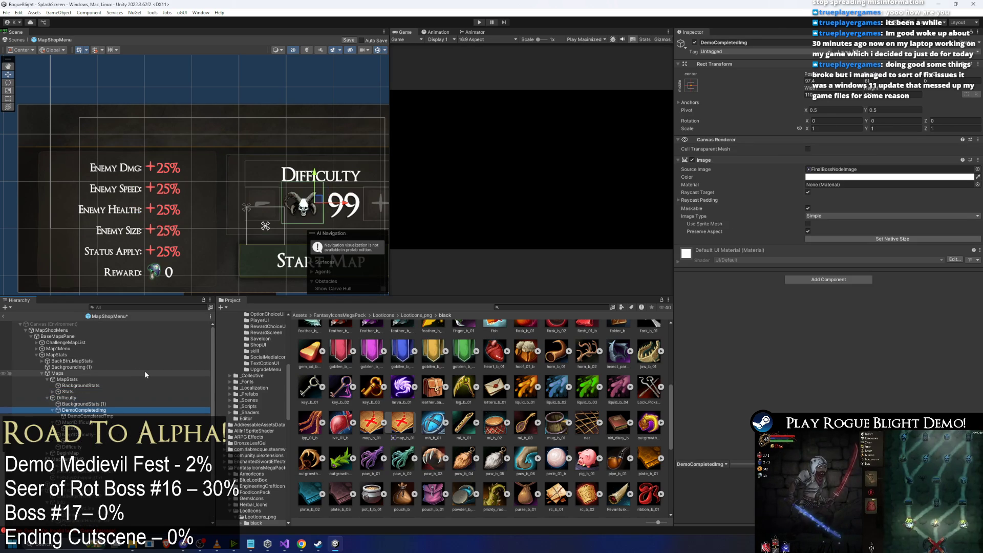
pyautogui.press('Down')
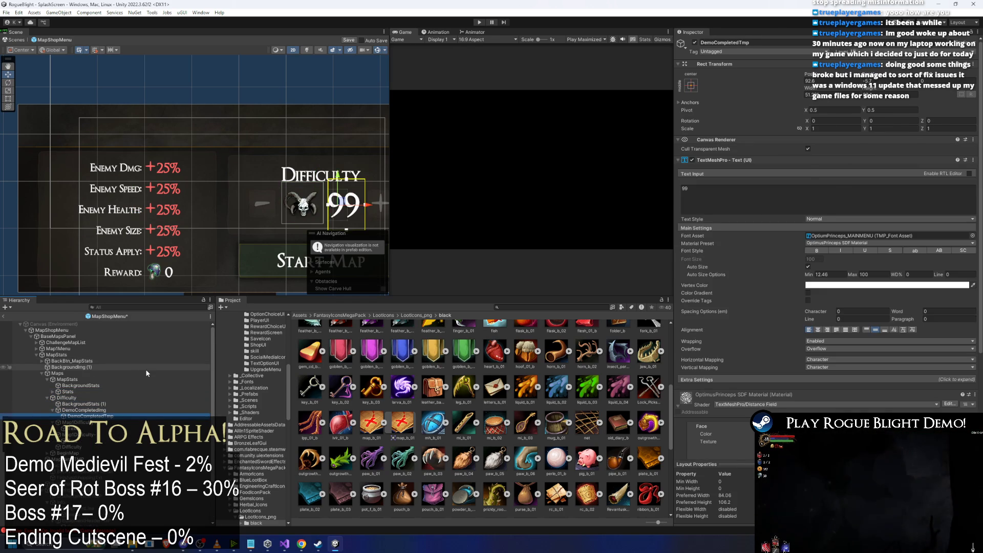
pyautogui.press('Up')
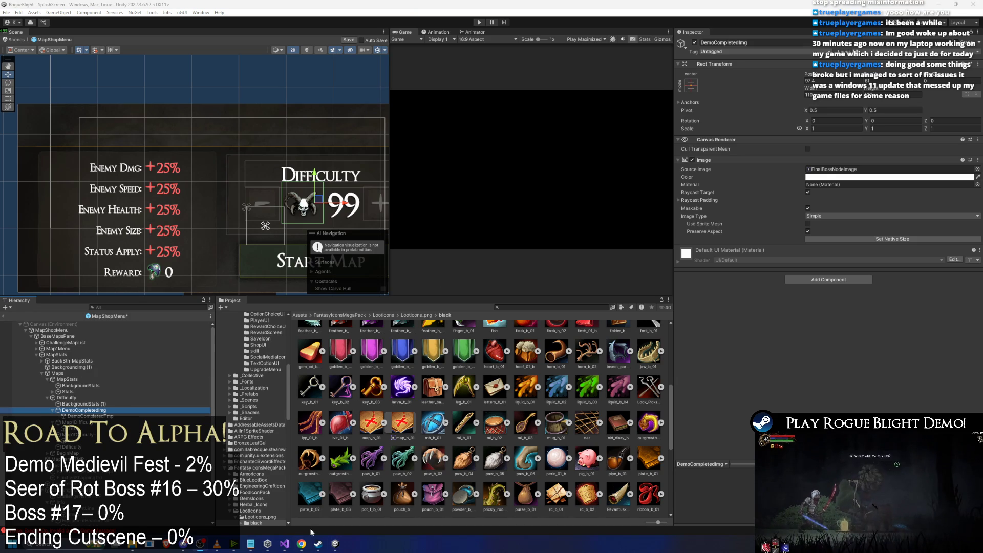
# Add 'add reward for completing maps and show it on story map' under ---DEMO--- in TODO.txt and save.
pyautogui.click(284, 543)
pyautogui.click(273, 167)
pyautogui.press('Up')
pyautogui.write('-')
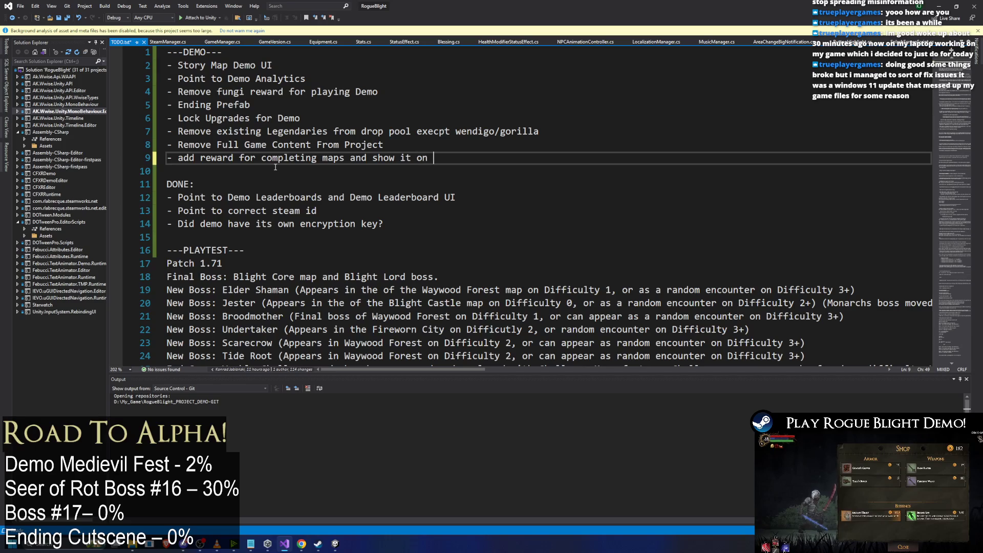
pyautogui.hotkey('ctrl', 's')
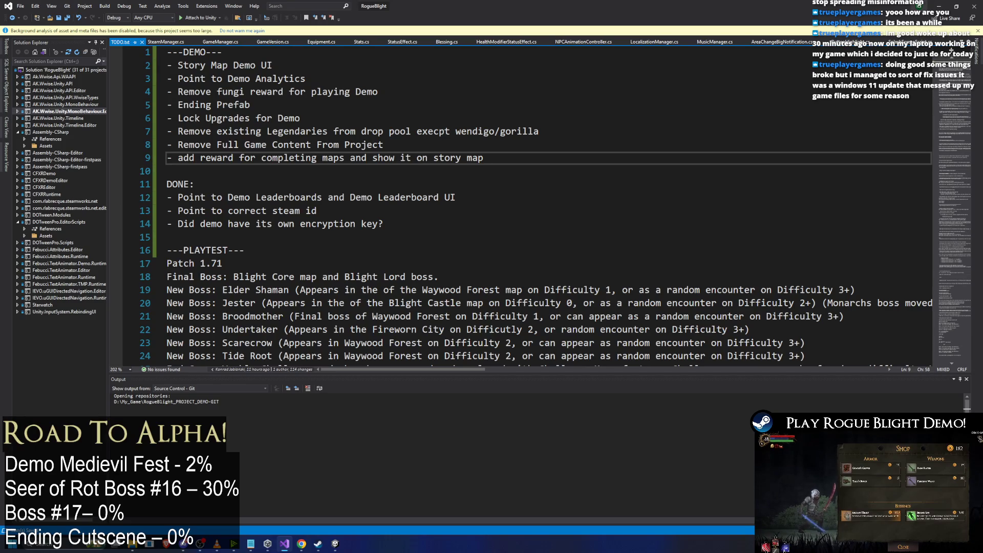
pyautogui.click(941, 6)
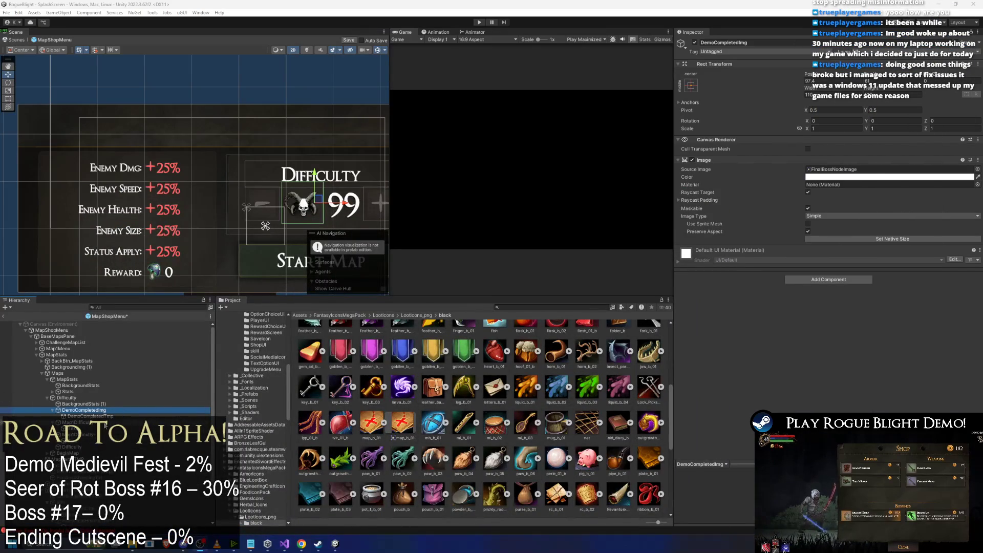
pyautogui.click(84, 434)
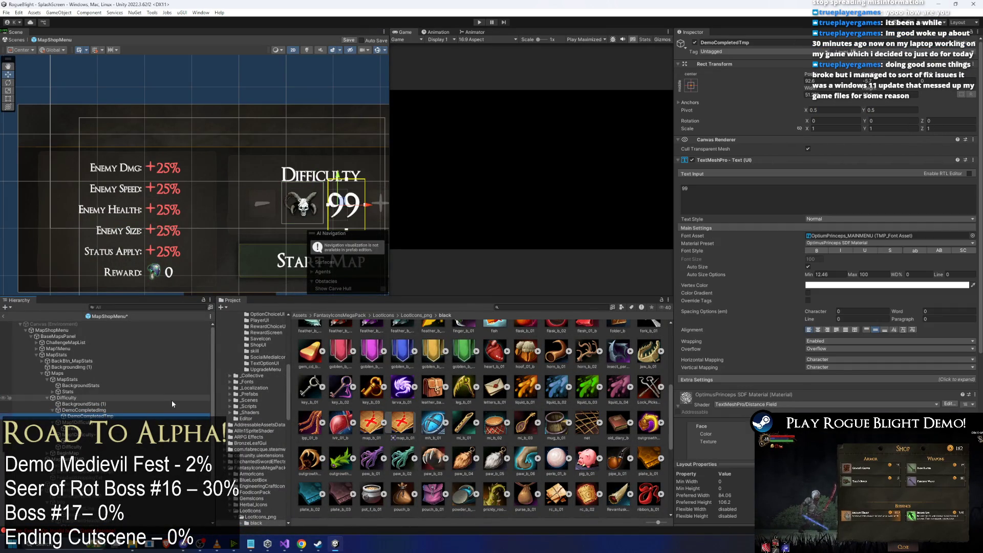
pyautogui.press('Down')
pyautogui.press('Down')
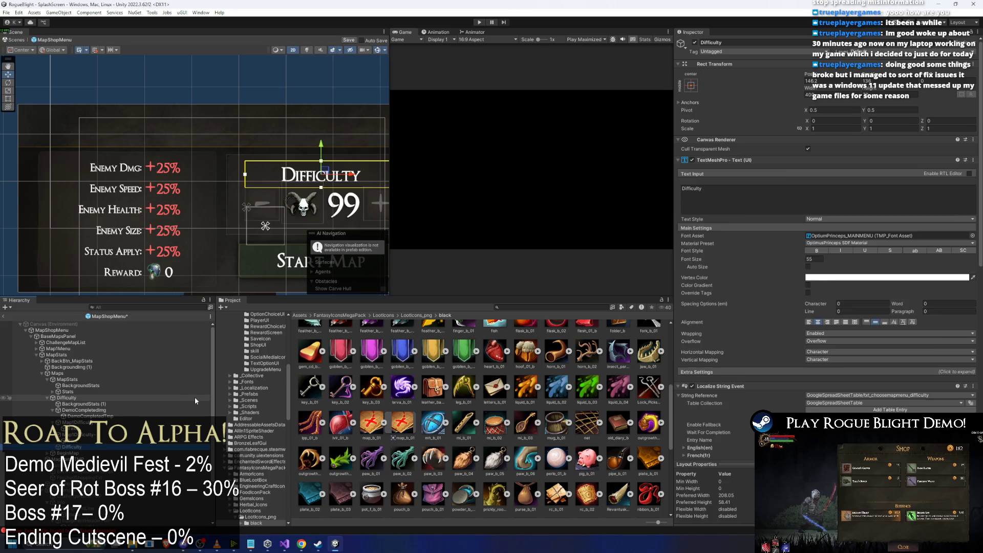
pyautogui.press('Down')
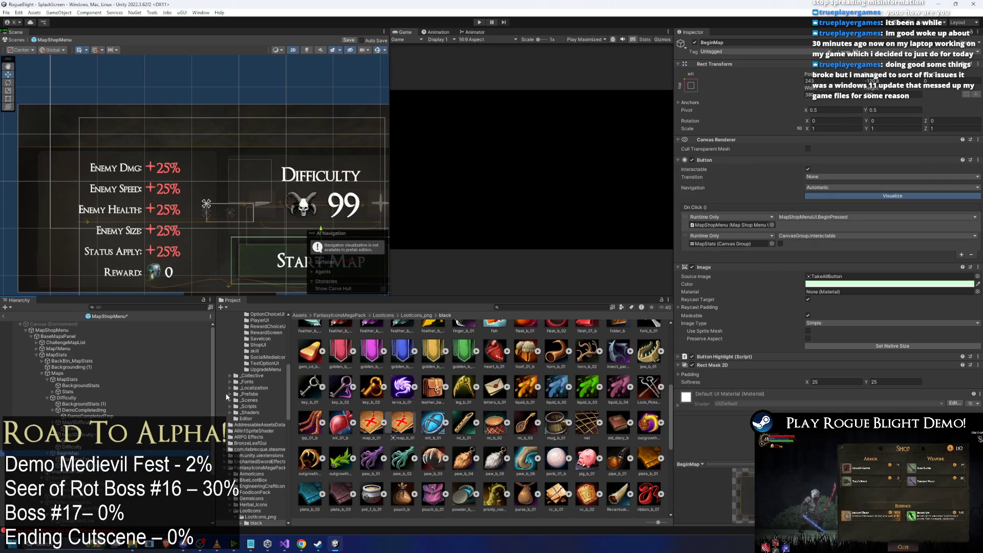
pyautogui.click(75, 354)
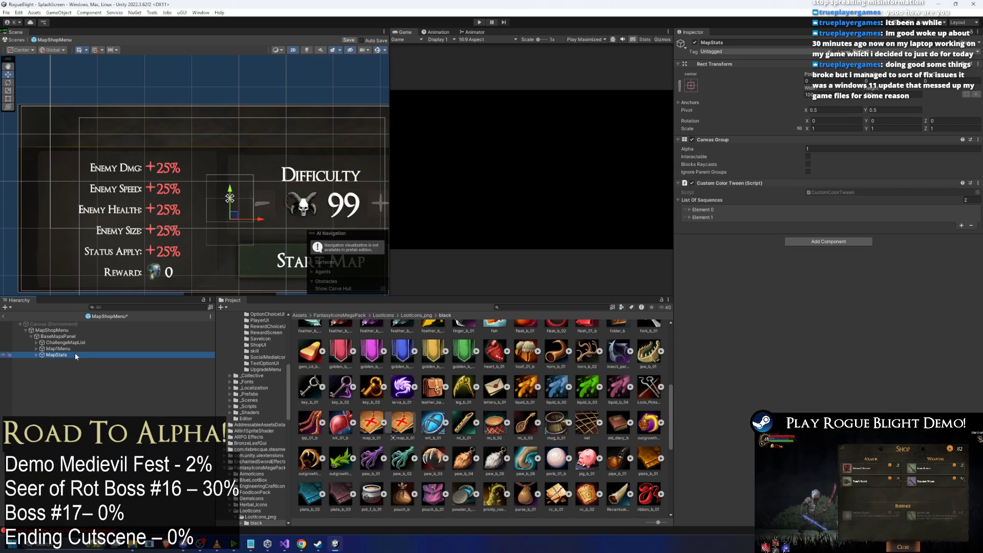
pyautogui.press('Right')
pyautogui.click(192, 400)
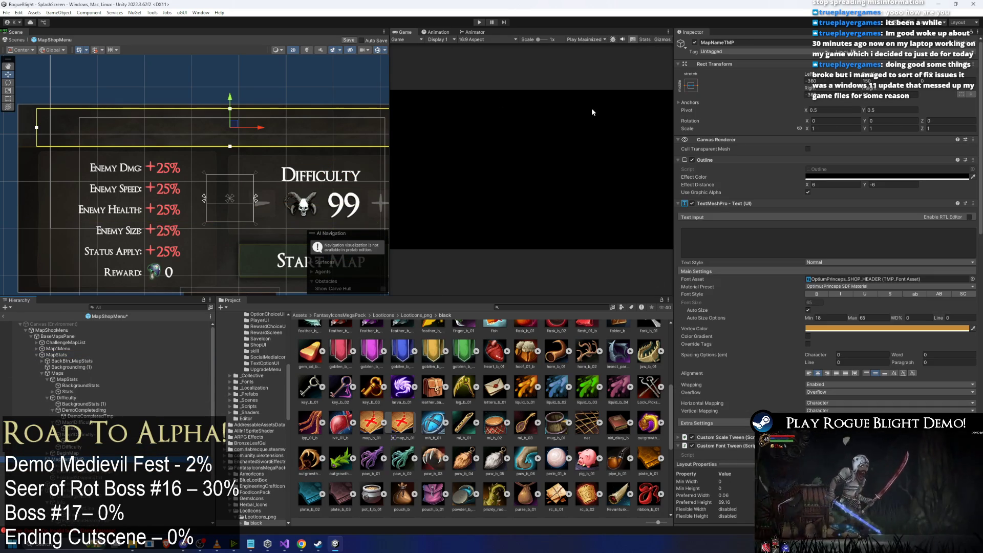
pyautogui.scroll(-5, 921, 284)
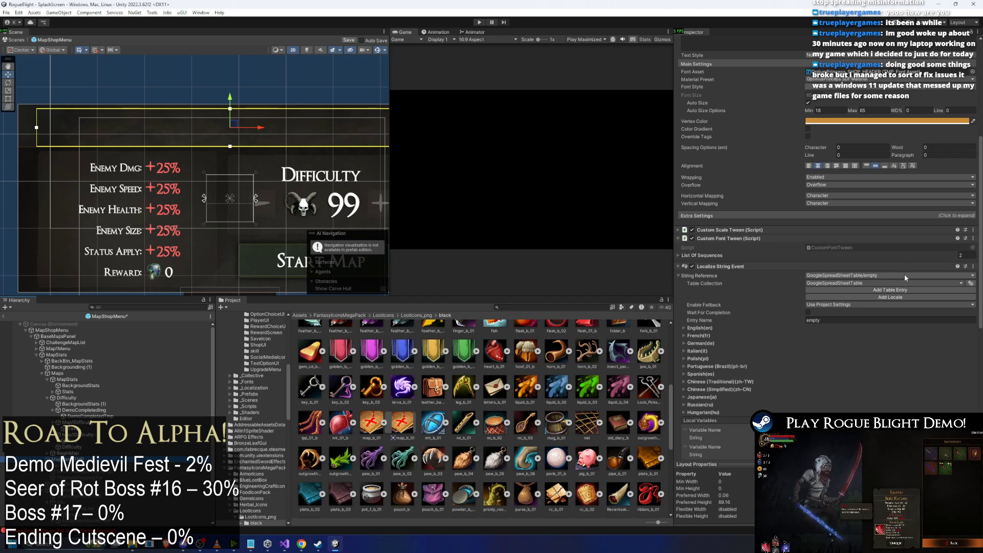
pyautogui.click(57, 354)
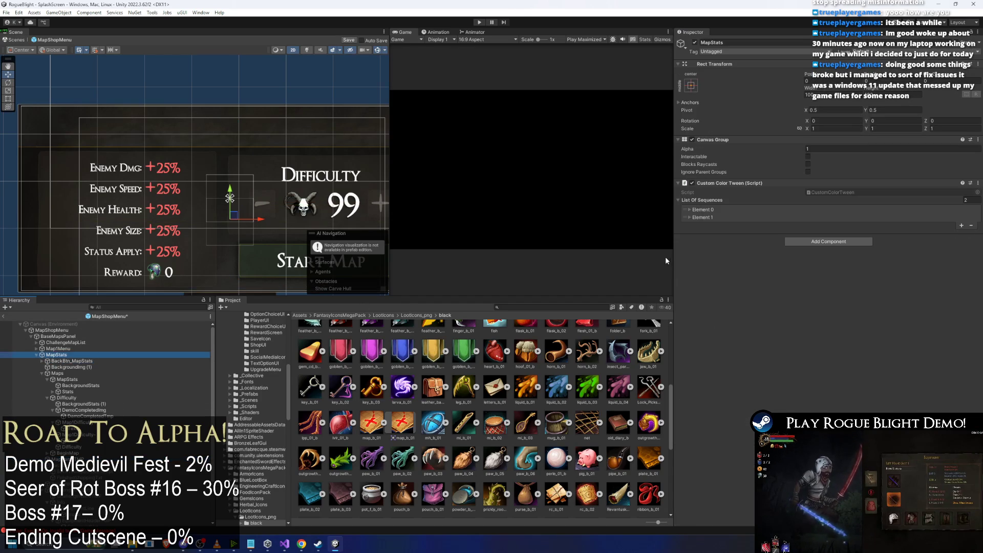
pyautogui.press('Up')
pyautogui.press('Up')
pyautogui.press('Up')
pyautogui.scroll(-2, 859, 253)
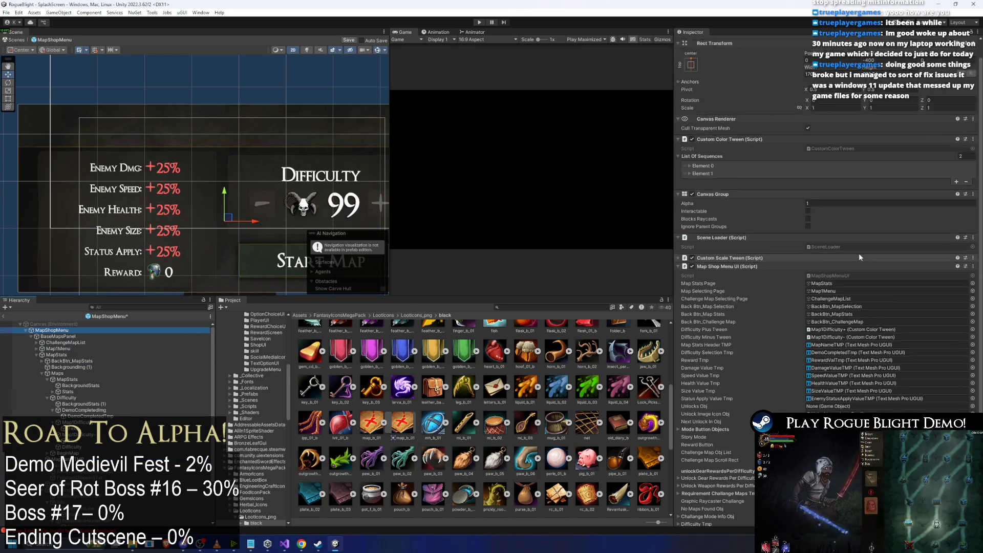
pyautogui.scroll(-1, 859, 253)
pyautogui.scroll(-4, 864, 251)
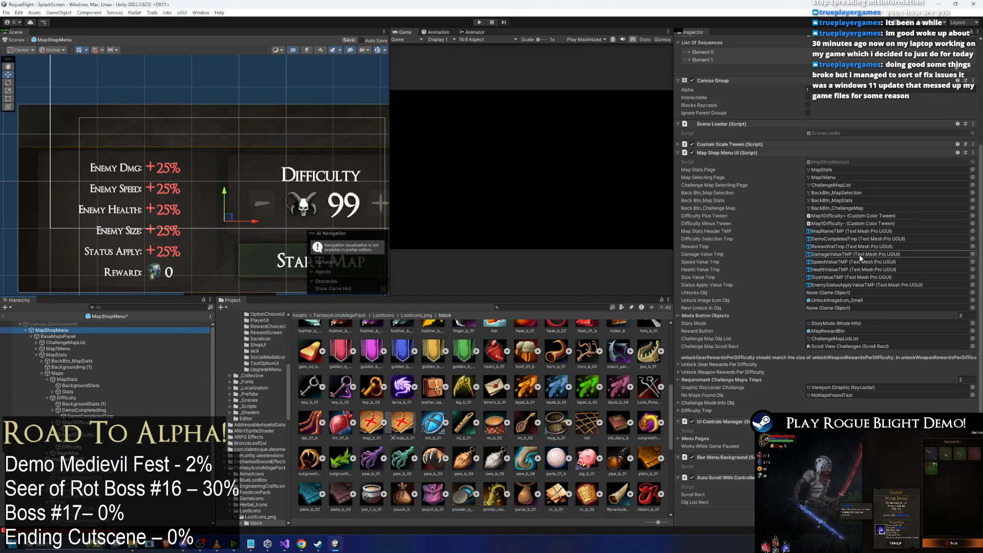
pyautogui.click(718, 372)
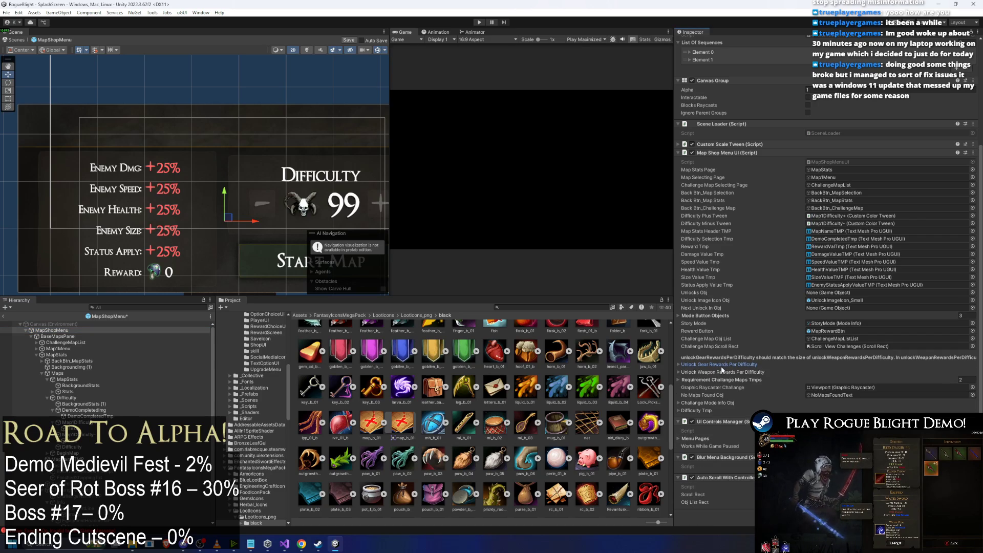
pyautogui.click(714, 365)
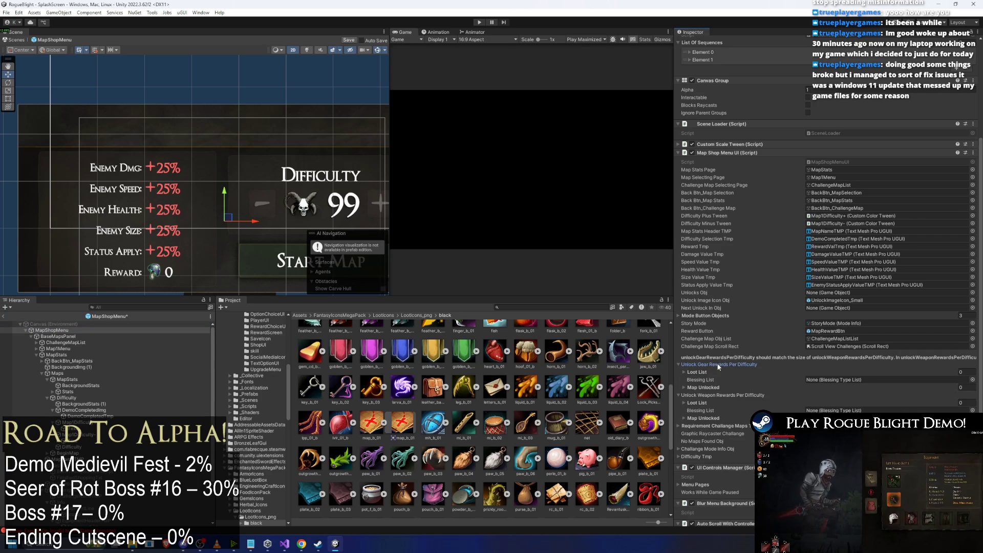
pyautogui.click(709, 387)
pyautogui.scroll(-3, 731, 395)
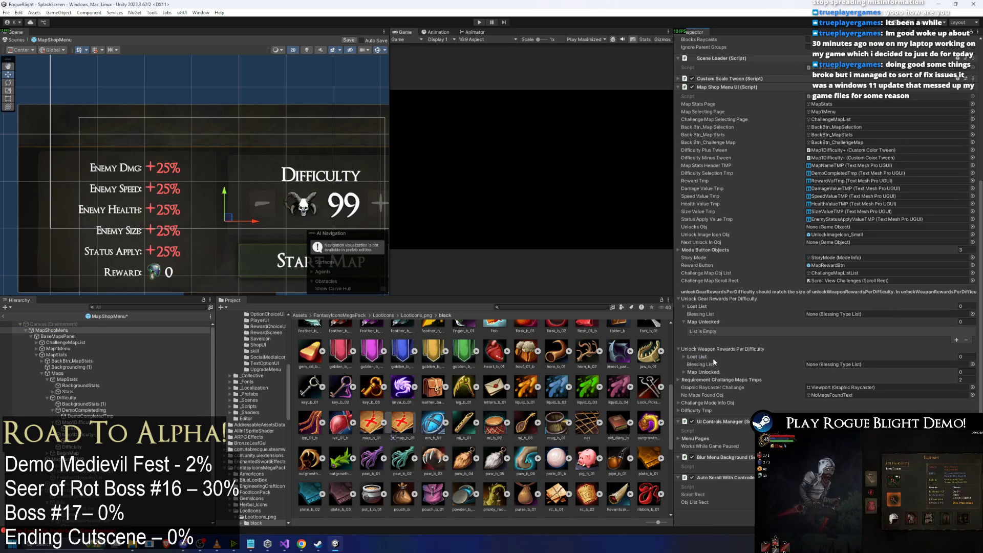
pyautogui.click(714, 356)
pyautogui.click(706, 391)
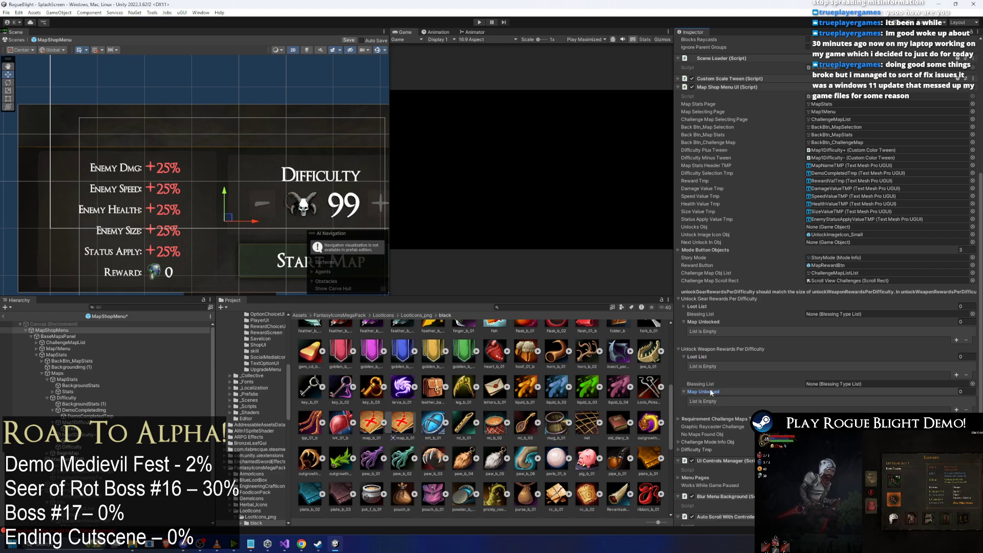
pyautogui.click(733, 415)
pyautogui.scroll(-3, 737, 414)
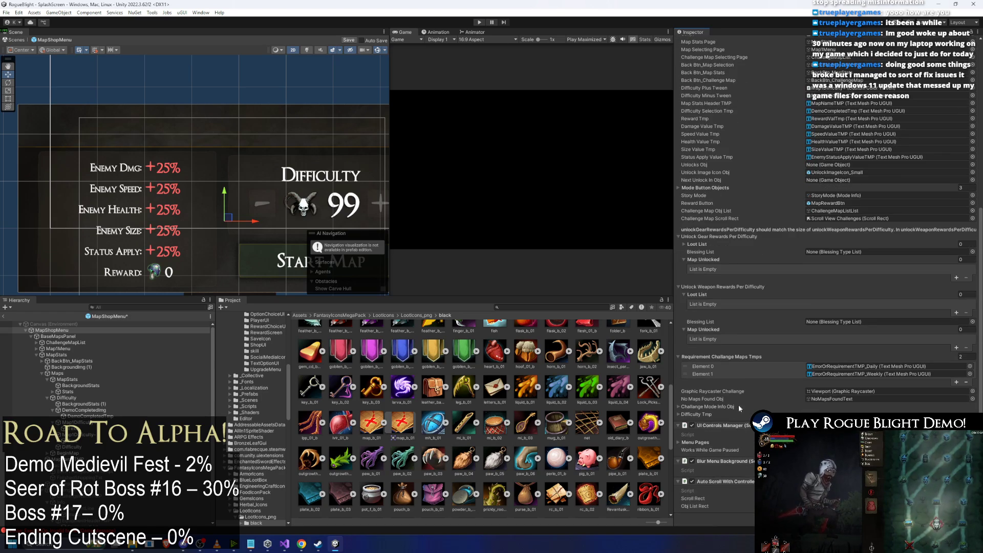
pyautogui.click(716, 405)
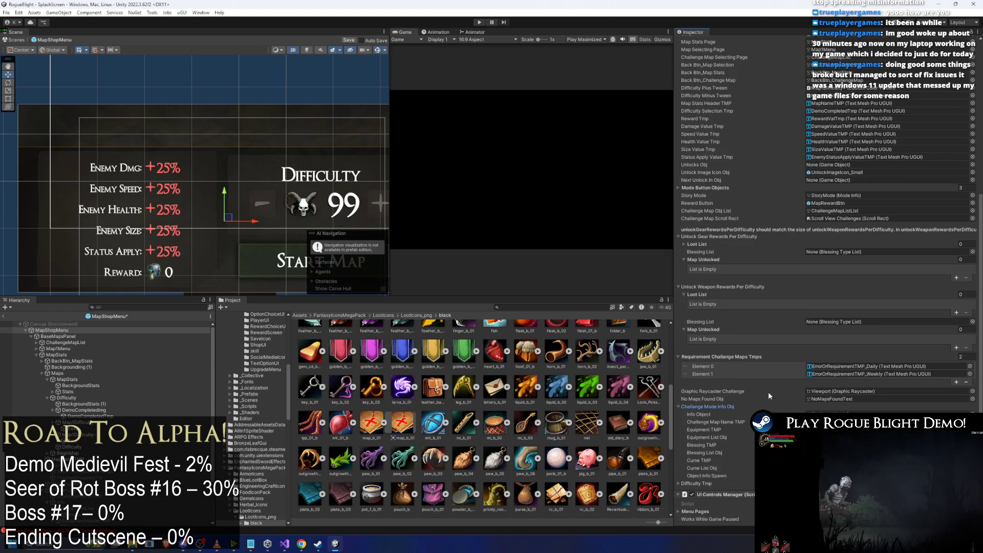
pyautogui.scroll(-3, 741, 409)
pyautogui.click(717, 421)
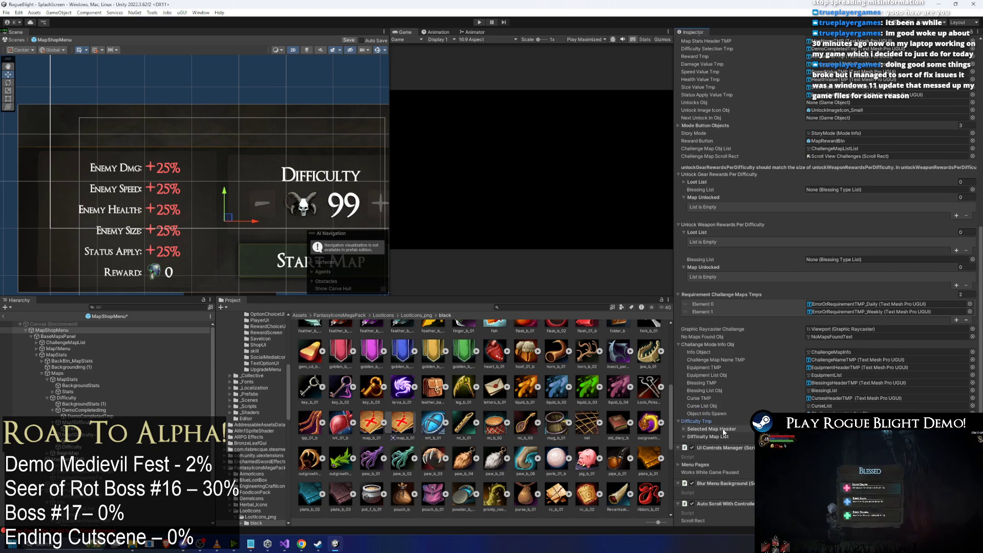
pyautogui.scroll(-2, 829, 412)
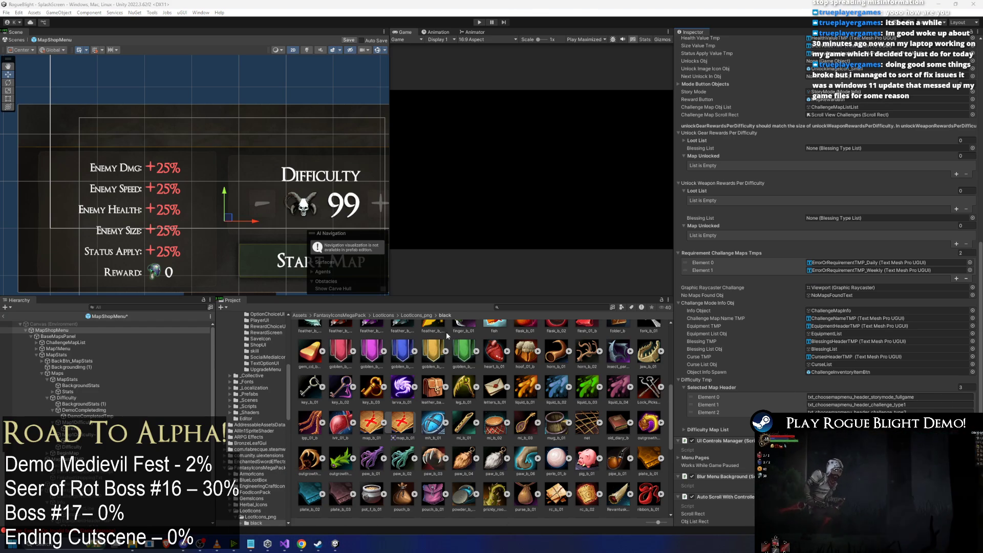
pyautogui.press('super')
pyautogui.press('Escape')
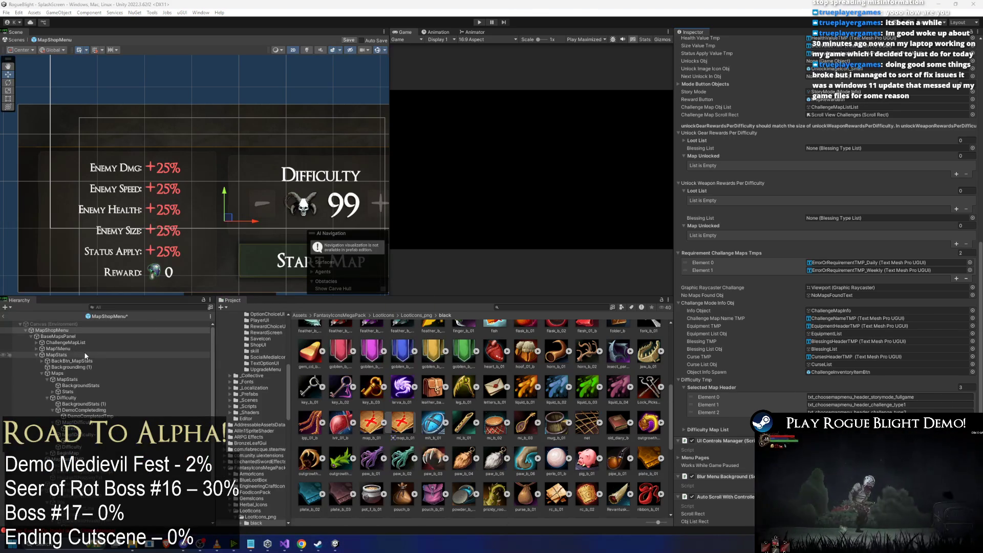
pyautogui.click(74, 349)
pyautogui.press('Right')
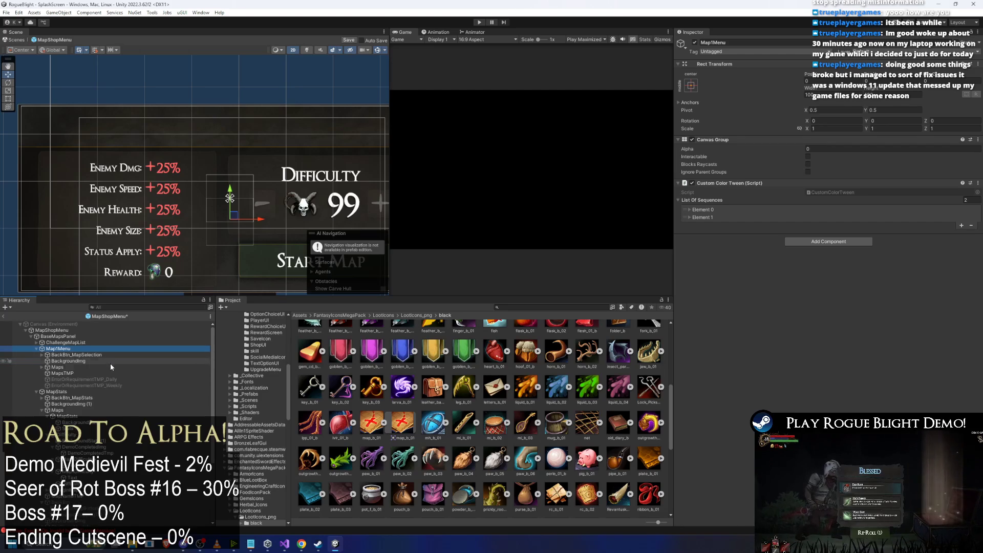
# Expand Maps and StoryMode1, select the WaywoodForestTMP title, and scroll to its Localize String Event.
pyautogui.click(76, 367)
pyautogui.press('Right')
pyautogui.press('Down')
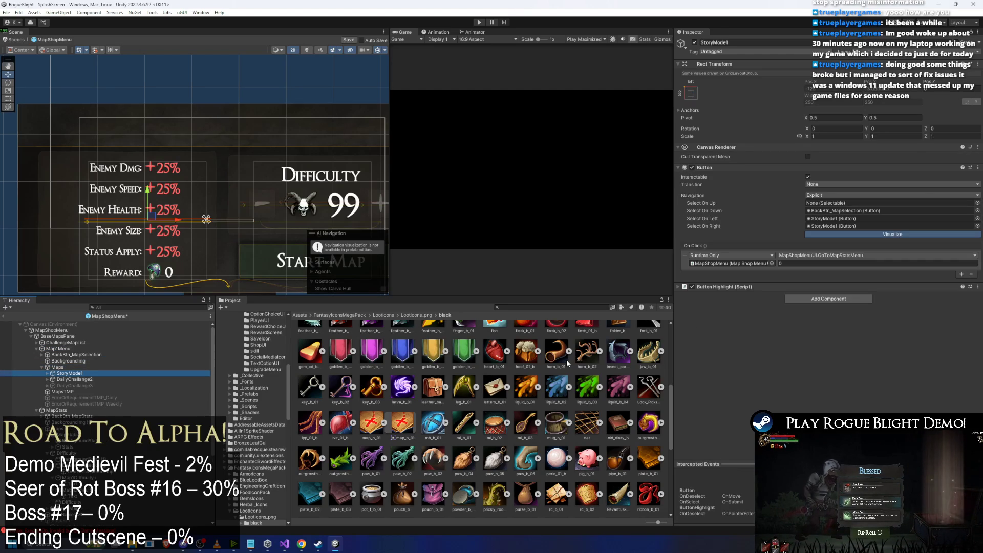
pyautogui.press('Right')
pyautogui.press('Down')
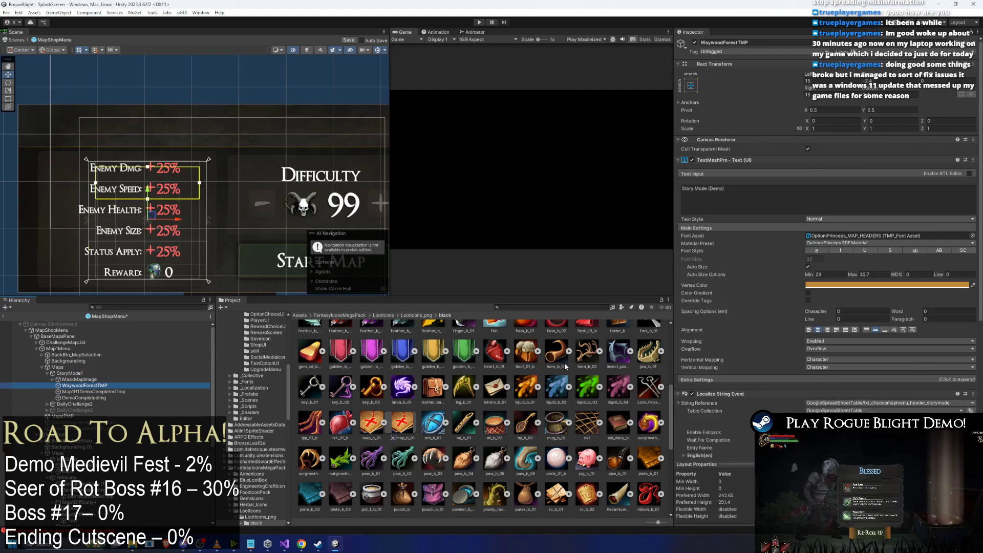
pyautogui.press('Down')
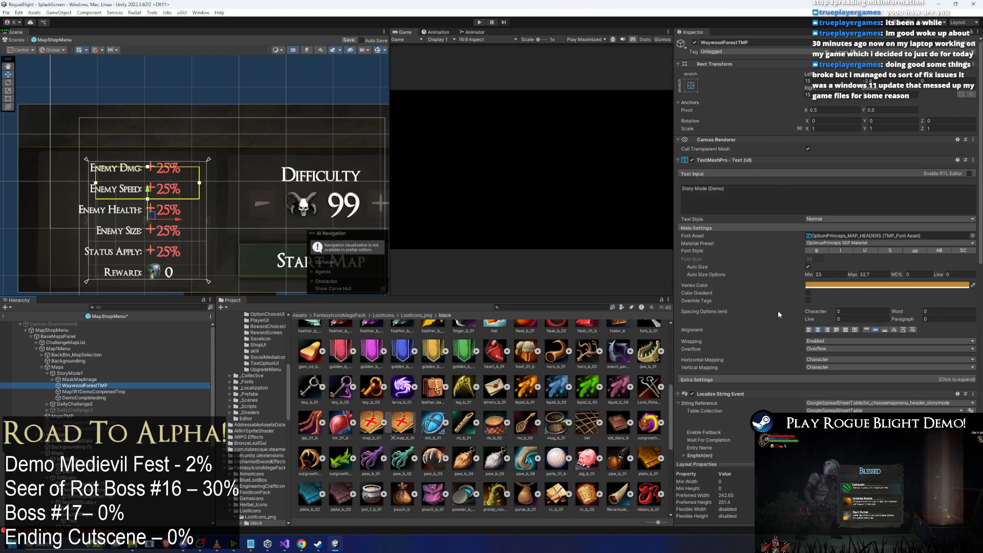
pyautogui.scroll(-5, 778, 311)
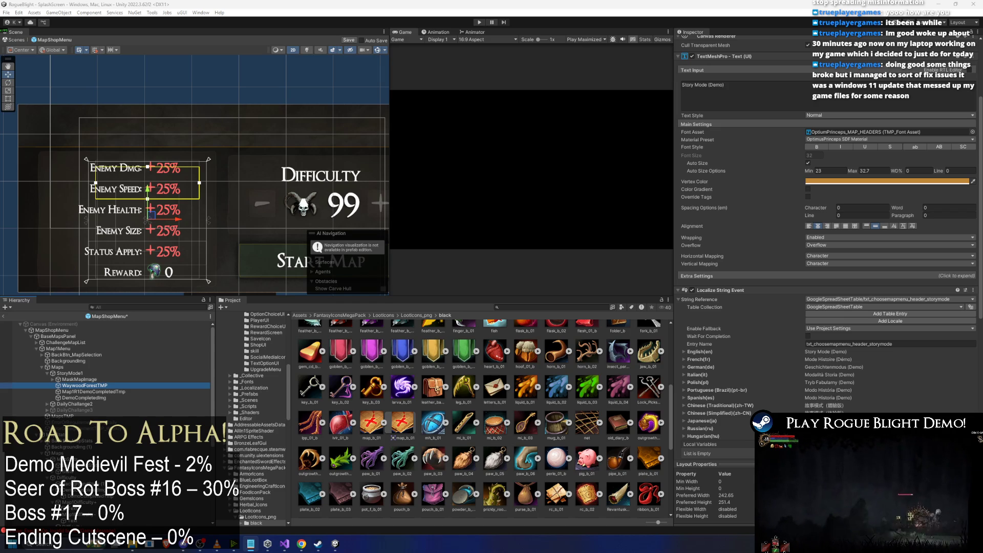
# Check MapShopMenu's story mode header entry, then set MapStats' Canvas Group alpha to 0.
pyautogui.click(51, 330)
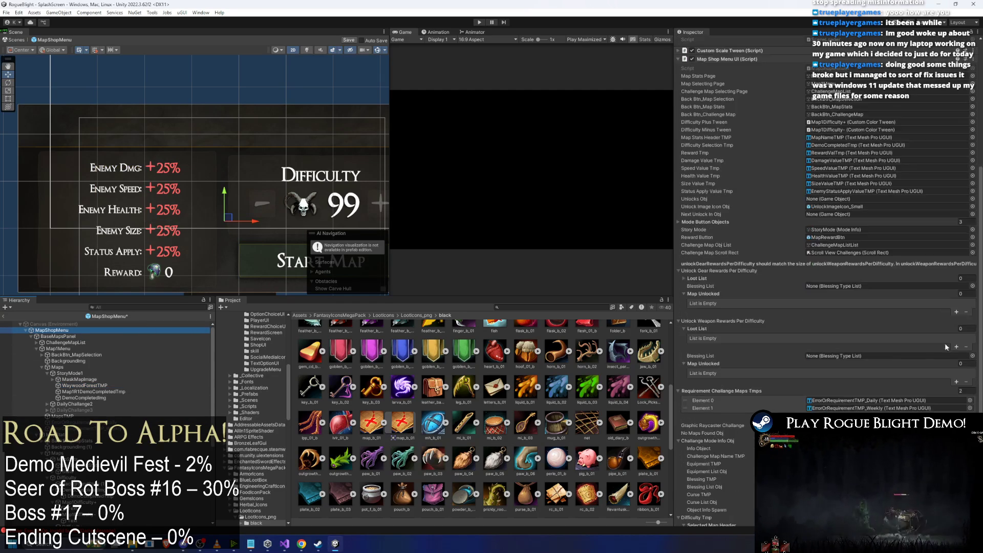
pyautogui.scroll(-5, 946, 347)
pyautogui.click(929, 376)
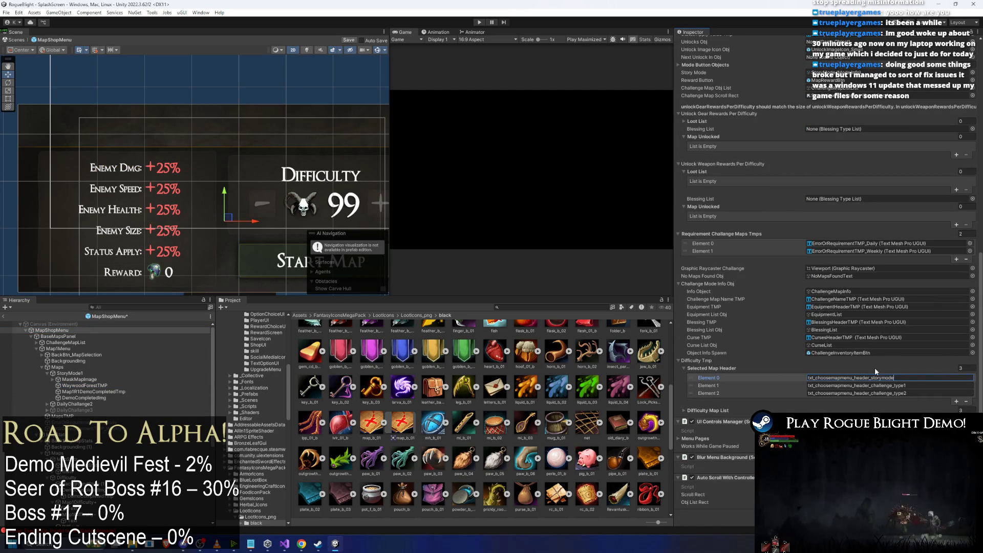
pyautogui.click(58, 336)
pyautogui.click(36, 349)
pyautogui.click(75, 355)
pyautogui.write('0')
pyautogui.press('Return')
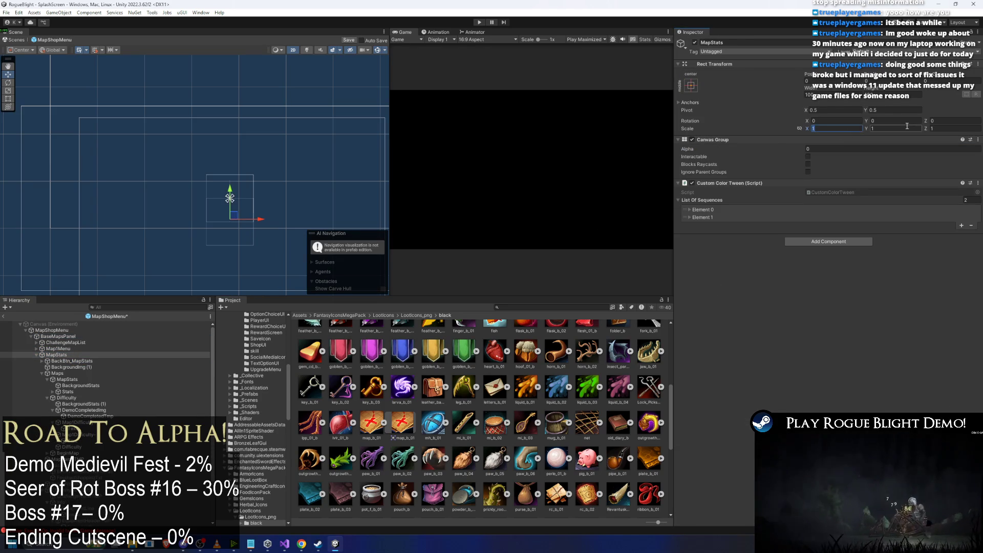
# Set MapShopMenu's Canvas Group alpha to 0 and enter play mode.
pyautogui.click(51, 330)
pyautogui.click(834, 128)
pyautogui.write('0')
pyautogui.click(953, 129)
pyautogui.write('0')
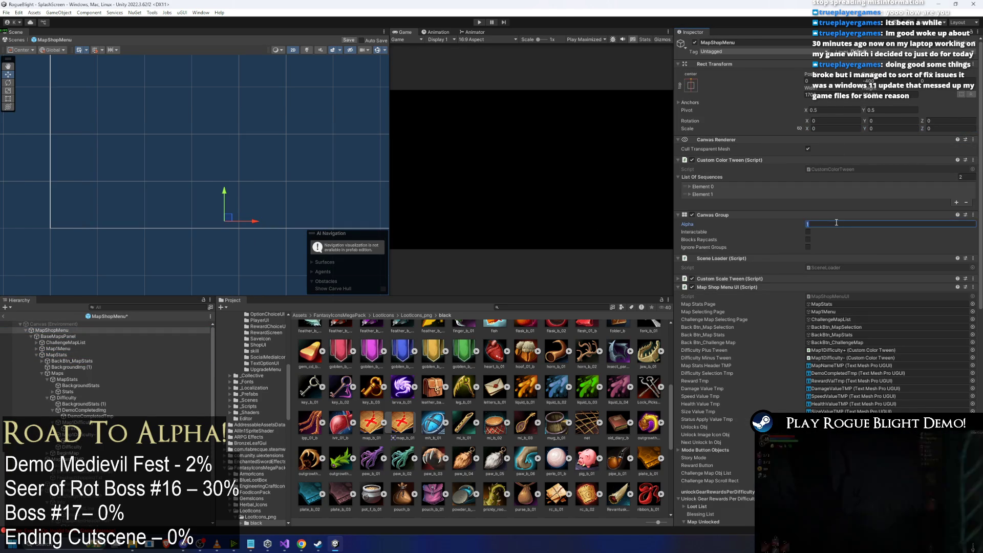
pyautogui.click(891, 224)
pyautogui.write('0')
pyautogui.click(479, 22)
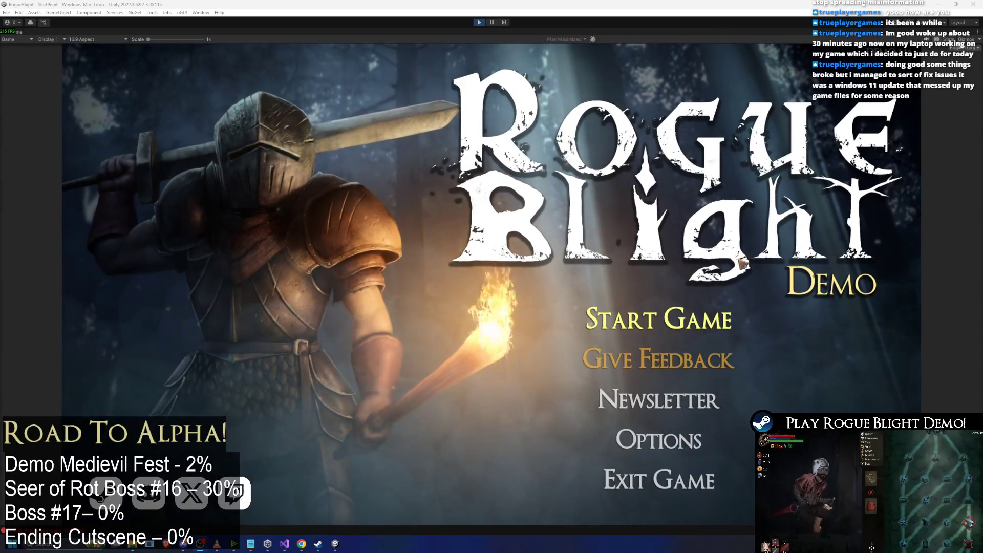
# Start the game from the existing save slot and walk right past the blacksmith to the map wagon.
pyautogui.click(692, 322)
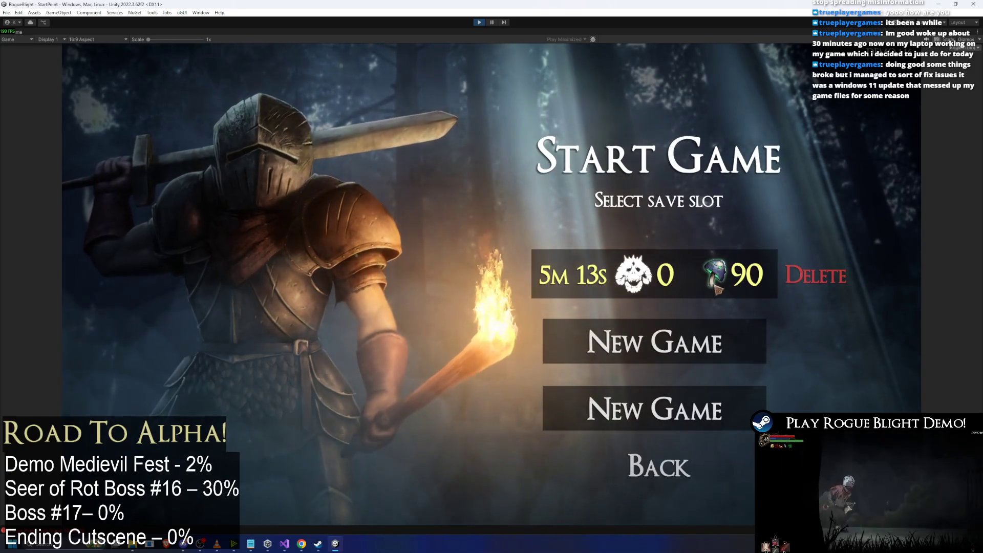
pyautogui.click(711, 291)
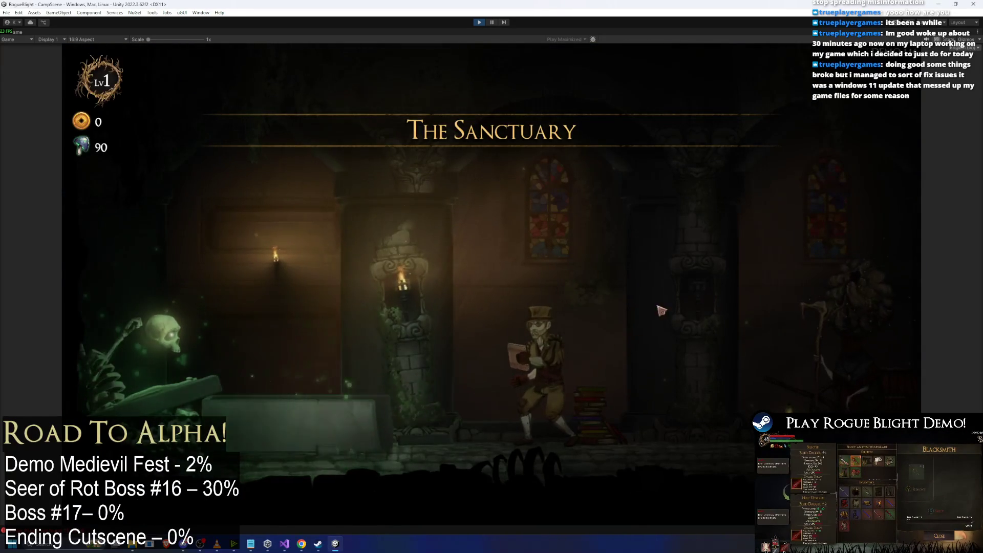
pyautogui.press('d')
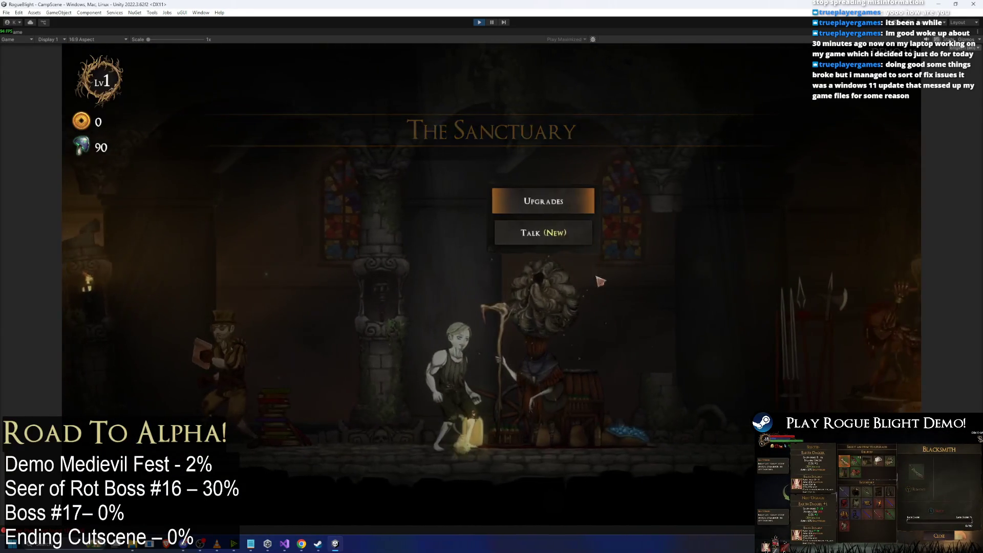
pyautogui.press('d')
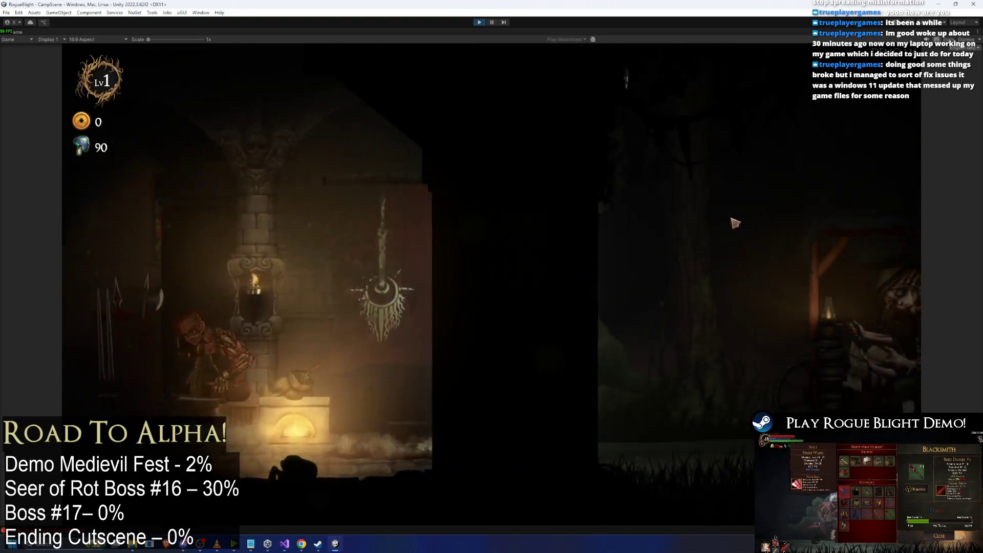
pyautogui.press('d')
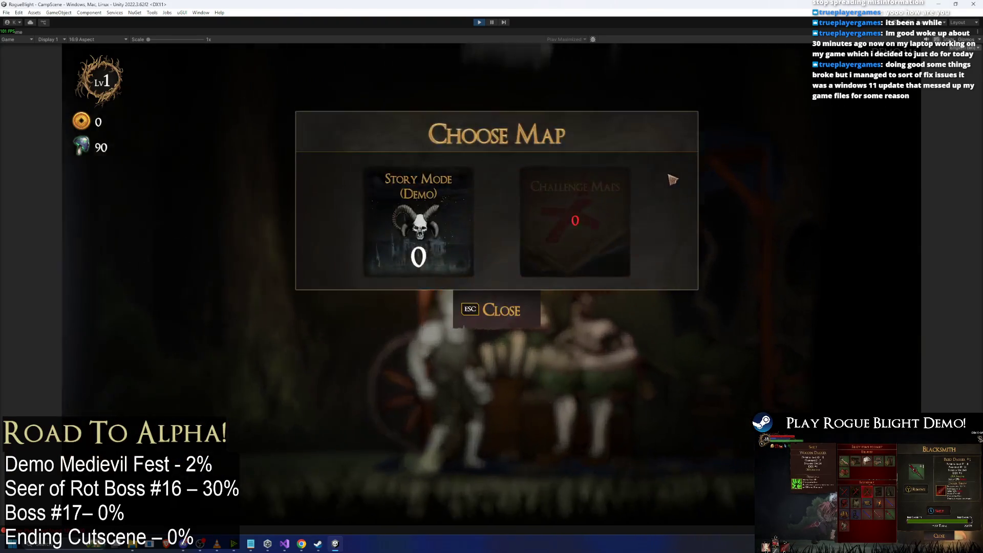
# Check the wagon's Choose Map panel showing the Story Mode (Demo) card, close it, and stop play mode.
pyautogui.click(609, 165)
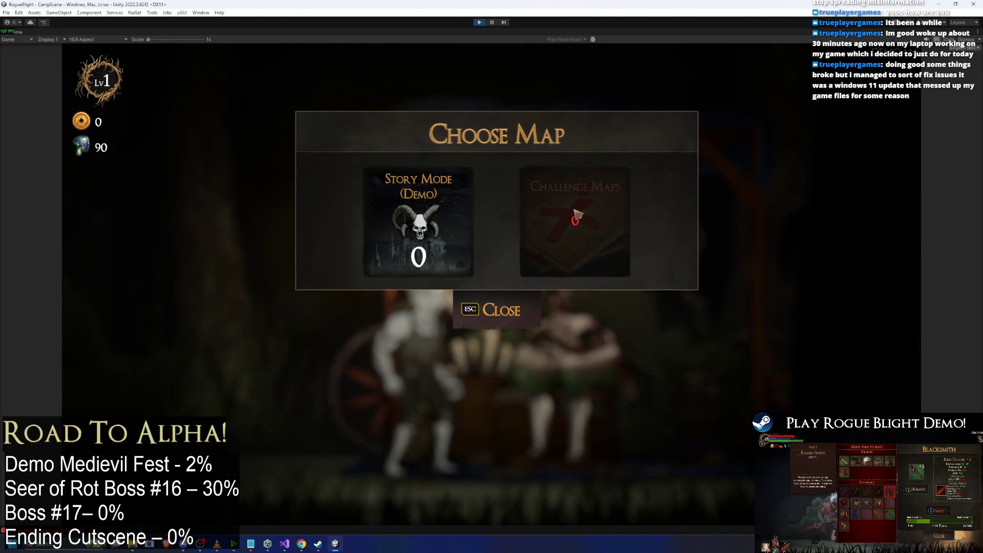
pyautogui.click(438, 245)
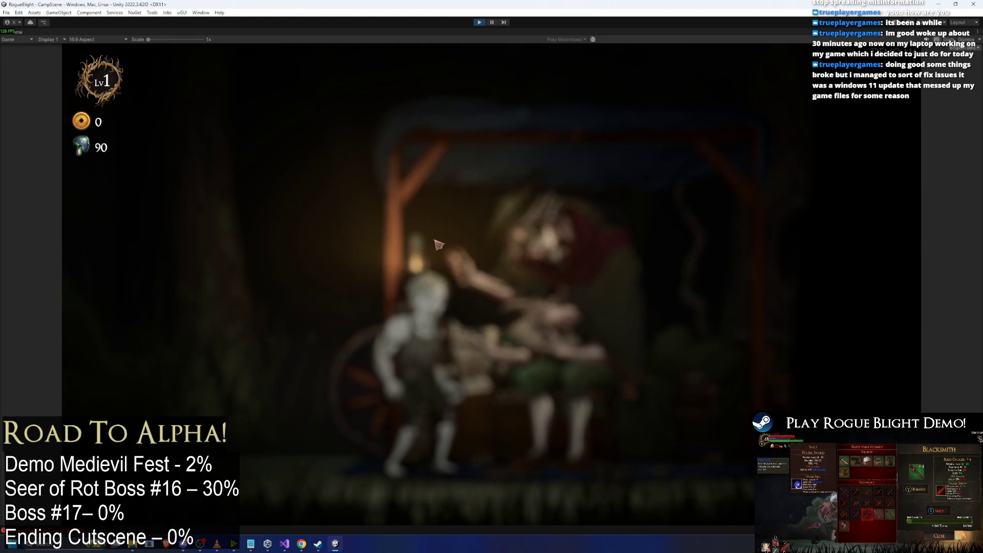
pyautogui.click(478, 22)
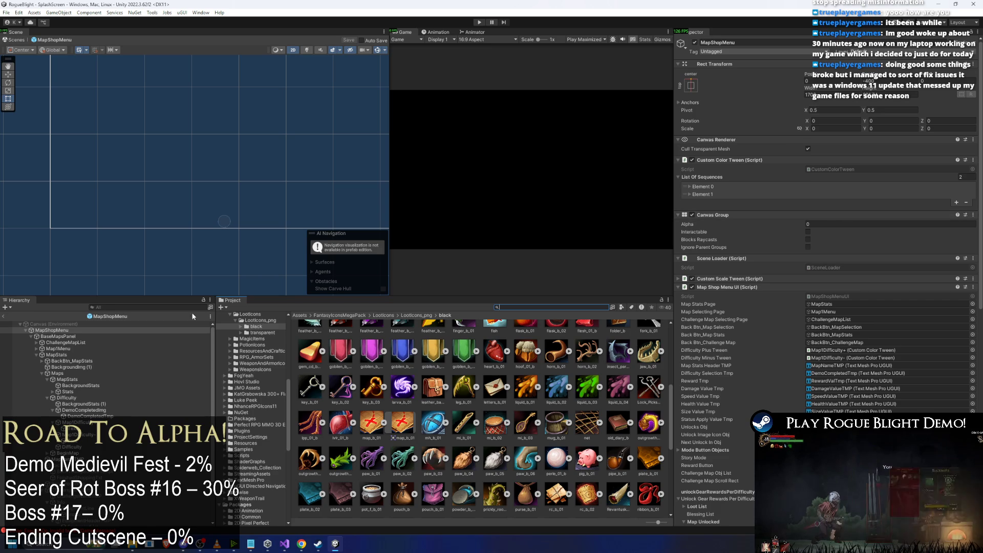
# Set MapShopMenu's Canvas Group Alpha to 1 and make it Interactable again.
pyautogui.click(72, 331)
pyautogui.click(819, 224)
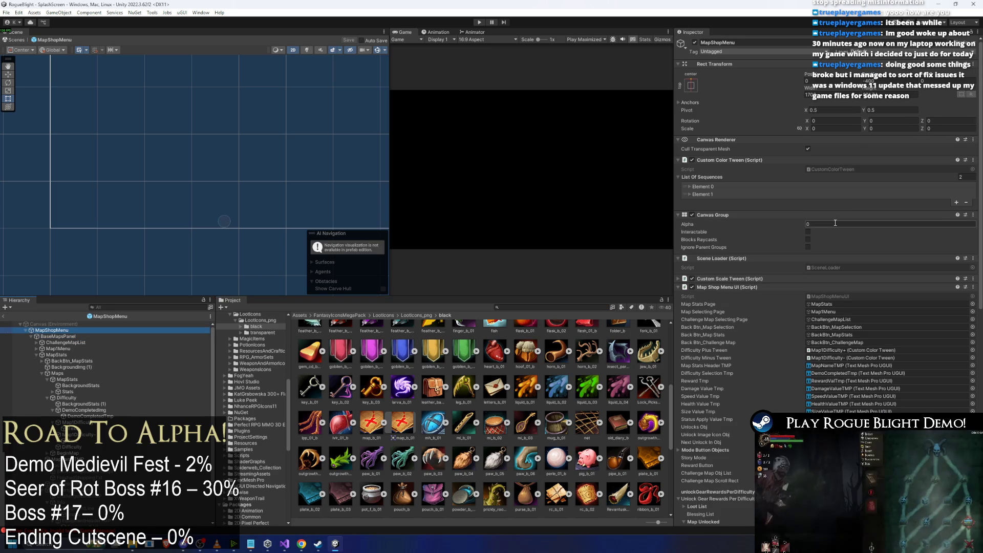
pyautogui.click(87, 336)
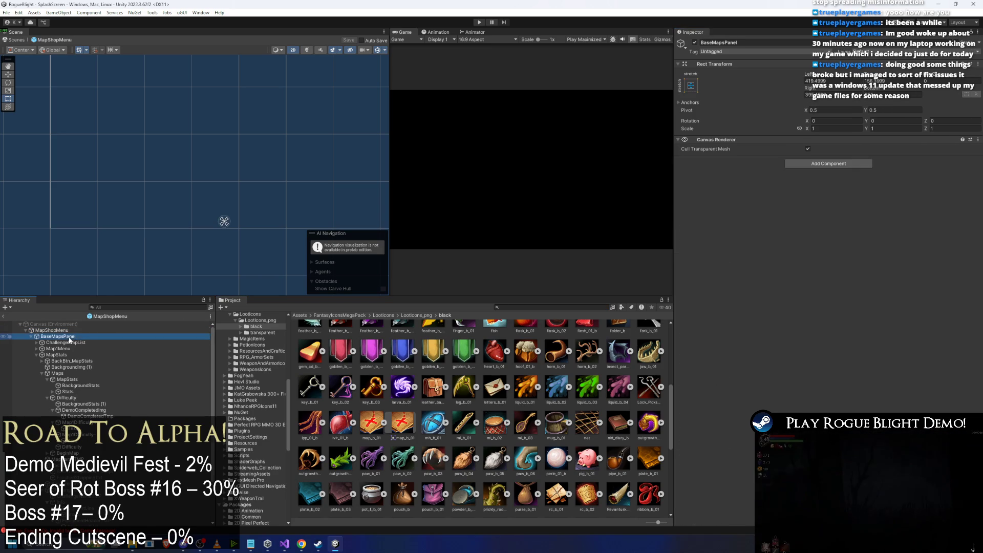
pyautogui.press('Down')
pyautogui.press('Down')
pyautogui.press('Down')
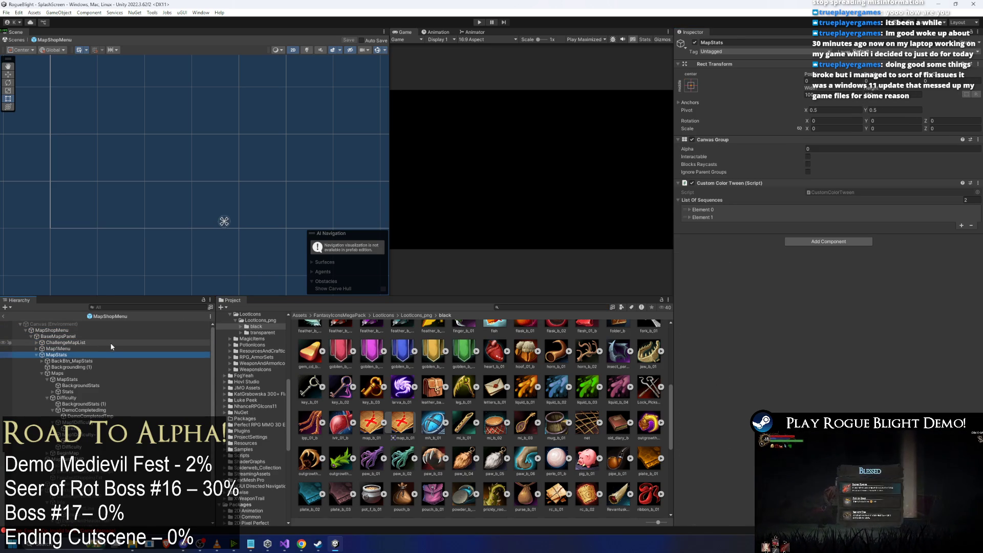
pyautogui.press('Left')
pyautogui.press('Up')
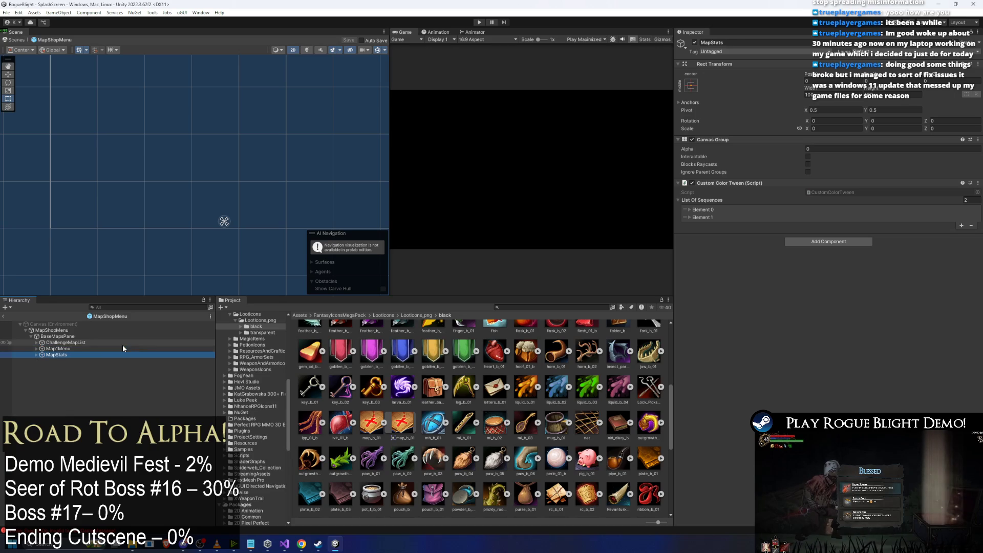
pyautogui.click(128, 330)
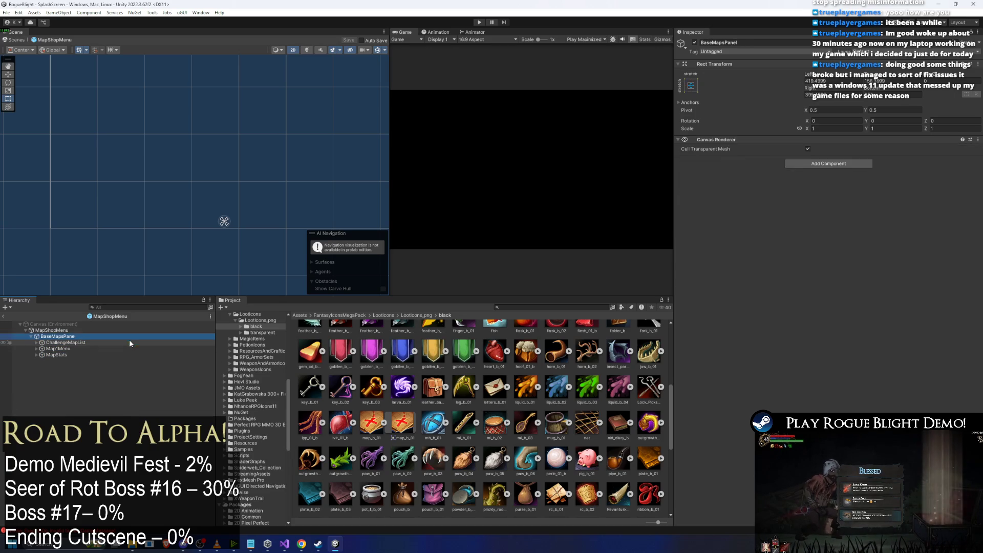
pyautogui.click(809, 232)
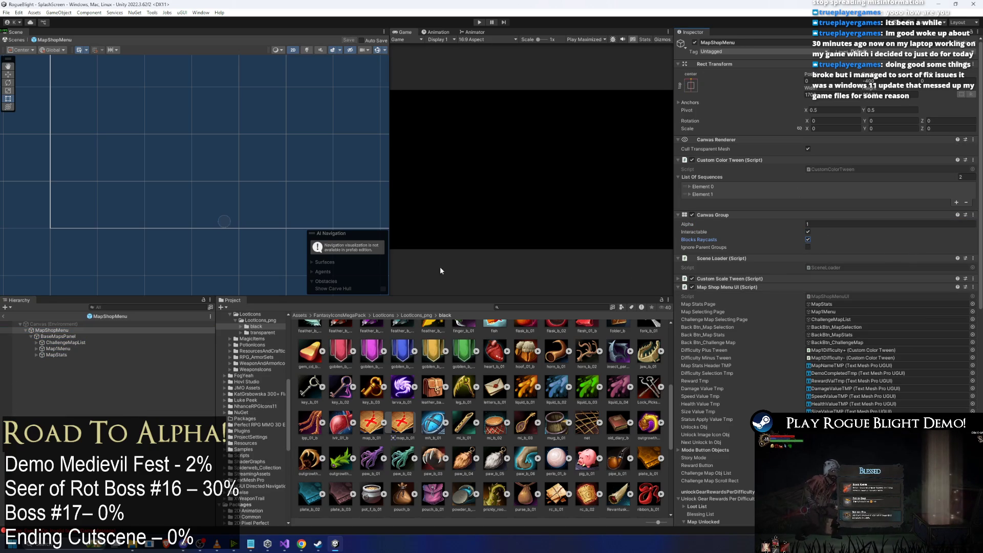
# Browse ChallengeMapList's children in the Hierarchy, down to Backgroundimg and the vertical scrollbar.
pyautogui.click(59, 343)
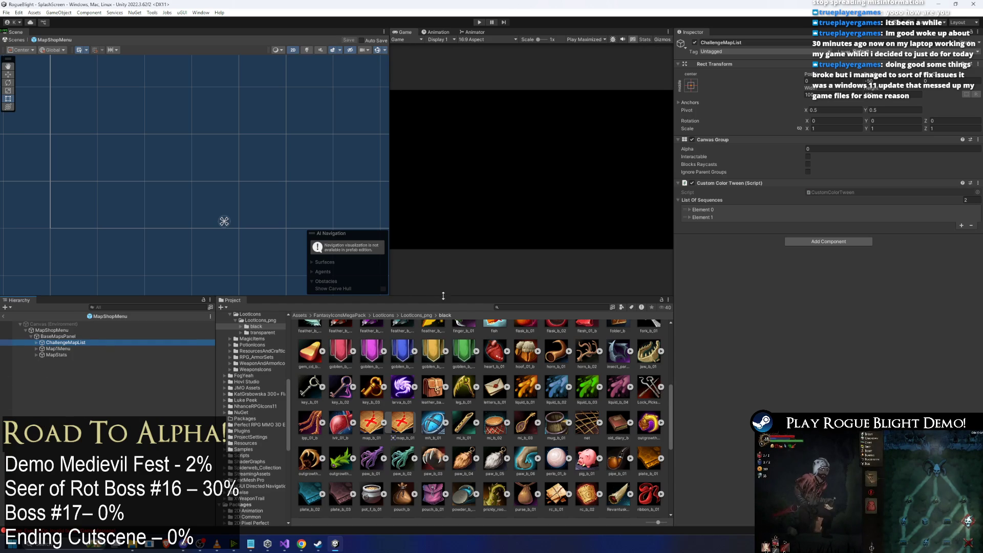
pyautogui.press('Right')
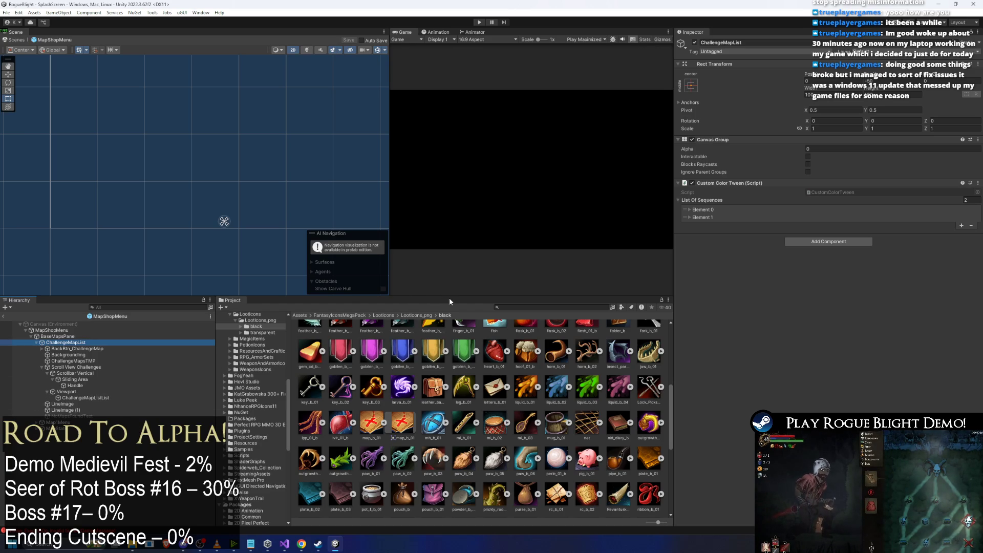
pyautogui.press('Left')
pyautogui.press('Up')
pyautogui.press('Up')
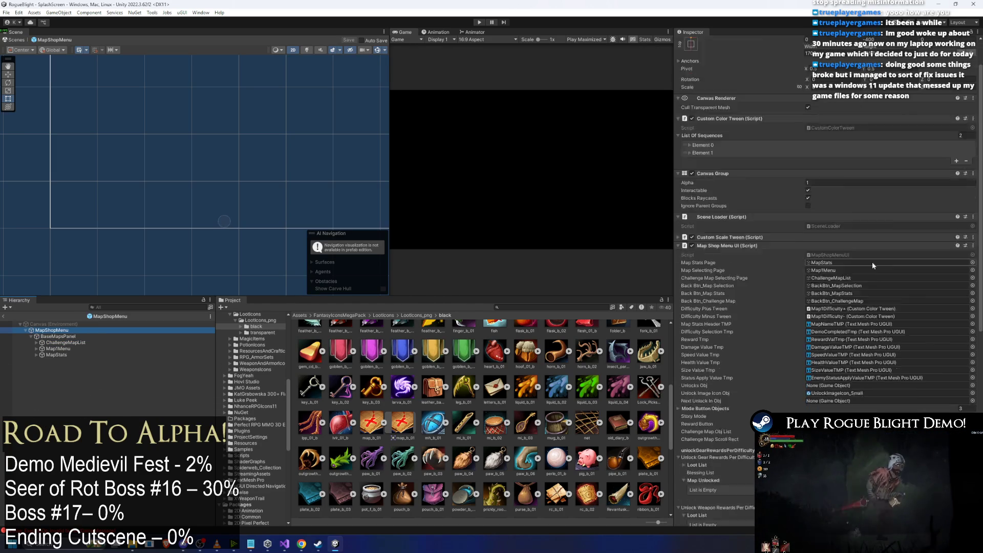
pyautogui.scroll(-10, 871, 262)
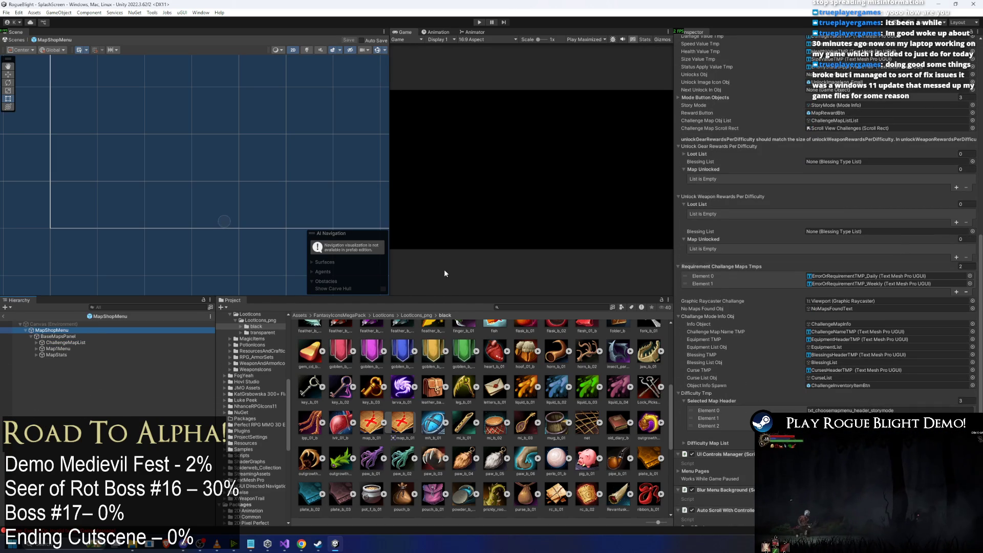
pyautogui.click(80, 344)
pyautogui.press('Right')
pyautogui.press('Down')
pyautogui.press('Down')
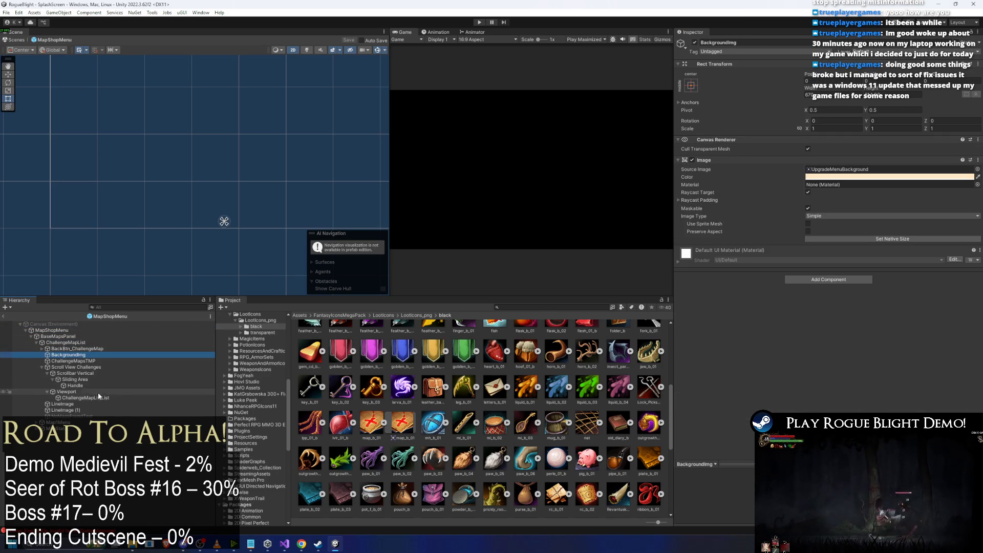
pyautogui.press('Down')
pyautogui.press('Down')
pyautogui.press('Down')
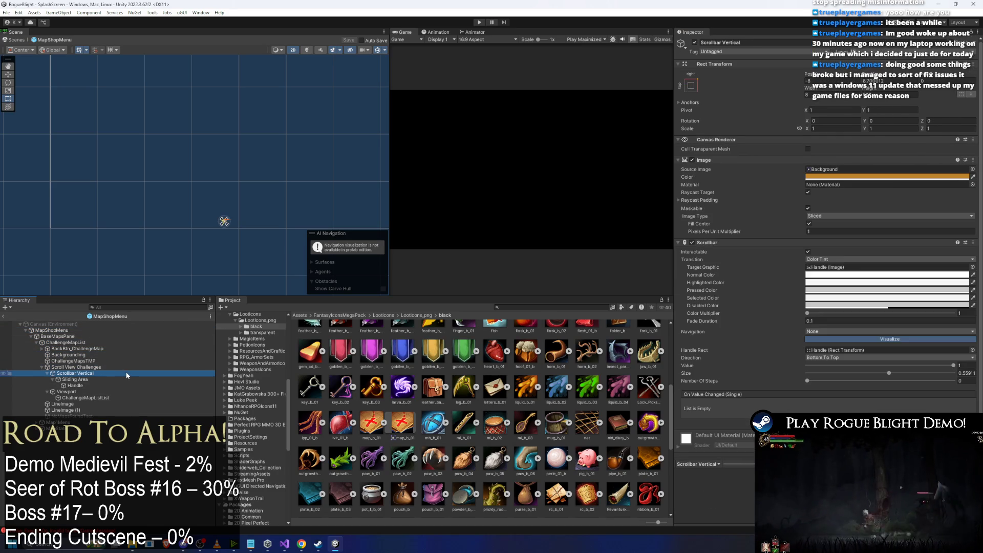
pyautogui.press('Left')
pyautogui.press('Left')
# Collapse ChallengeMapList and expand Map1Menu to reveal entries such as DailyChallange3.
pyautogui.click(107, 361)
pyautogui.press('Left')
pyautogui.press('Left')
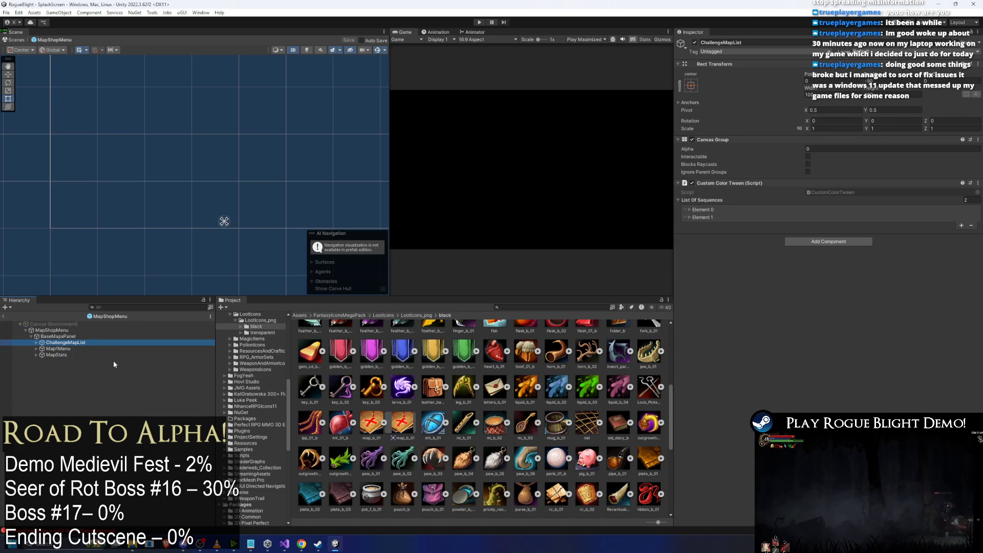
pyautogui.press('Down')
pyautogui.press('Right')
pyautogui.click(71, 410)
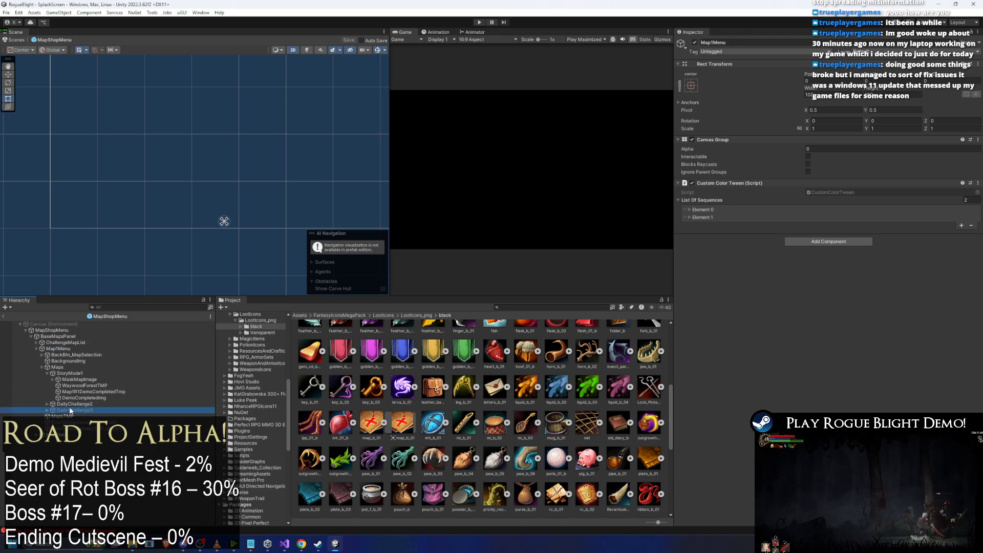
pyautogui.press('Up')
pyautogui.press('Right')
pyautogui.click(88, 430)
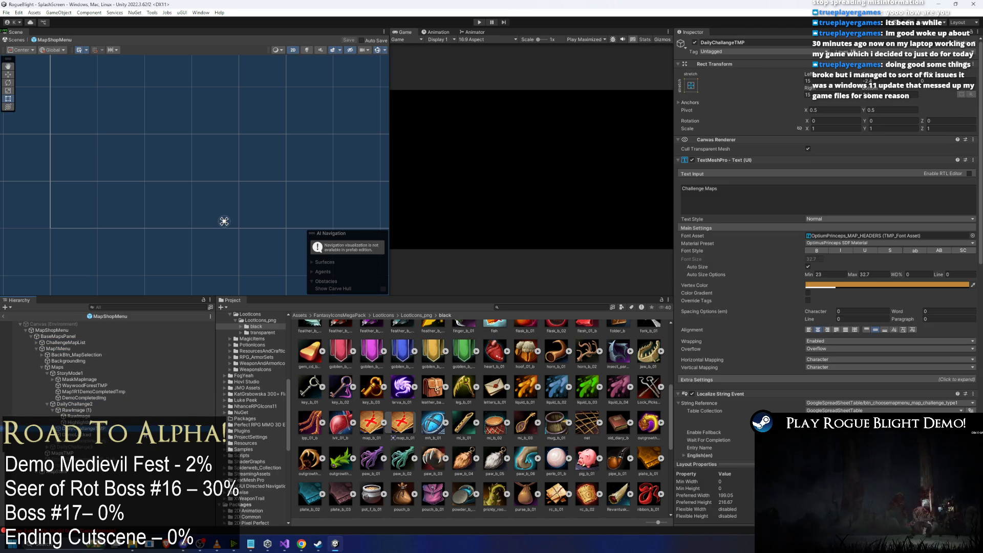
pyautogui.press('Down')
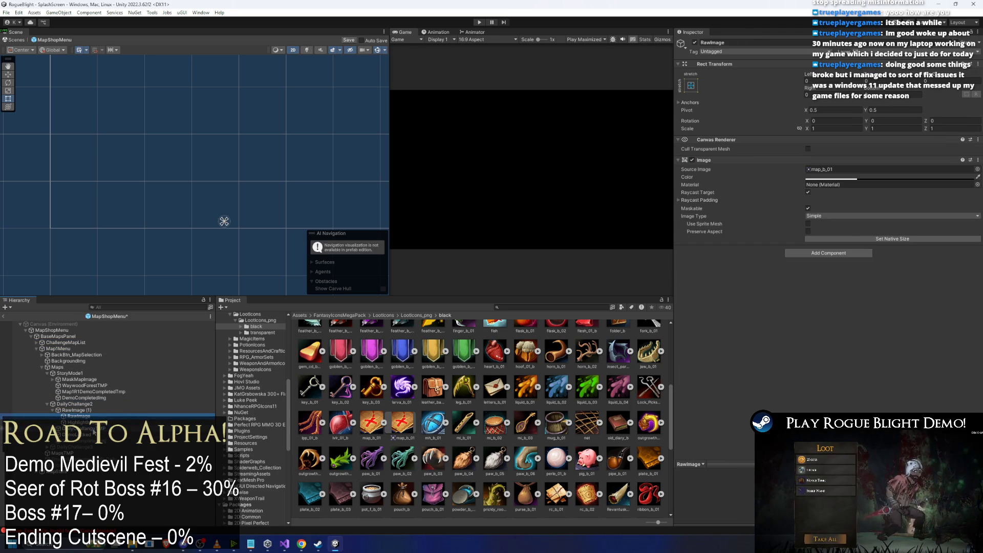
pyautogui.press('Down')
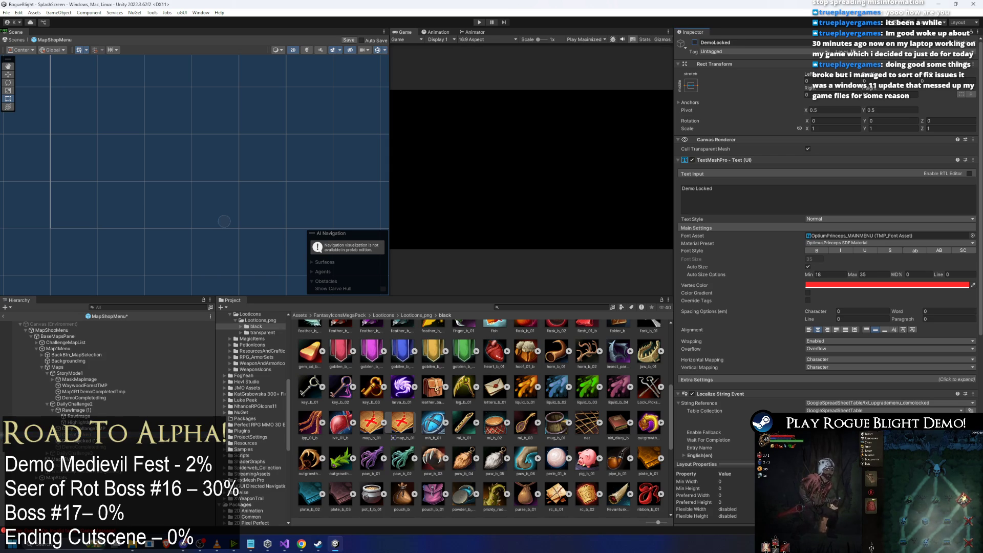
pyautogui.rightClick(224, 221)
pyautogui.click(107, 155)
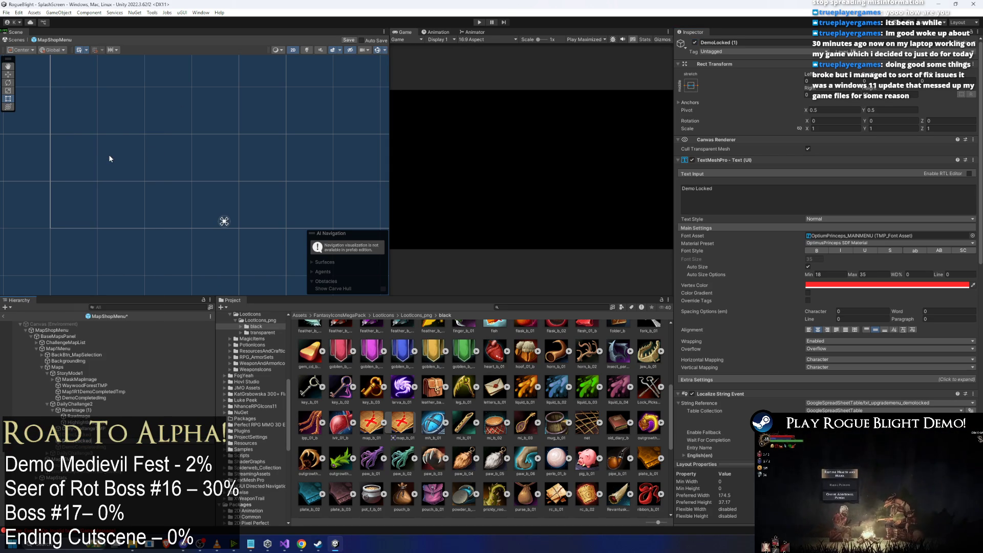
pyautogui.rightClick(224, 222)
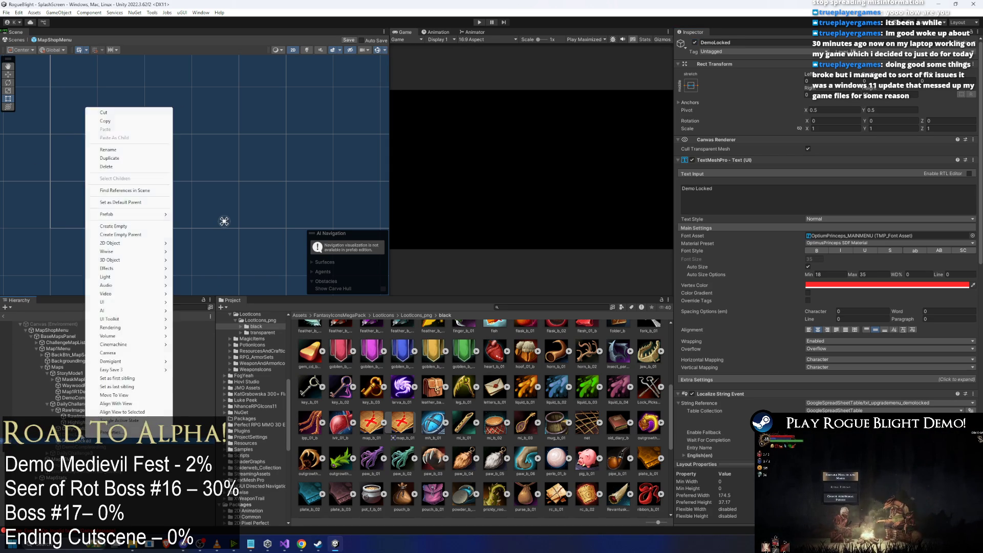
pyautogui.click(124, 147)
pyautogui.write('(OLD)')
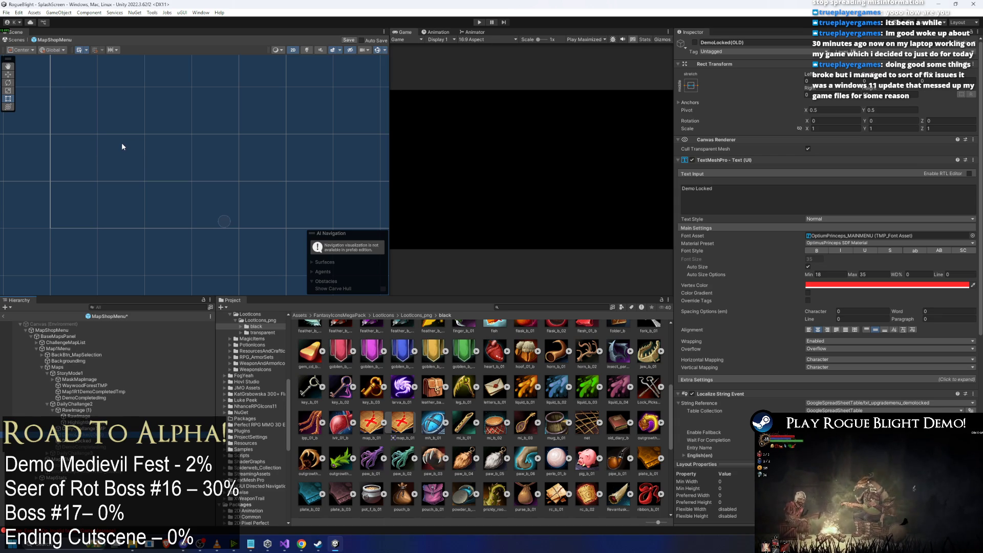
pyautogui.click(480, 23)
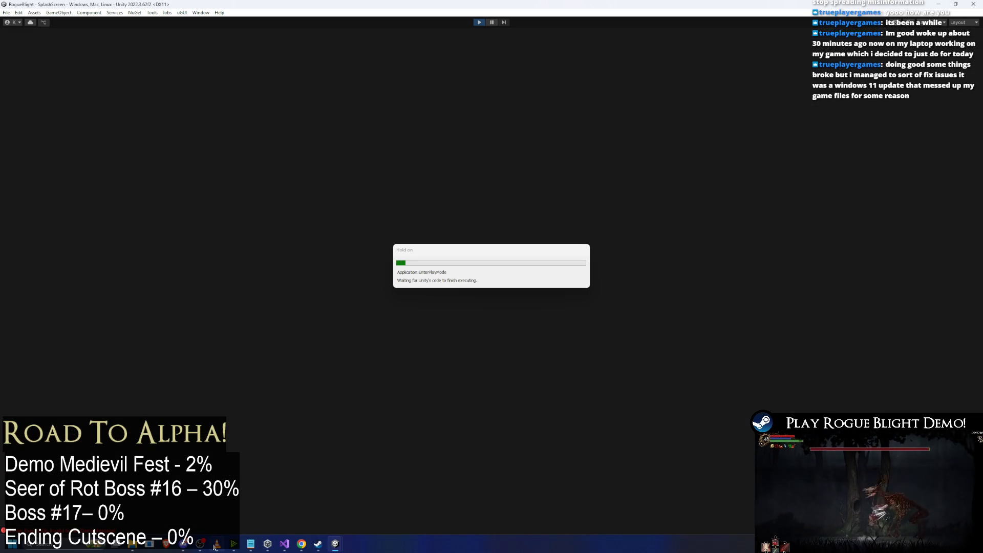
# Wait for play mode to load past the splash screens to the Rogue Blight Demo main menu.
pyautogui.moveTo(217, 544)
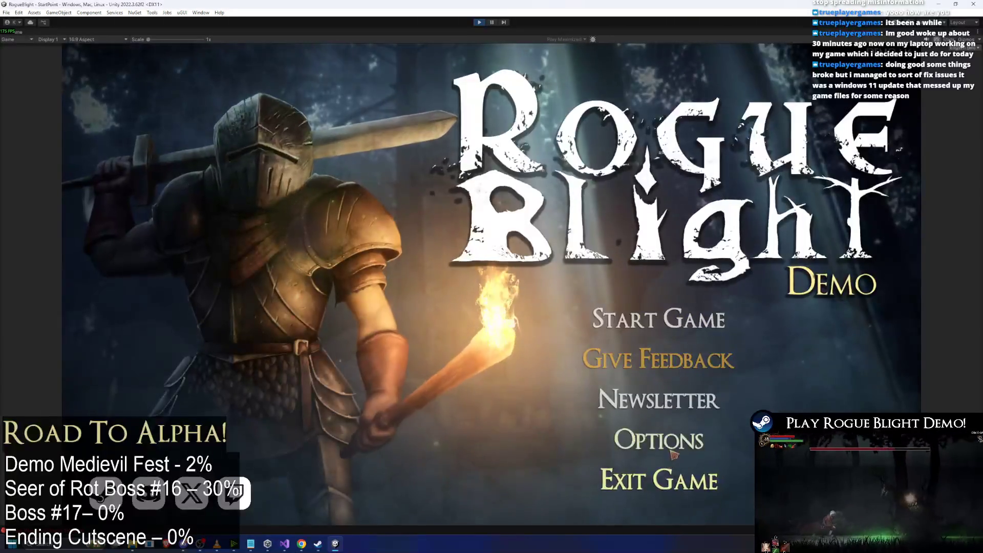
# Turn the game's Master Volume down to 0 in Options > Audio and return to the main menu.
pyautogui.click(658, 377)
pyautogui.click(690, 149)
pyautogui.press('Escape')
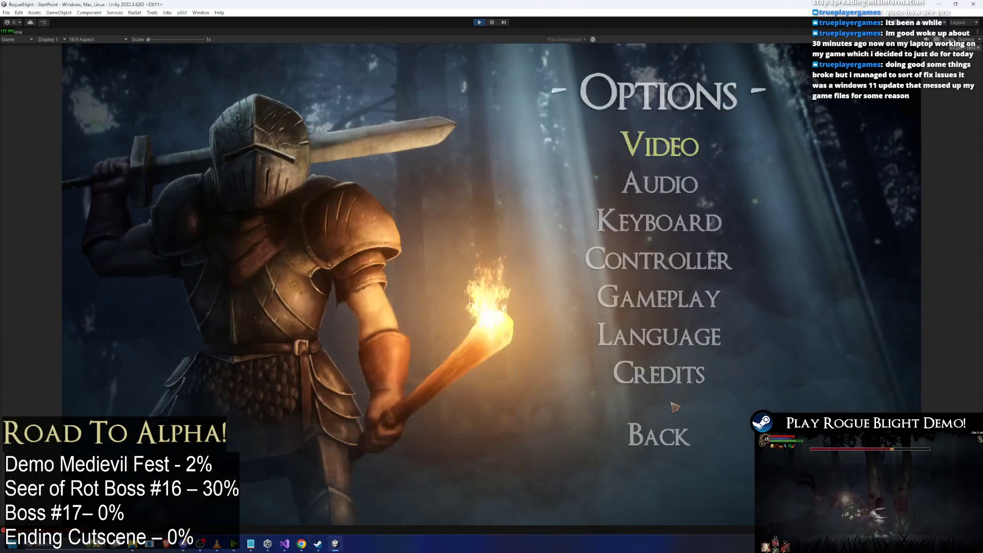
pyautogui.click(661, 183)
pyautogui.moveTo(803, 190); pyautogui.dragTo(671, 190)
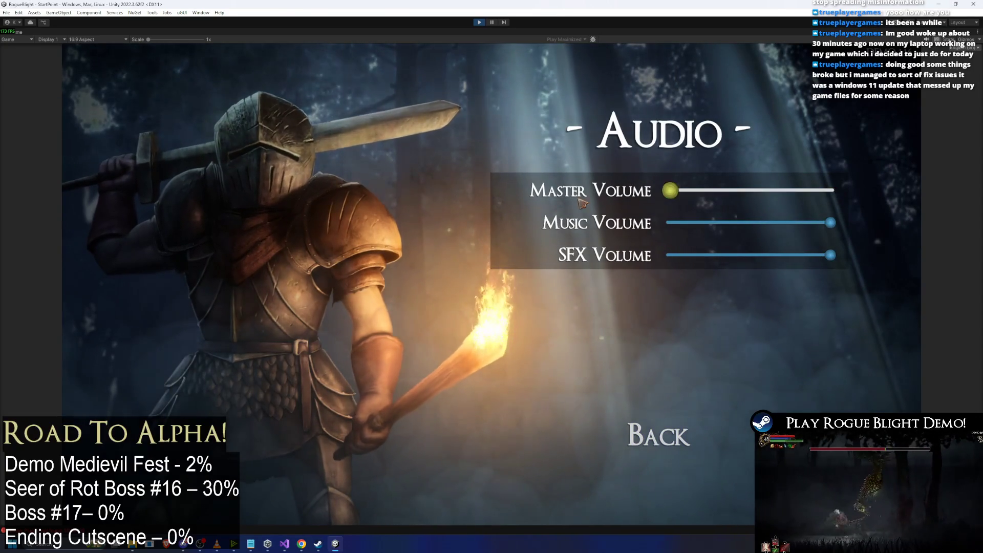
pyautogui.click(666, 438)
pyautogui.click(665, 437)
# Start a game and walk through the camp past the upgrades NPC and blacksmith.
pyautogui.click(661, 310)
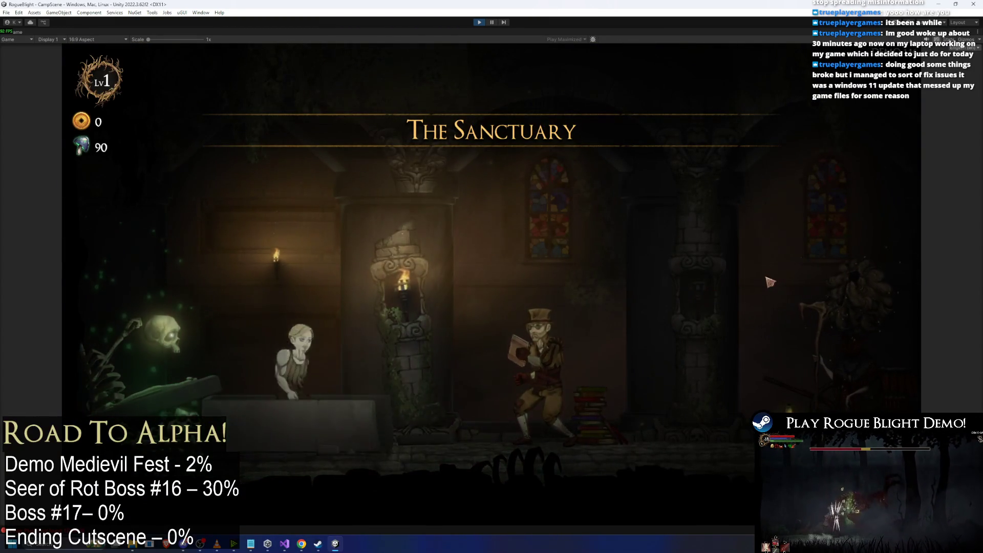
pyautogui.press('d')
pyautogui.press('e')
pyautogui.click(531, 374)
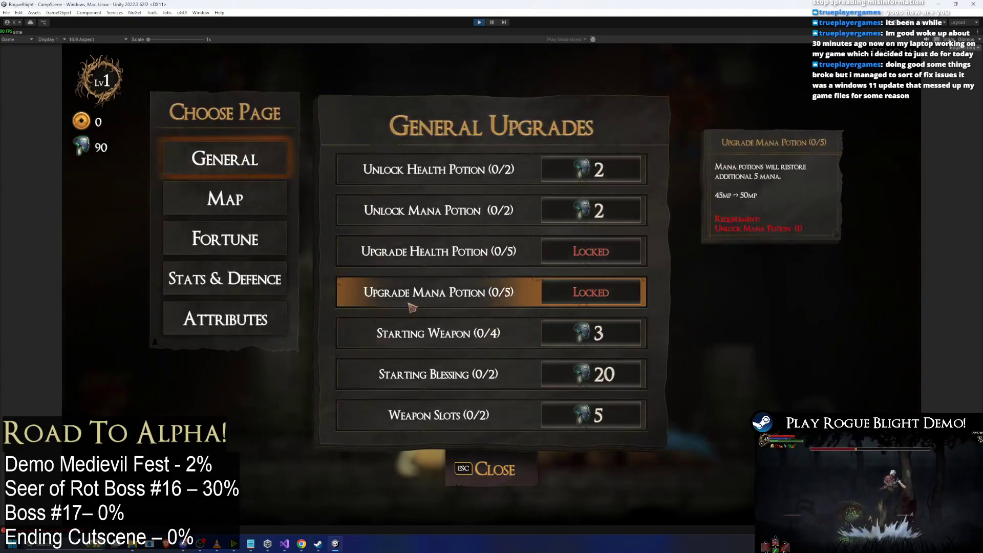
pyautogui.click(512, 468)
pyautogui.press('d')
pyautogui.press('e')
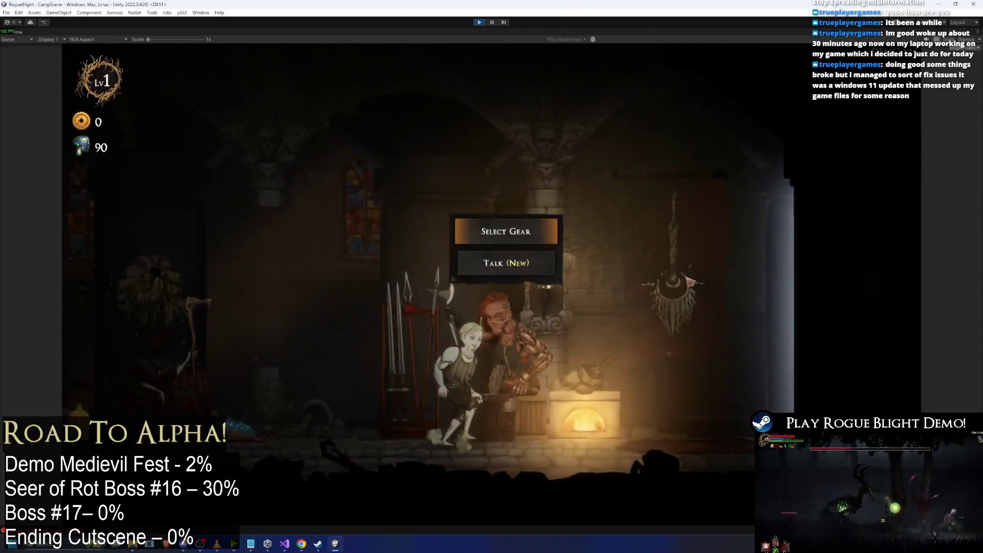
# Check the map NPC's Choose Map panel shows Challenge Maps as Demo Locked, close it, and stop play mode.
pyautogui.press('d')
pyautogui.press('e')
pyautogui.click(686, 159)
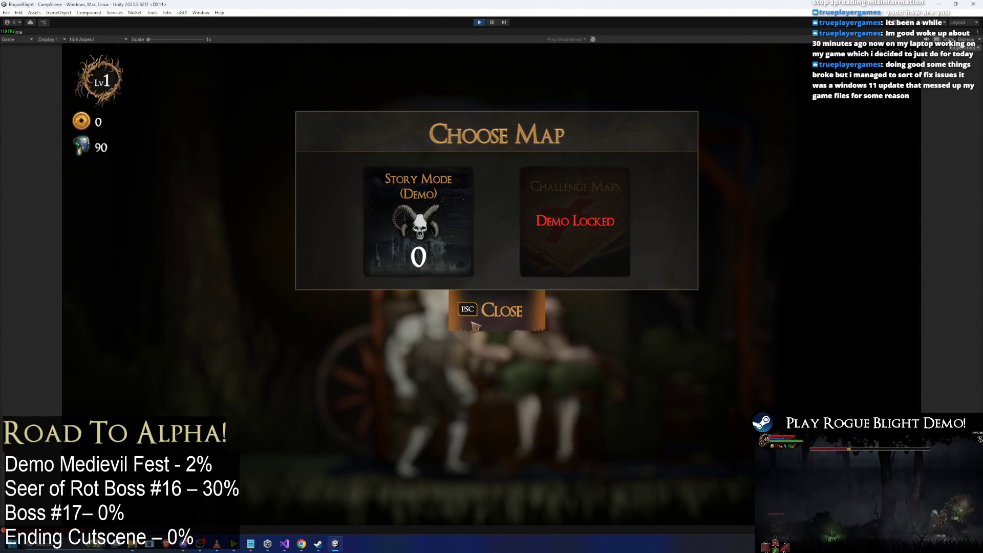
pyautogui.click(475, 326)
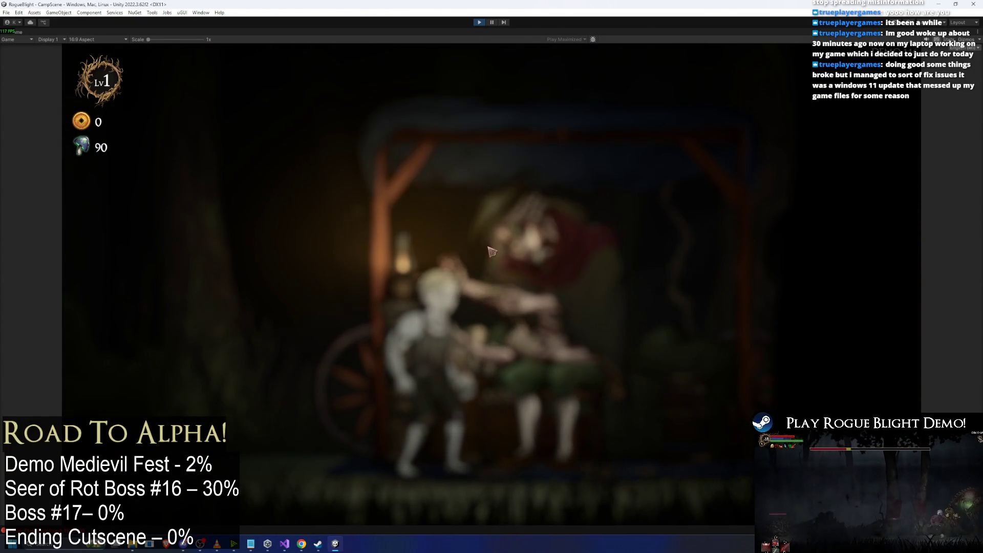
pyautogui.click(477, 23)
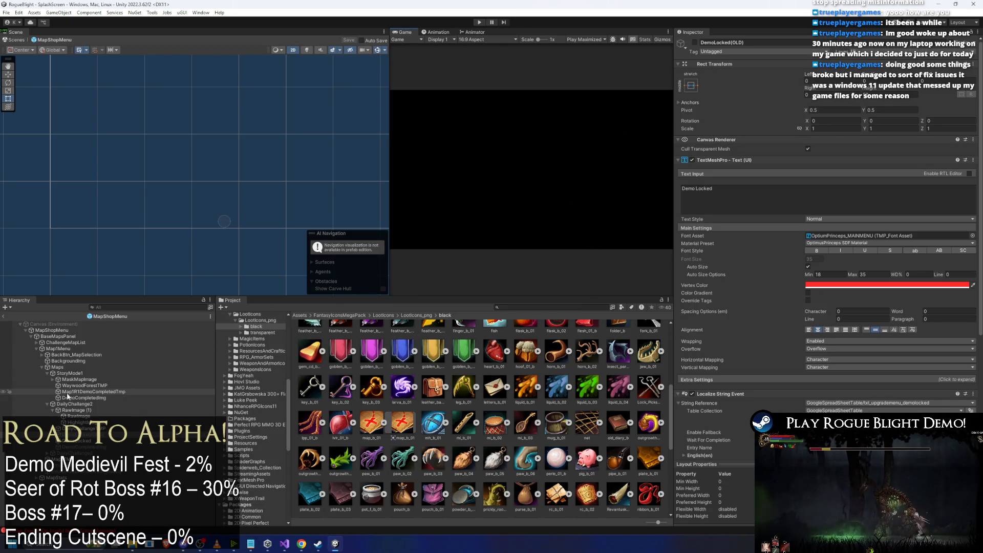
# Navigate the Hierarchy to the MapStats panel and collapse the Maps group.
pyautogui.click(57, 367)
pyautogui.press('Left')
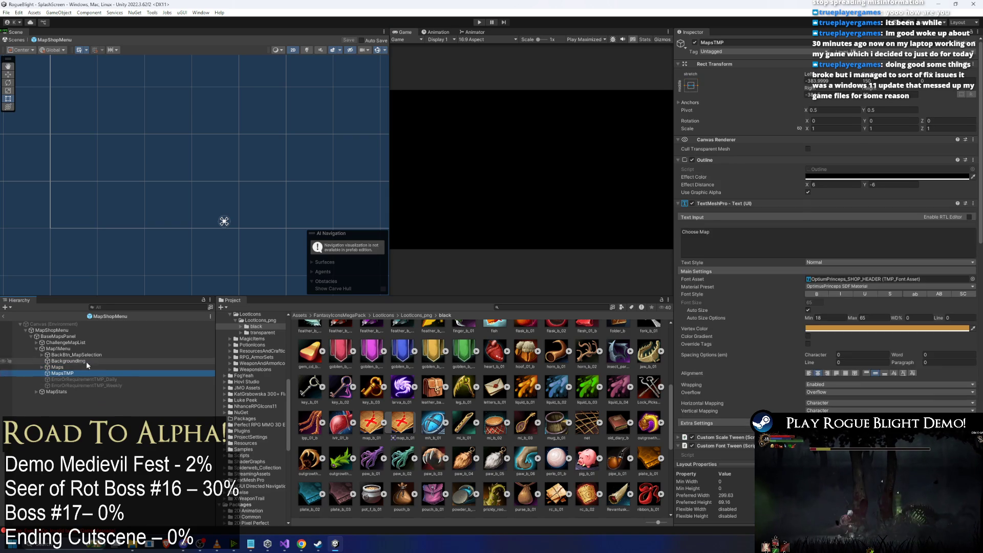
pyautogui.press('Left')
pyautogui.press('Down')
pyautogui.press('Right')
pyautogui.click(132, 375)
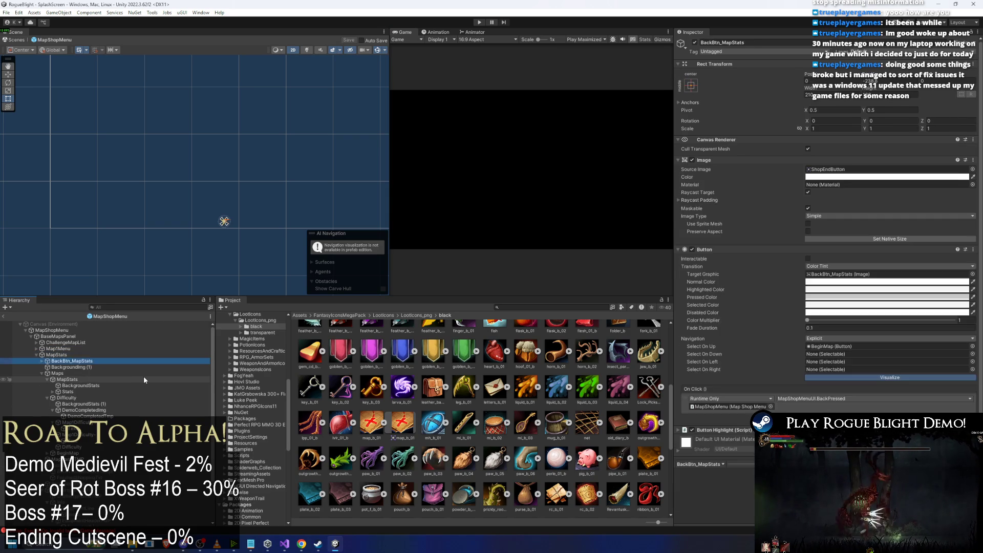
pyautogui.press('Left')
pyautogui.press('Left')
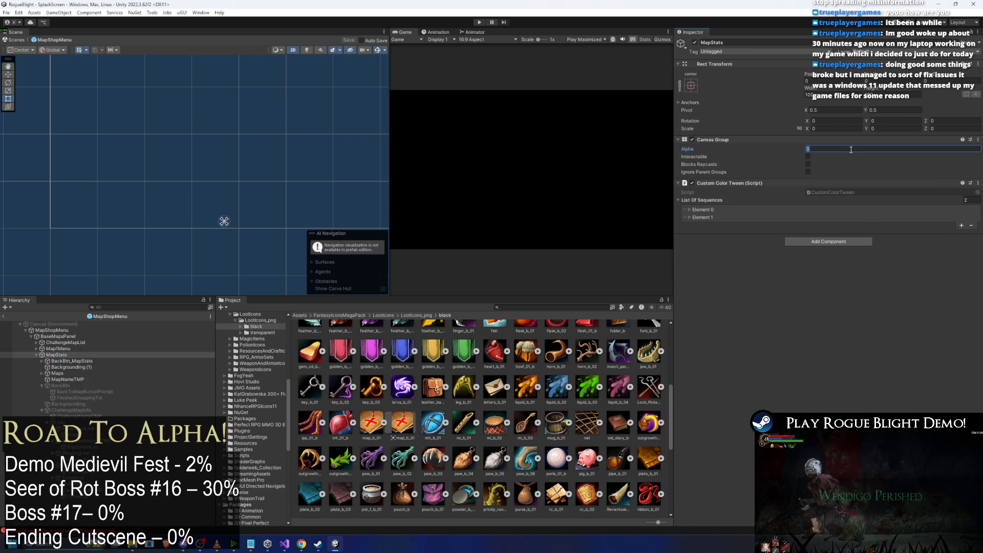
pyautogui.press('Tab')
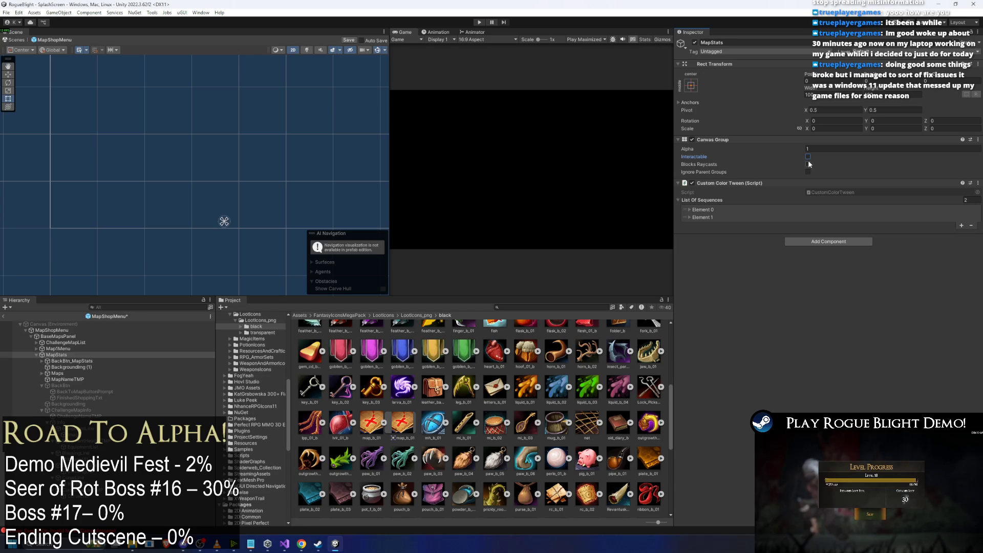
# Select MapStats, frame it in the Scene view, and inspect its BackBtn_MapStats button.
pyautogui.click(143, 355)
pyautogui.press('f')
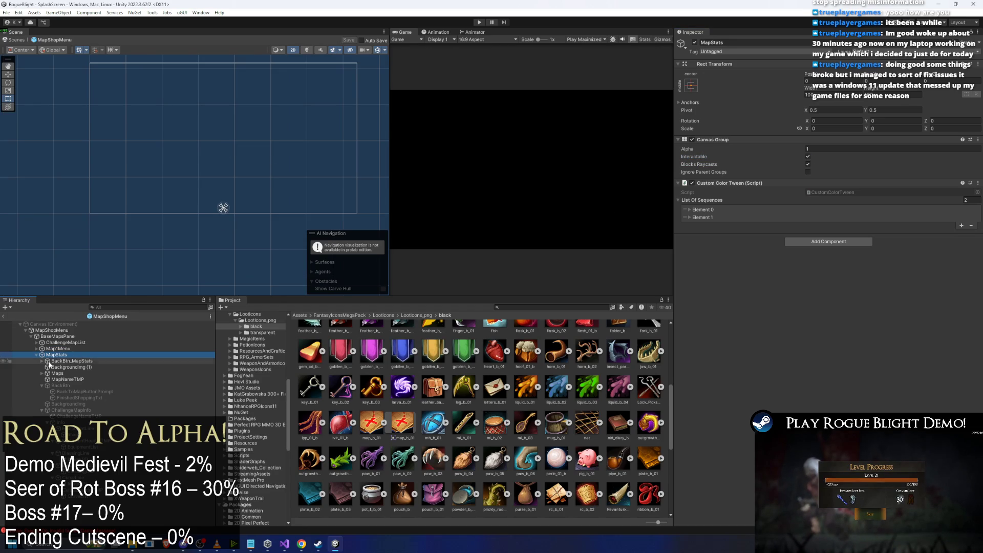
pyautogui.click(71, 361)
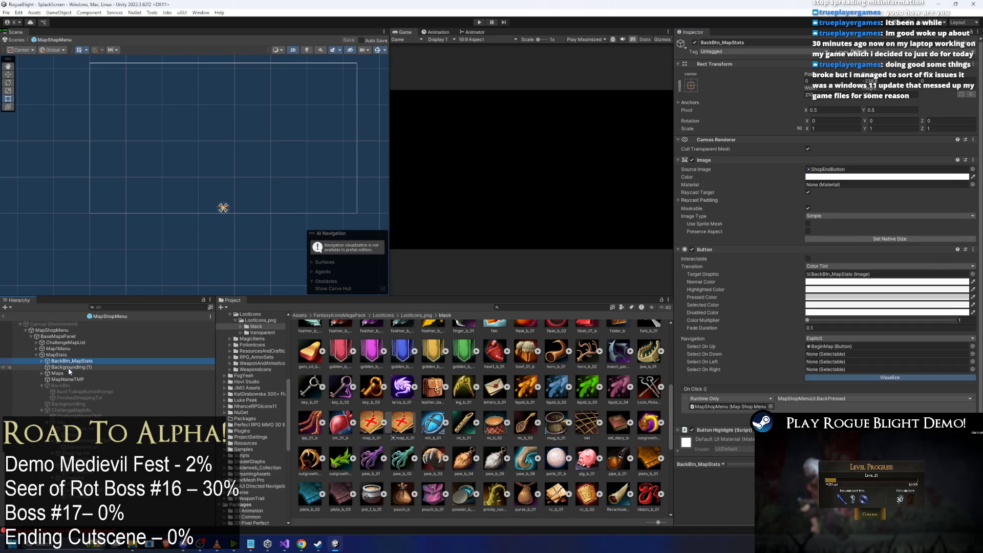
pyautogui.click(118, 354)
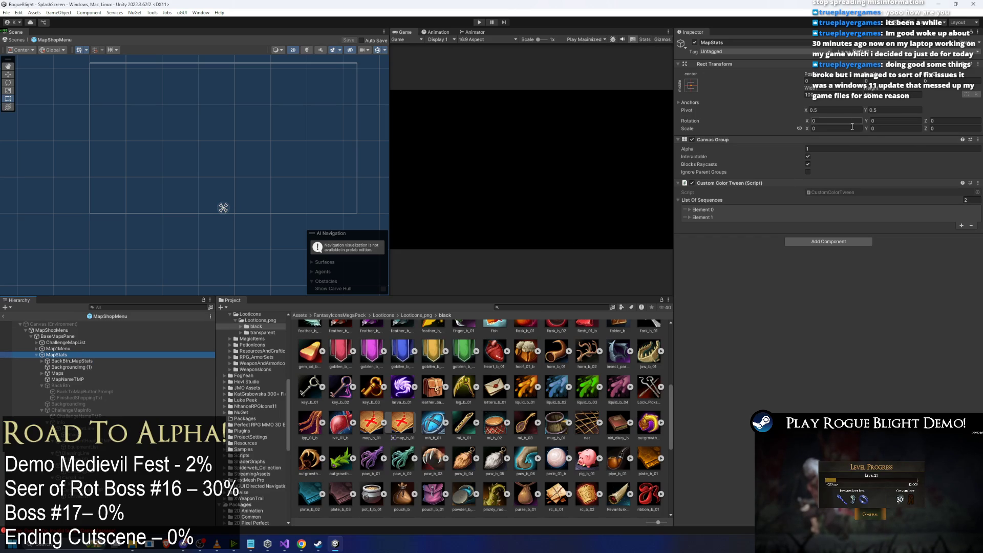
# Give MapStats Canvas Group Alpha 0 with Interactable and Blocks Raycasts off, then collapse it.
pyautogui.click(808, 164)
pyautogui.click(808, 156)
pyautogui.click(871, 148)
pyautogui.write('0')
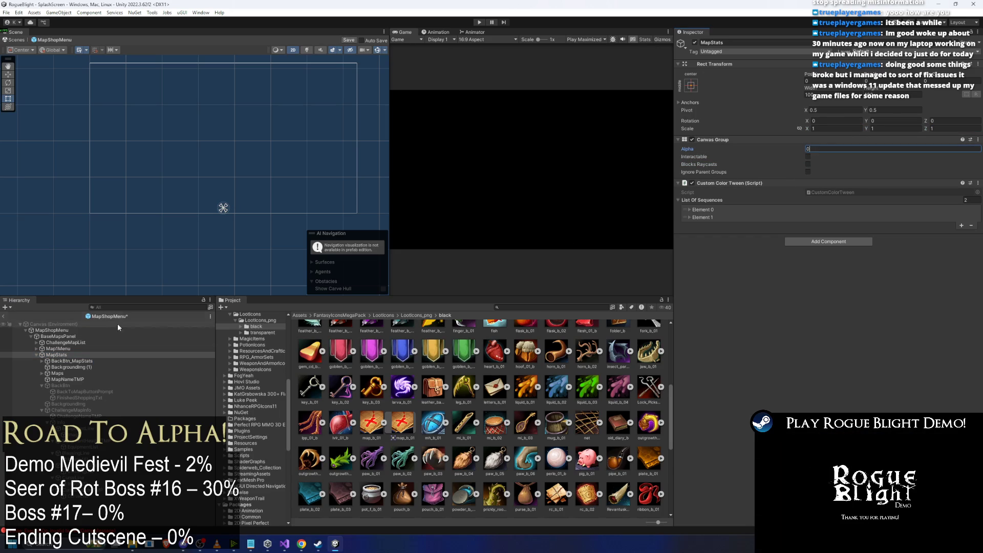
pyautogui.click(178, 343)
pyautogui.press('Down')
pyautogui.press('Down')
pyautogui.press('Left')
pyautogui.press('Up')
pyautogui.press('Up')
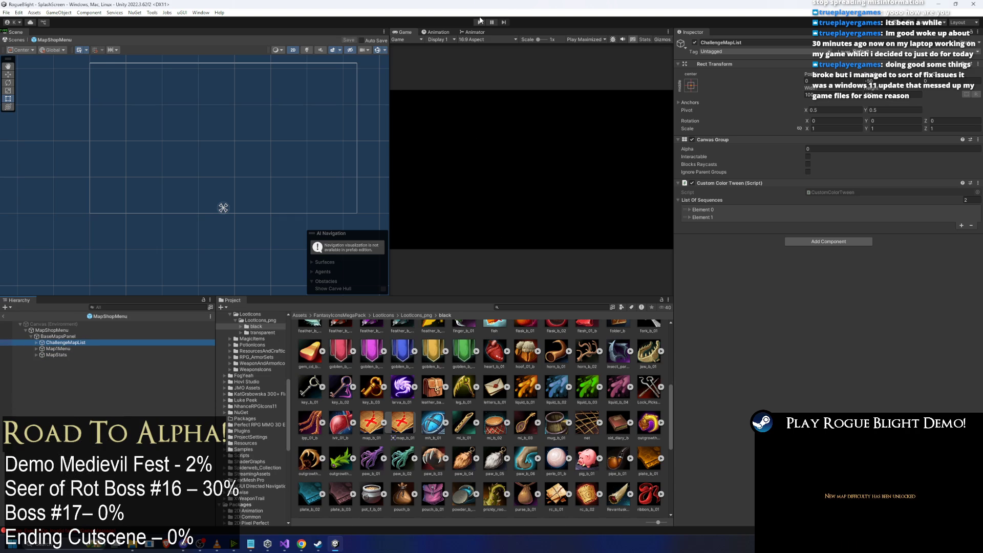
pyautogui.click(480, 22)
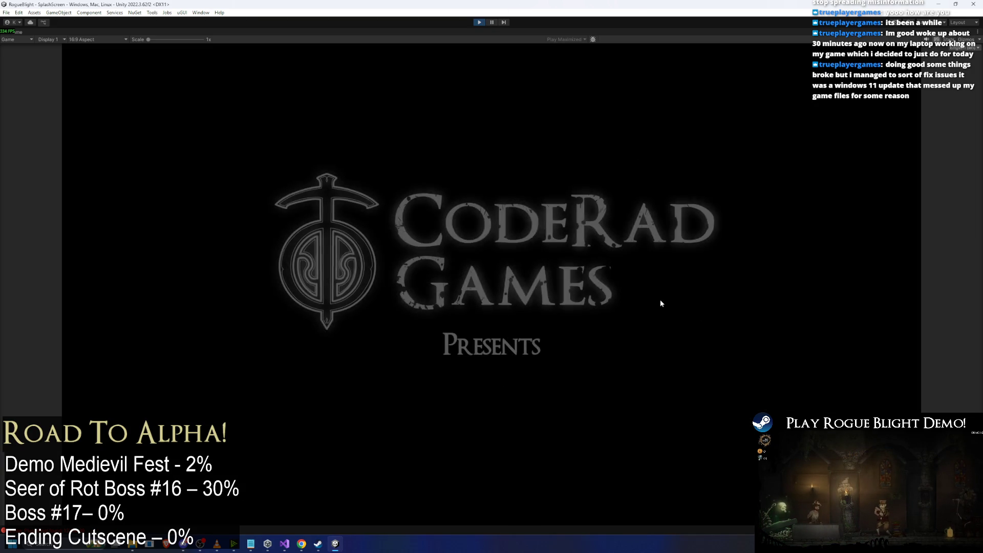
pyautogui.click(478, 22)
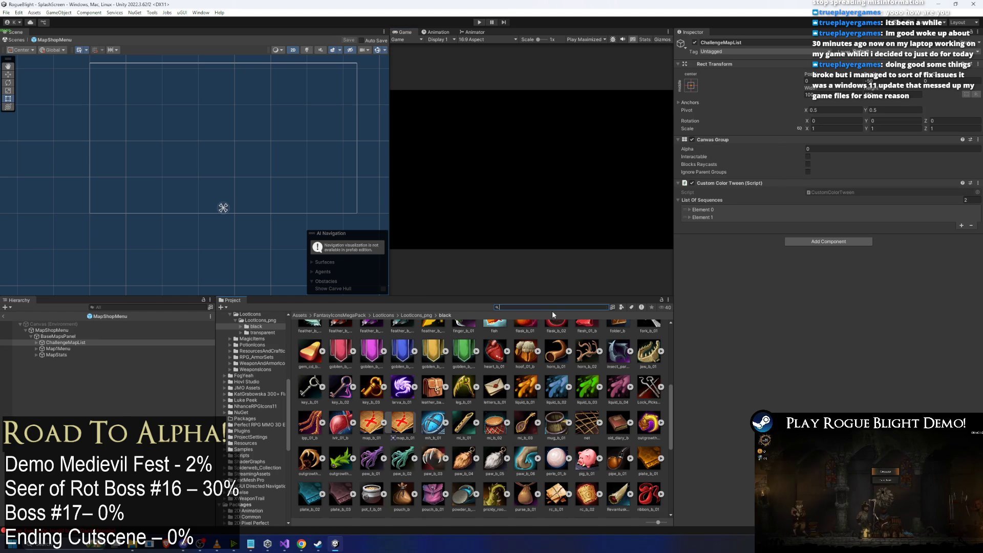
# Search the Project for 'camp sce', select the CampScene asset, and run it in play mode.
pyautogui.write('camp sc')
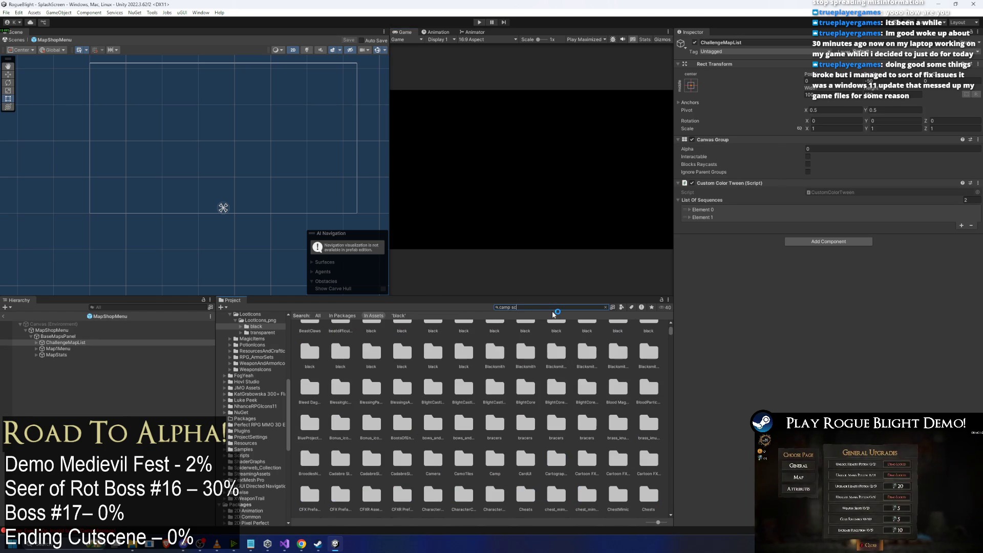
pyautogui.write('ene')
pyautogui.click(335, 339)
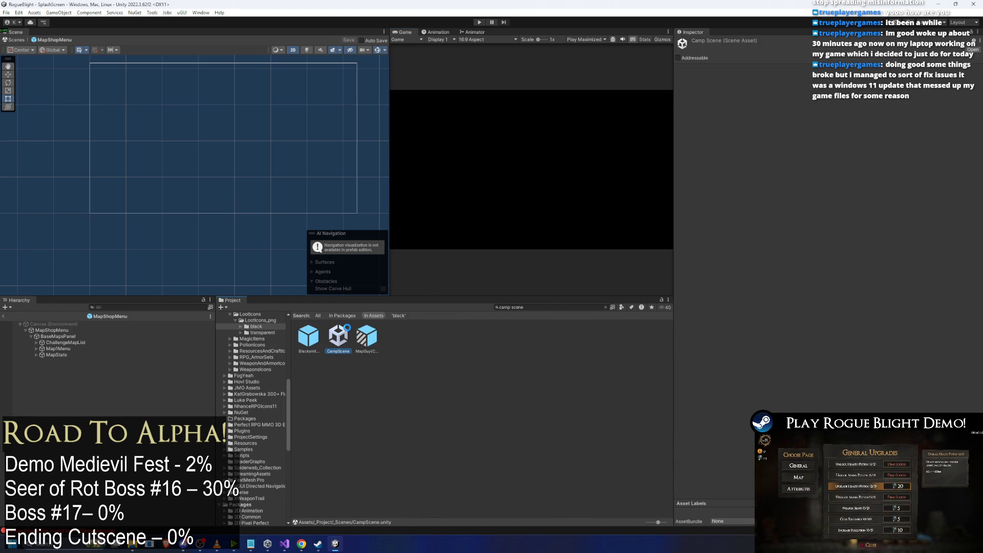
pyautogui.click(481, 22)
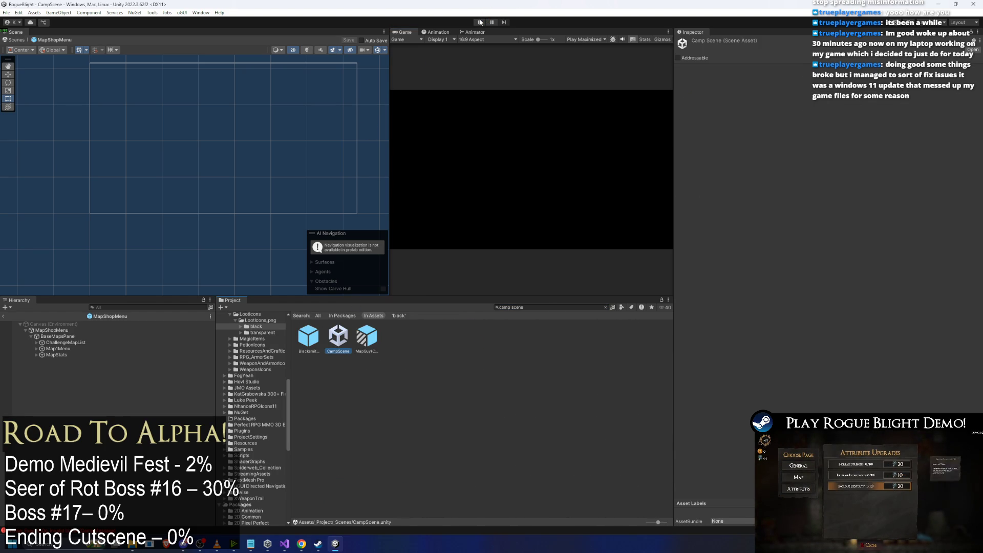
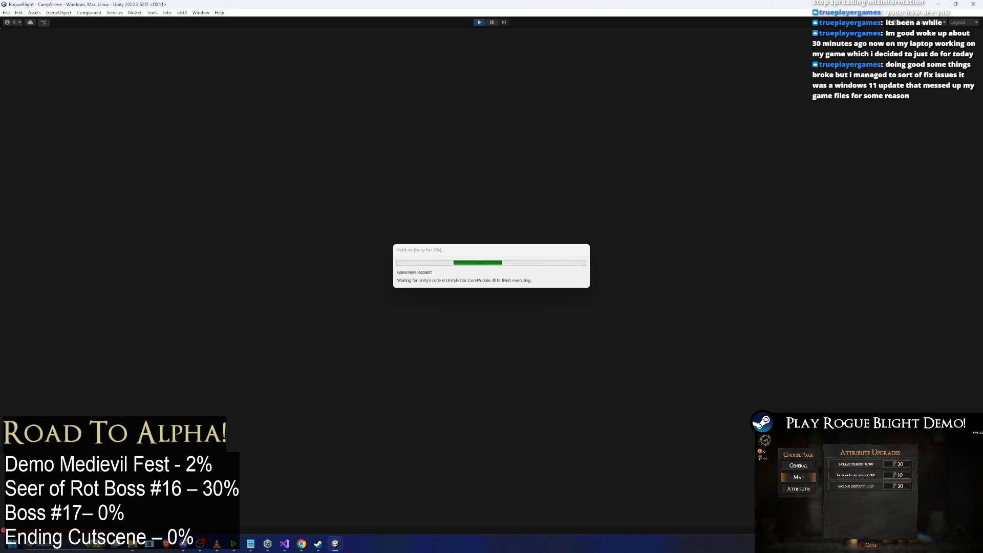
# Walk right to the forest camp NPC, then open, leave and reopen Choose Map and Story Mode (Demo).
pyautogui.press('d')
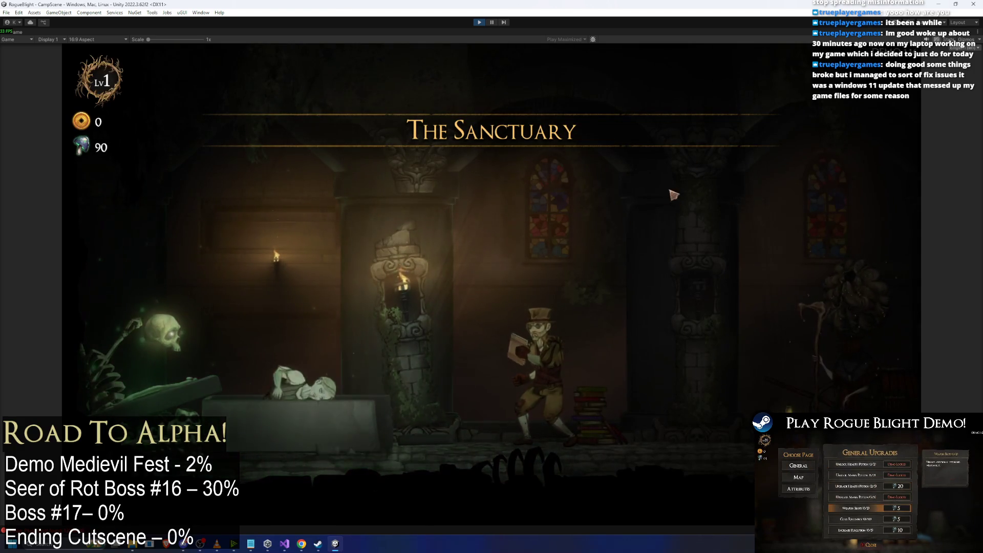
pyautogui.press('d')
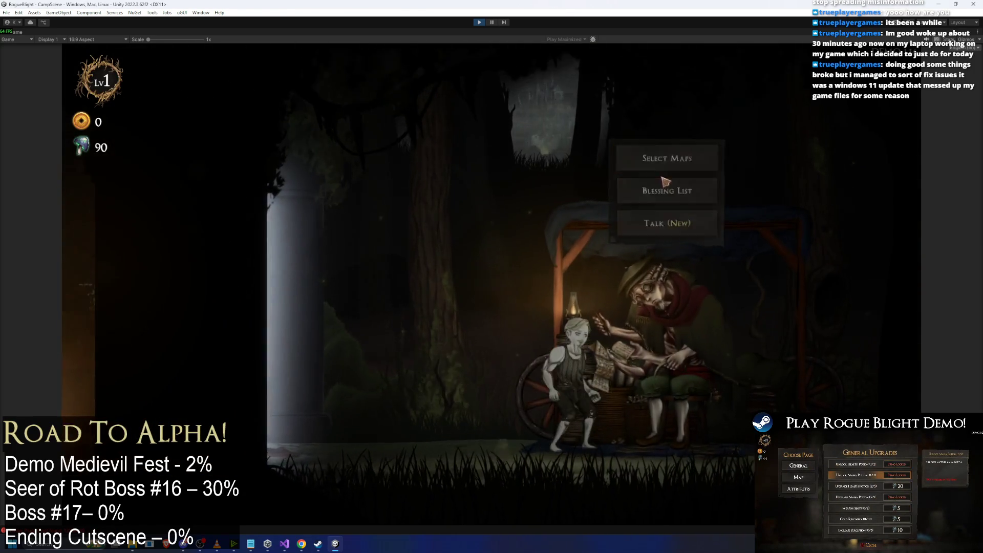
pyautogui.press('e')
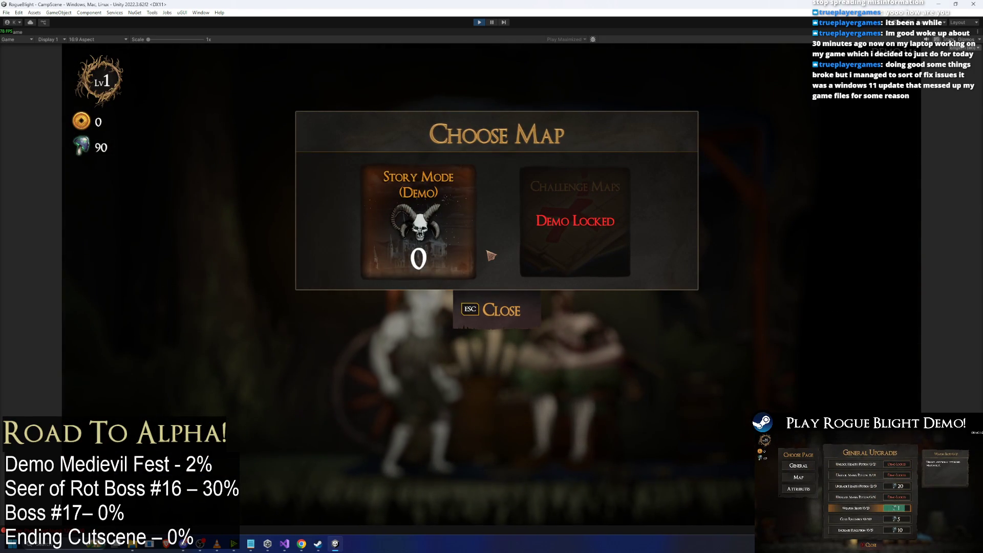
pyautogui.press('e')
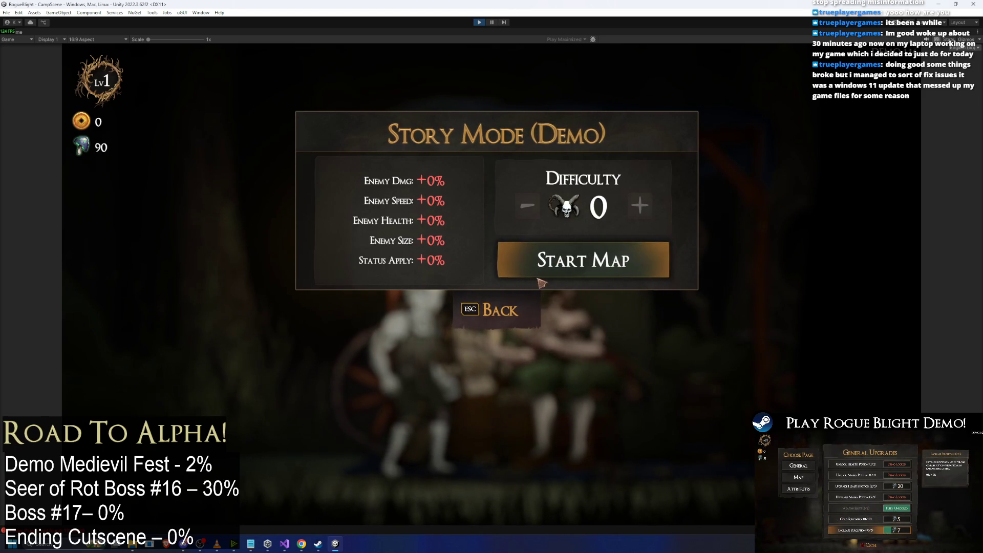
pyautogui.press('Escape')
pyautogui.press('e')
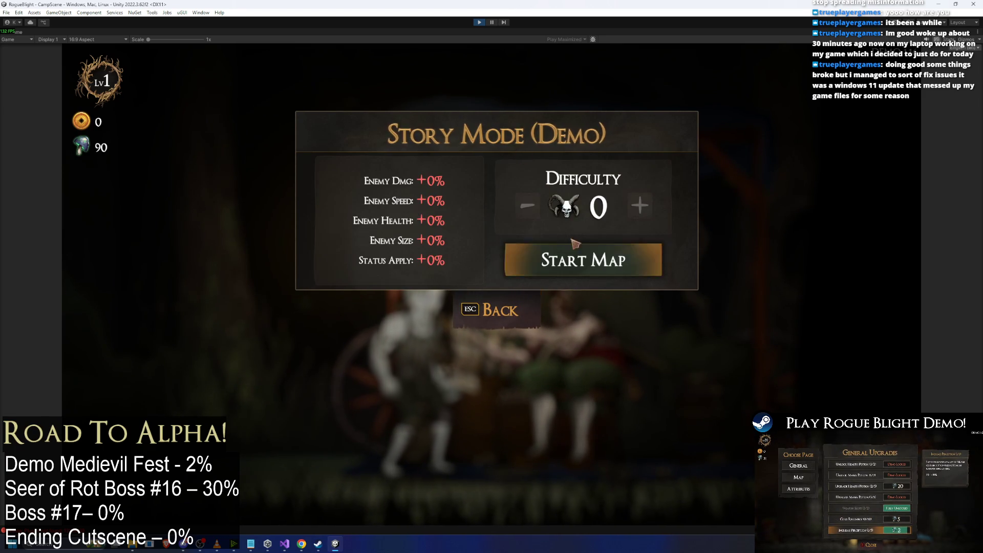
pyautogui.press('Escape')
pyautogui.press('Escape')
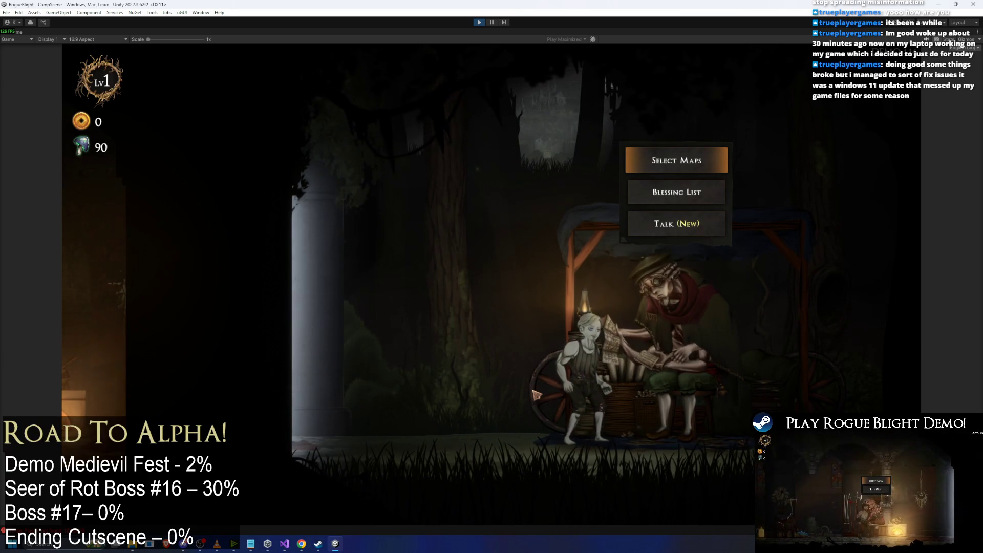
# From the camp menu, open Choose Map and Story Mode (Demo) and back out several times.
pyautogui.press('Return')
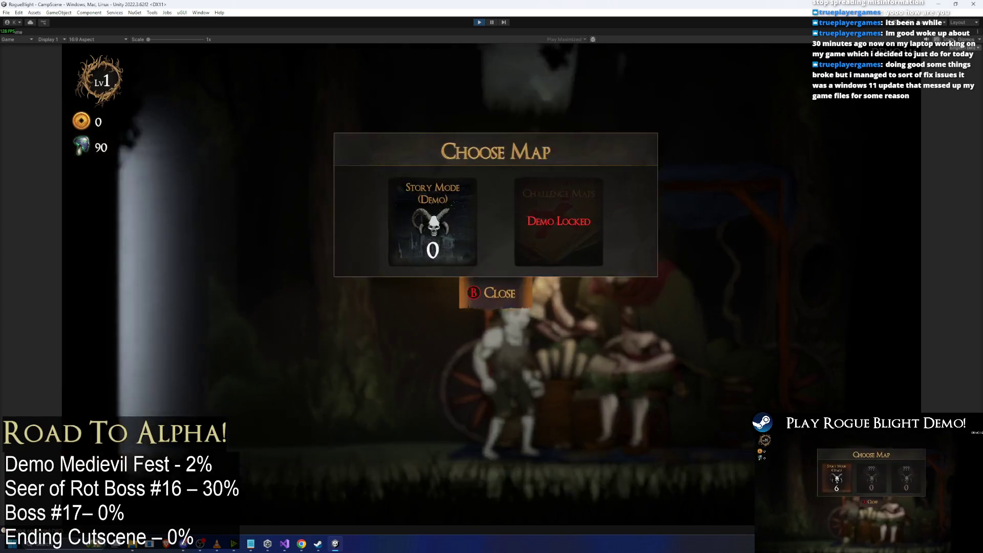
pyautogui.press('Return')
pyautogui.press('Escape')
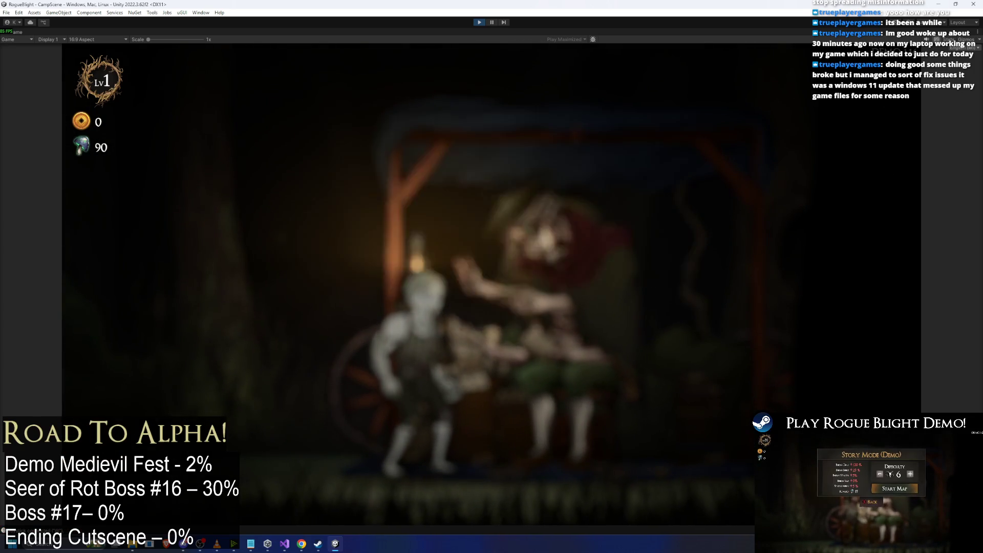
pyautogui.press('Return')
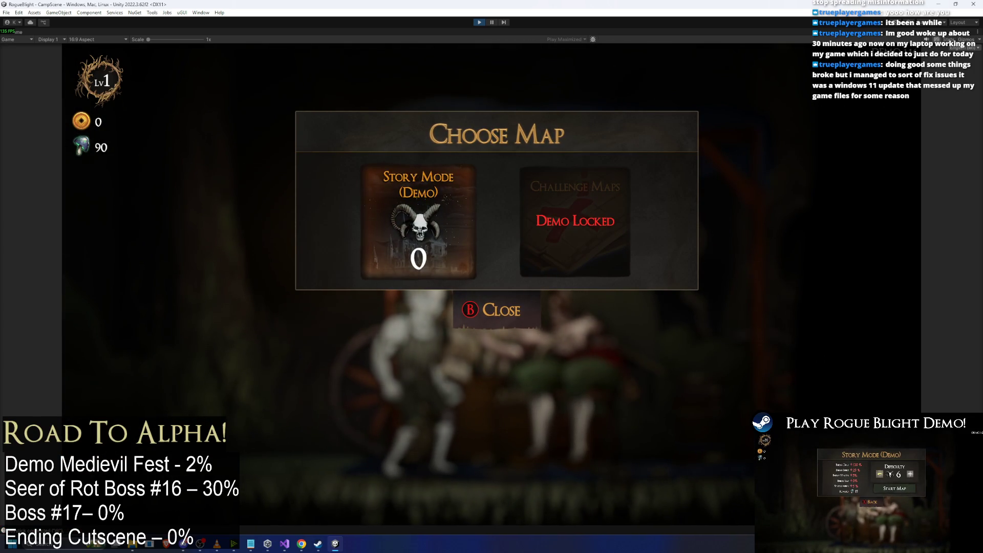
pyautogui.press('Escape')
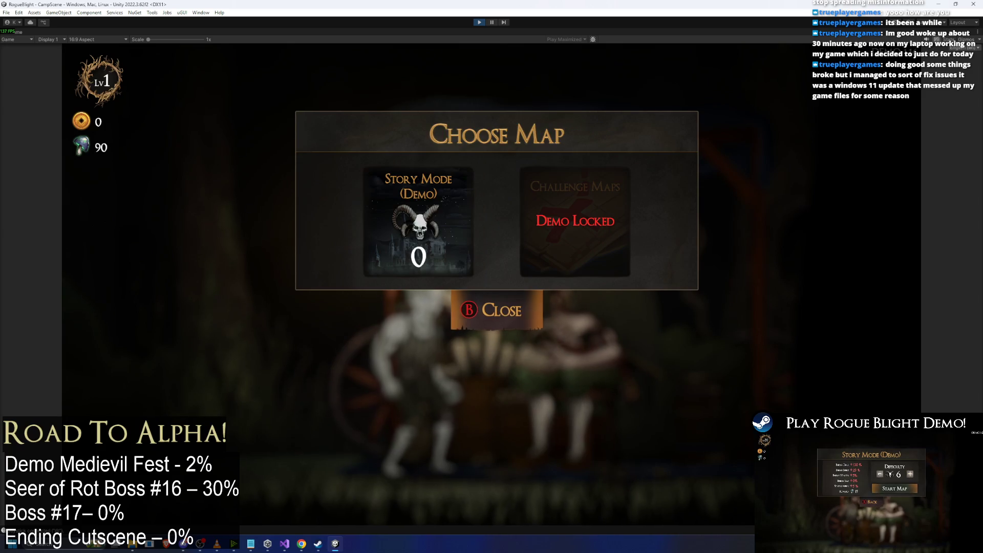
pyautogui.press('Down')
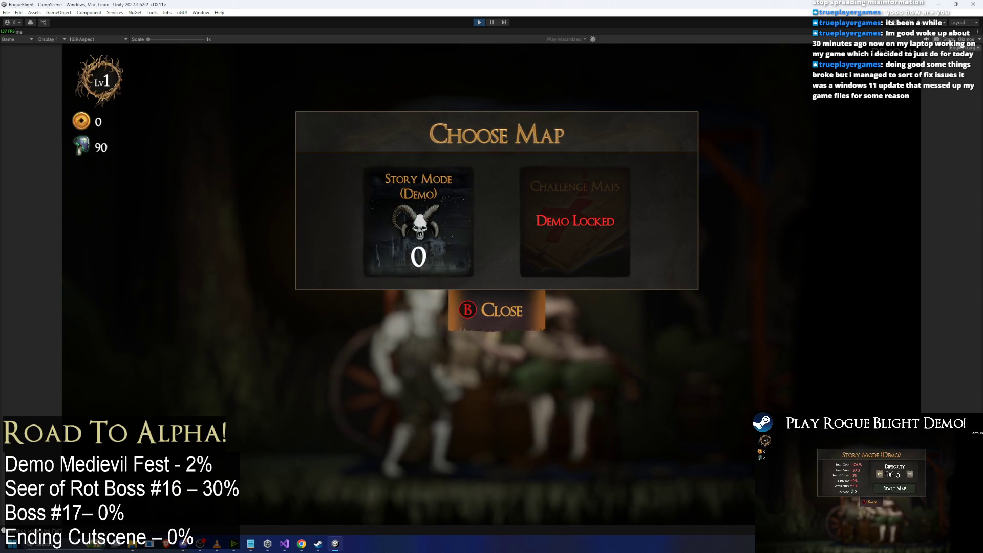
pyautogui.press('Return')
pyautogui.press('Escape')
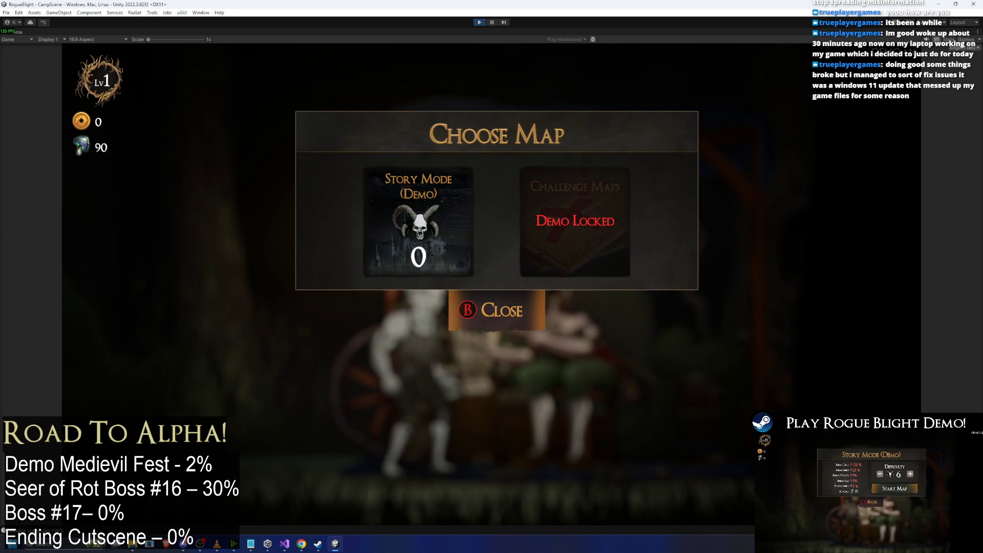
pyautogui.press('Escape')
pyautogui.press('Return')
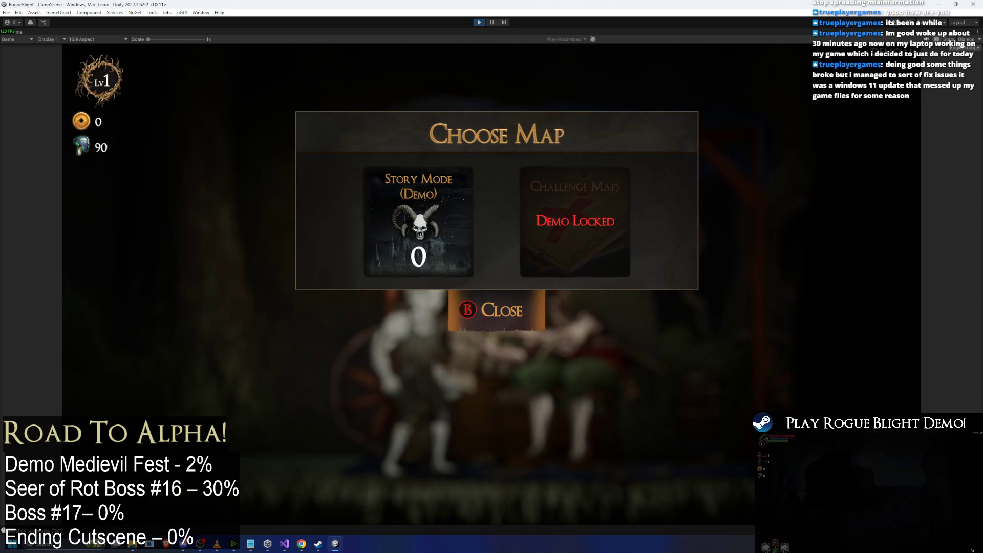
# Keep cycling Story Mode (Demo) and Choose Map open and closed, returning to the NPC menu.
pyautogui.press('Return')
pyautogui.press('Escape')
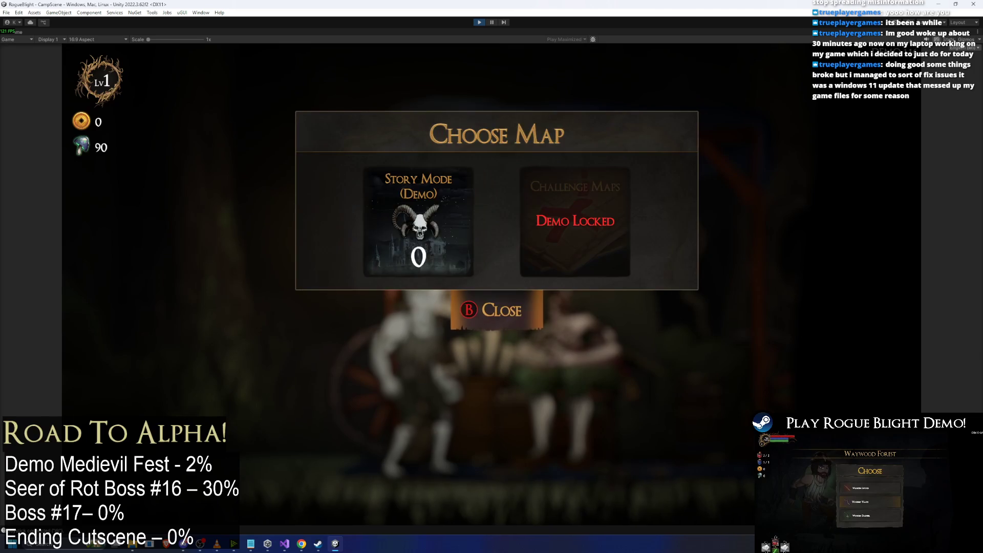
pyautogui.press('Return')
pyautogui.press('Escape')
pyautogui.press('Escape')
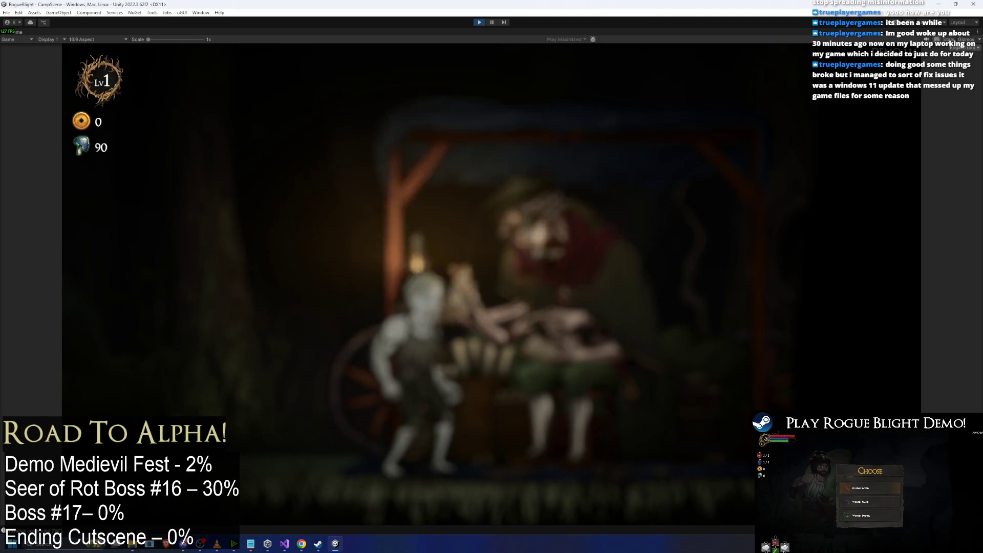
pyautogui.press('Return')
pyautogui.press('Return')
pyautogui.press('Escape')
pyautogui.press('Escape')
pyautogui.press('Return')
pyautogui.press('Return')
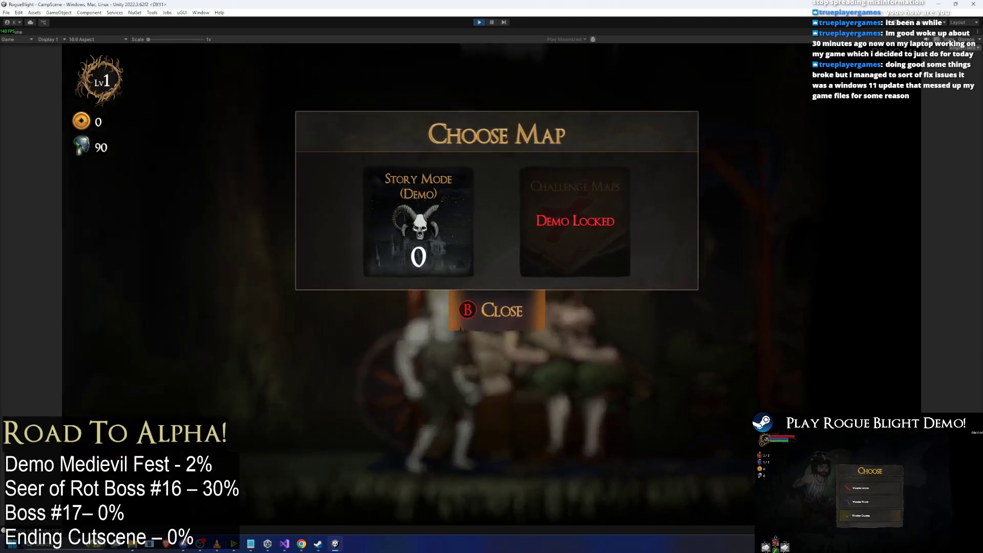
pyautogui.press('Escape')
pyautogui.press('Escape')
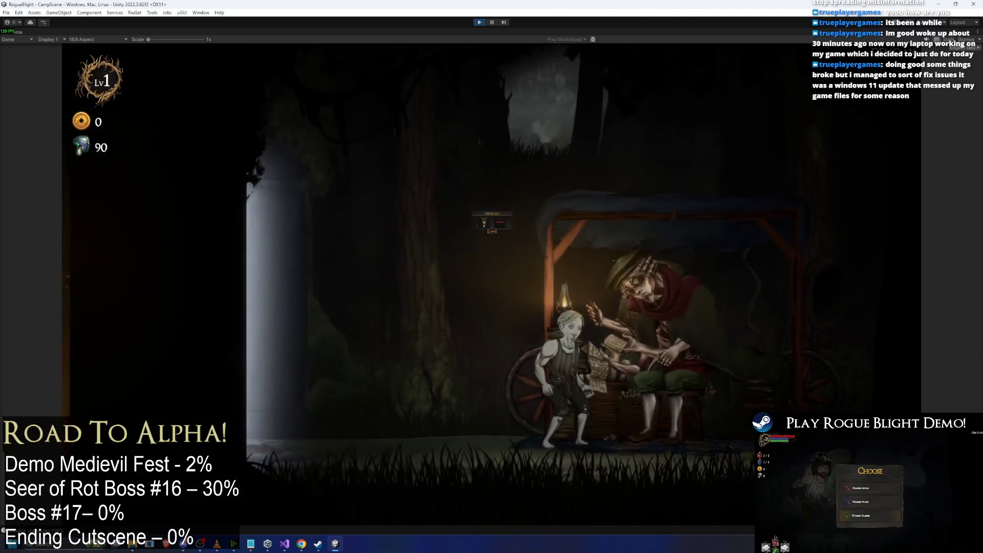
pyautogui.press('Return')
pyautogui.press('Return')
pyautogui.press('Return')
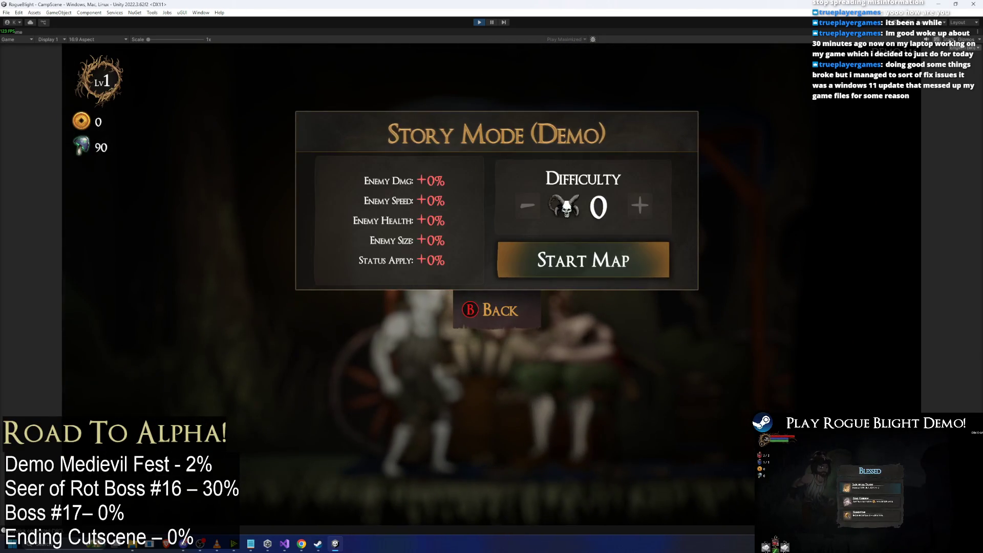
pyautogui.press('Escape')
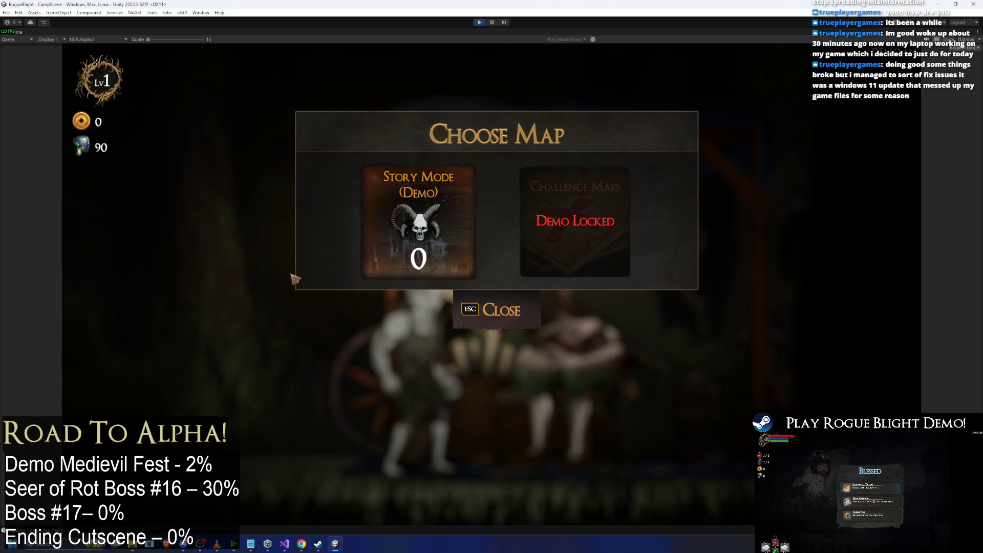
# Briefly bring up the code editor, hide it again, and stop Play mode.
pyautogui.click(283, 550)
pyautogui.click(282, 550)
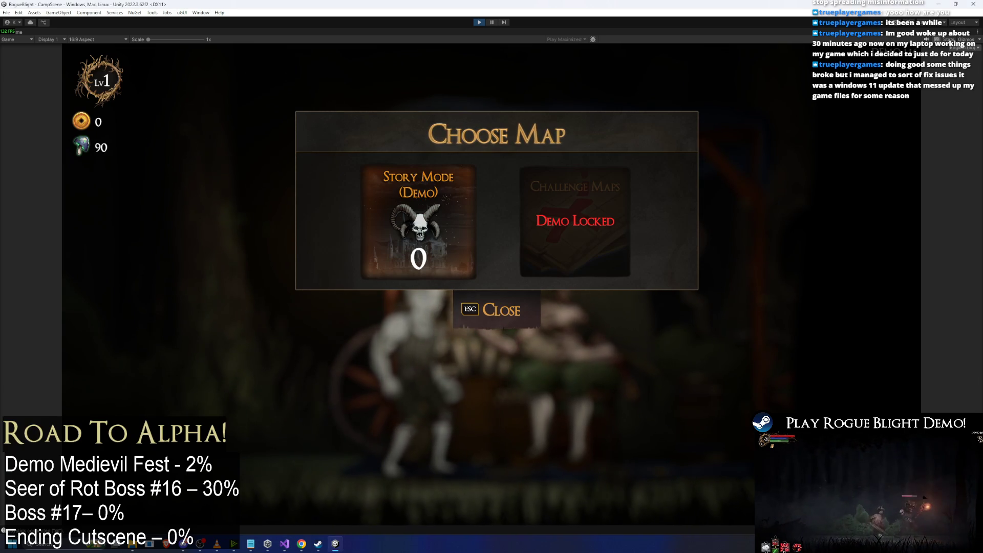
pyautogui.click(480, 23)
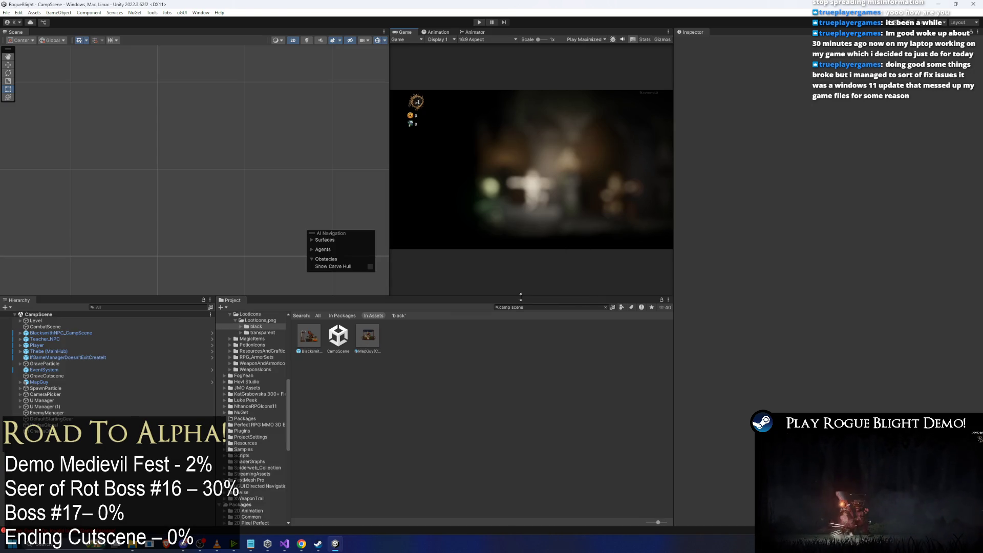
# Replace the Project search text with 'map shop' to list the MapShop folder, prefabs and script.
pyautogui.click(565, 307)
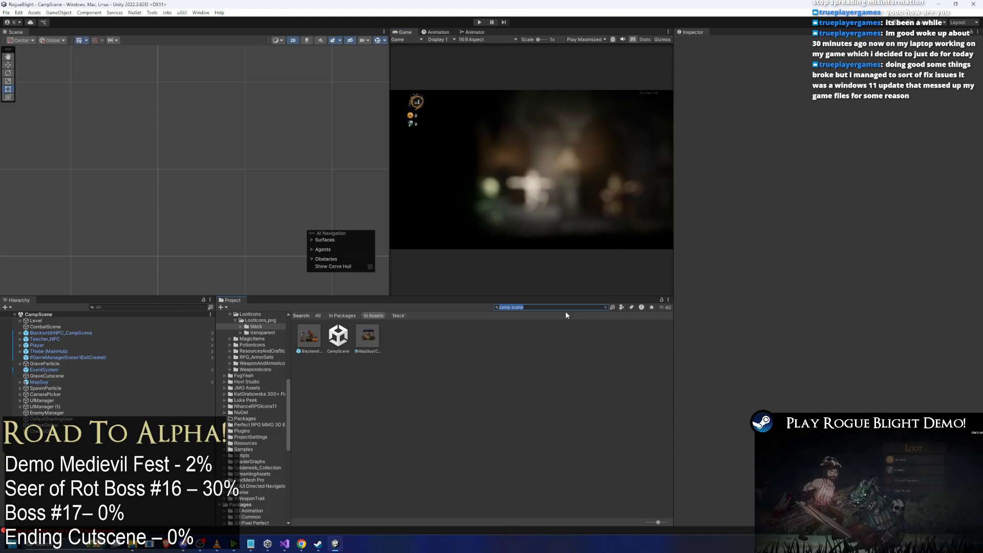
pyautogui.write('story mode')
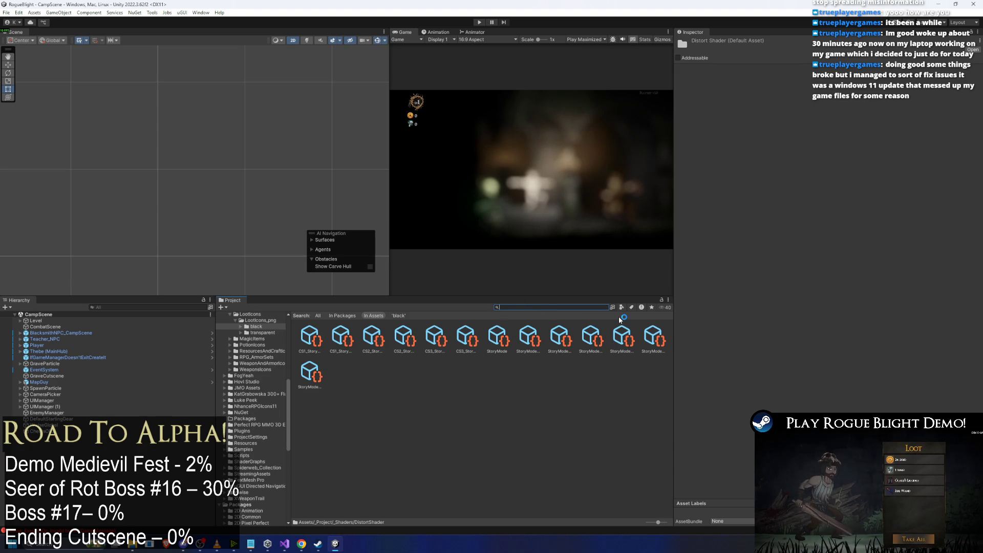
pyautogui.write('camp')
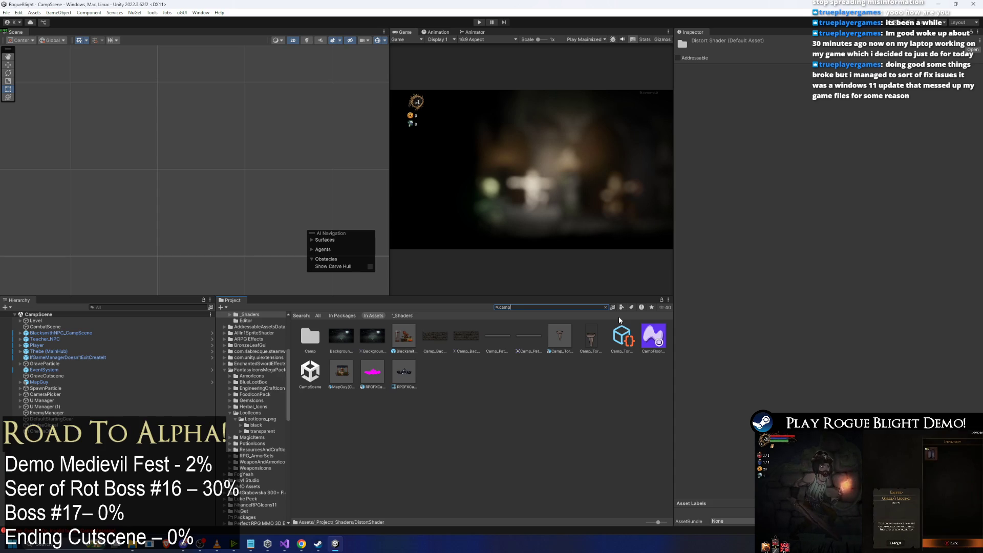
pyautogui.press('BackSpace')
pyautogui.press('BackSpace')
pyautogui.press('BackSpace')
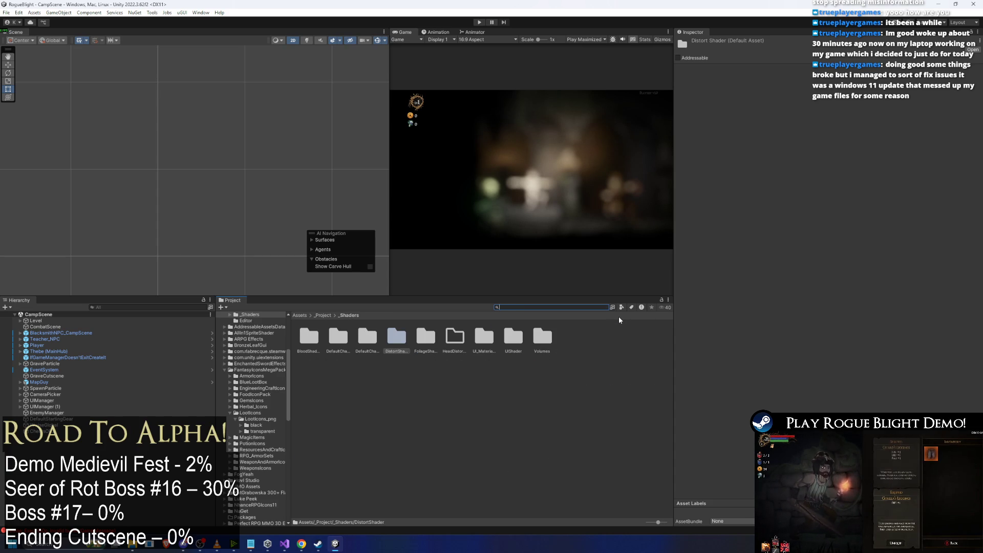
pyautogui.write('map shop')
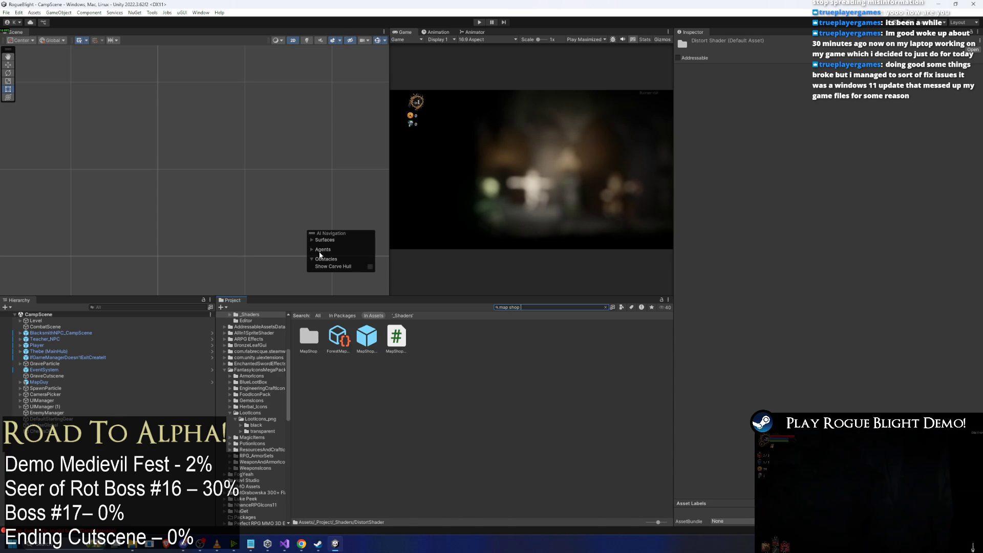
# Open the MapShop prefab and collapse its Color Tween, Canvas Group, Scene Loader and Map Shop Menu UI components.
pyautogui.doubleClick(367, 336)
pyautogui.click(131, 307)
pyautogui.write('k')
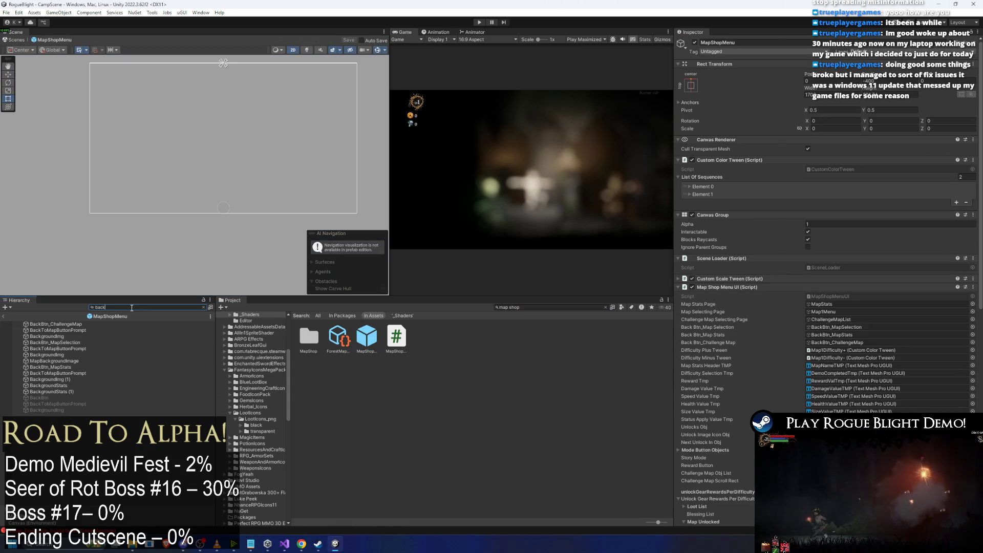
pyautogui.press('BackSpace')
pyautogui.press('BackSpace')
pyautogui.press('BackSpace')
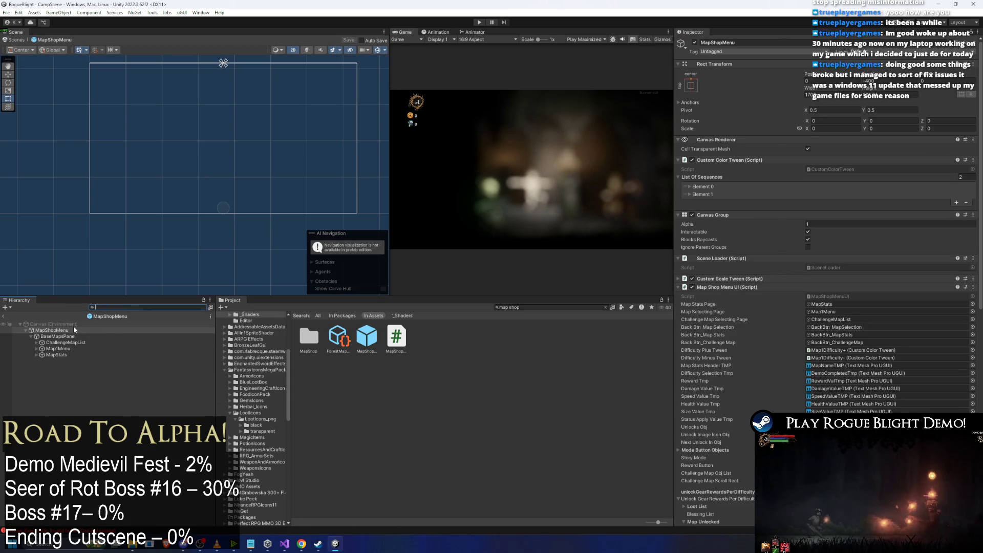
pyautogui.click(741, 160)
pyautogui.click(738, 168)
pyautogui.click(738, 177)
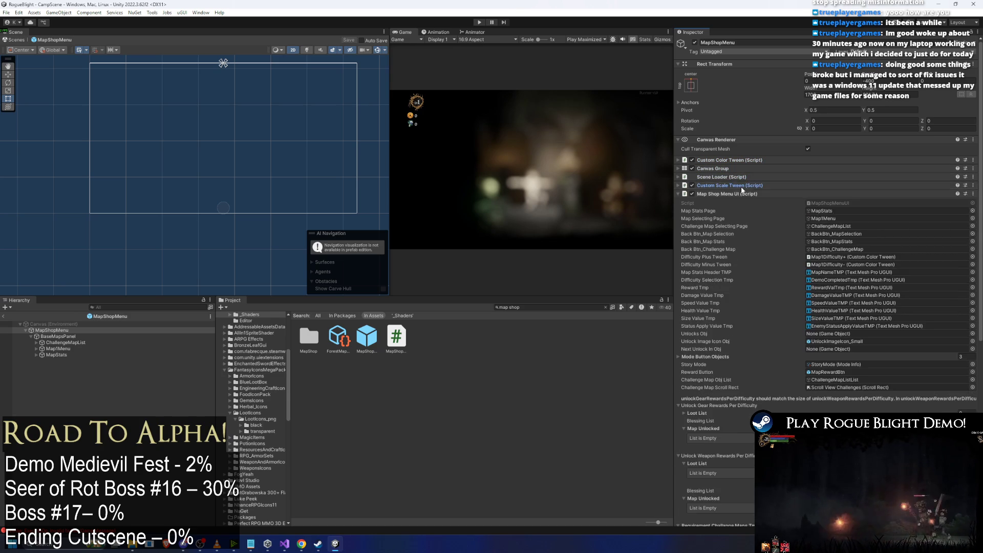
pyautogui.click(737, 194)
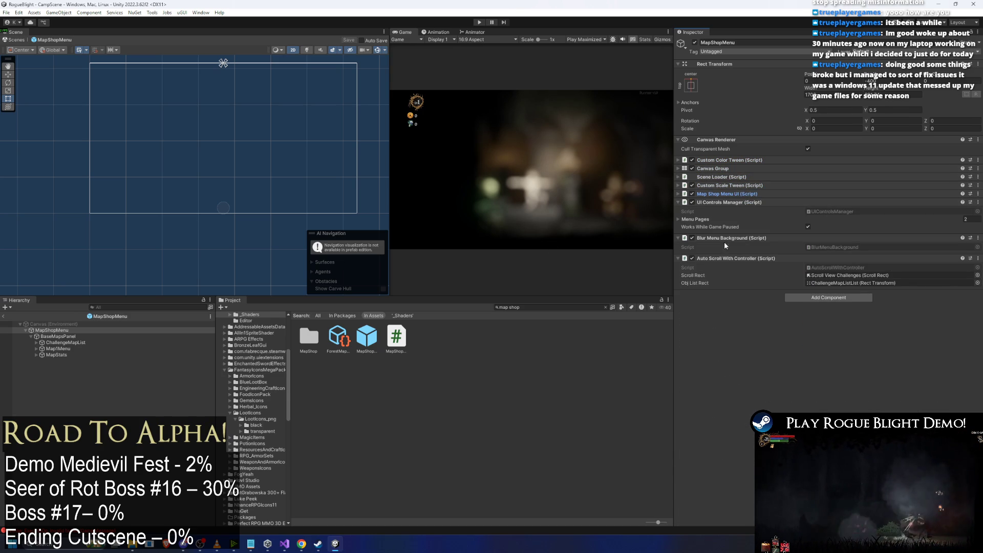
# Expand Menu Pages Element 0 and Element 1 with their Default Button and Parent Of Button List foldouts.
pyautogui.click(730, 220)
pyautogui.click(732, 229)
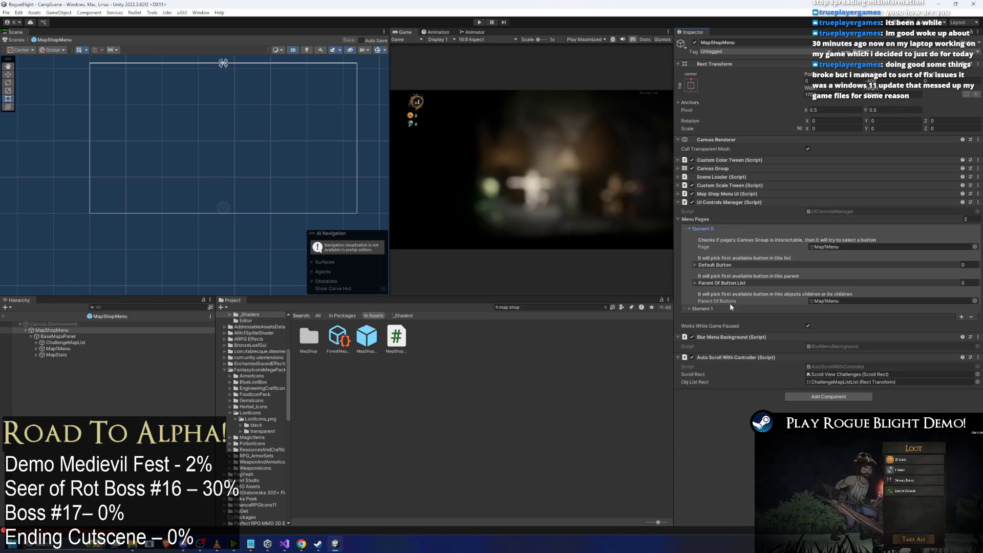
pyautogui.click(730, 265)
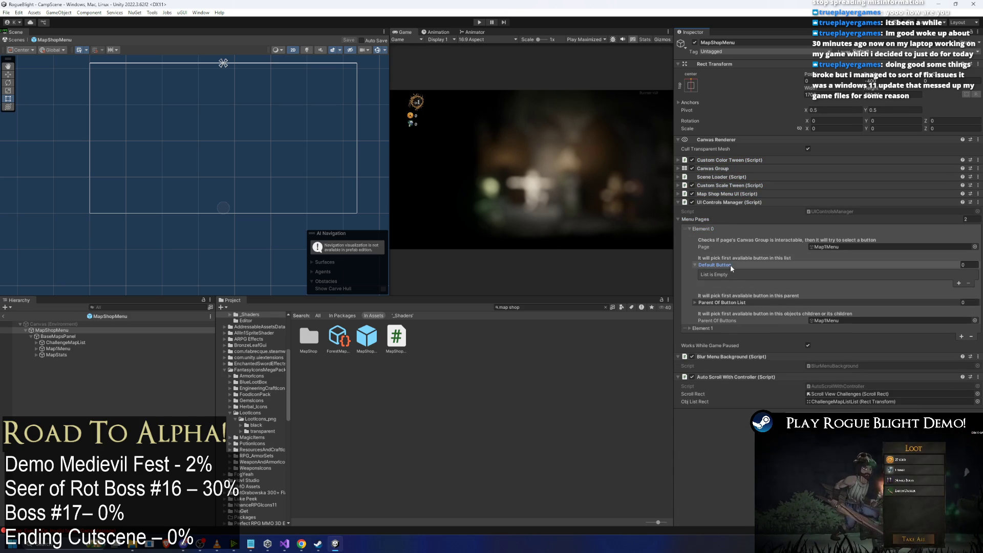
pyautogui.click(727, 302)
pyautogui.click(714, 346)
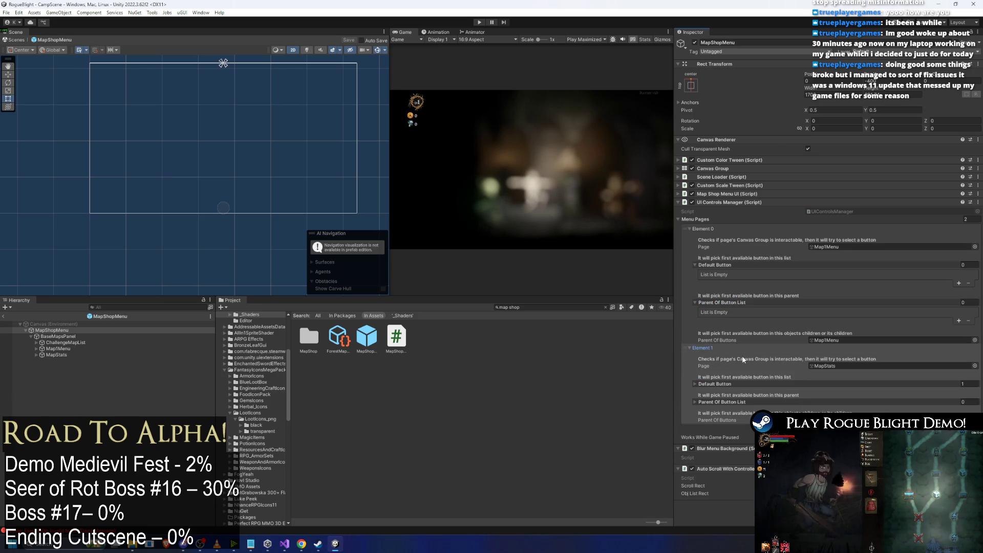
pyautogui.click(716, 384)
pyautogui.click(725, 419)
pyautogui.scroll(-2, 788, 382)
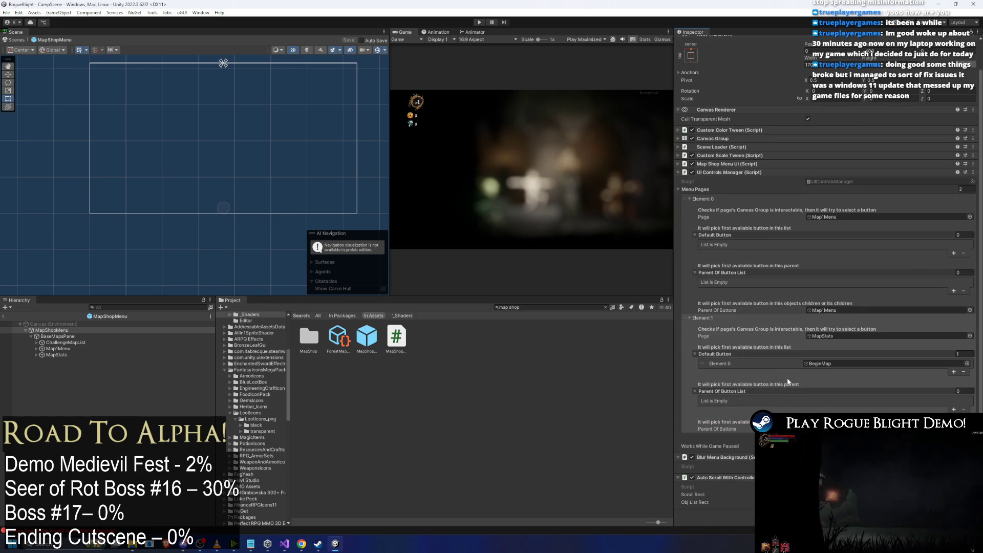
pyautogui.write('t:UIControlsManager')
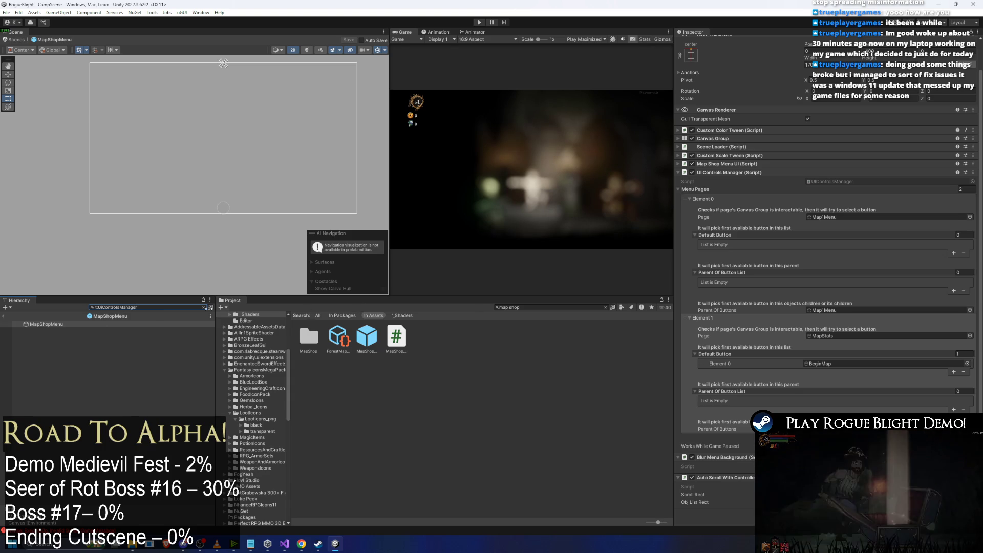
# Expand Map1Menu > Maps > StoryMode1 in the Hierarchy and clear the map shop asset search.
pyautogui.press('BackSpace')
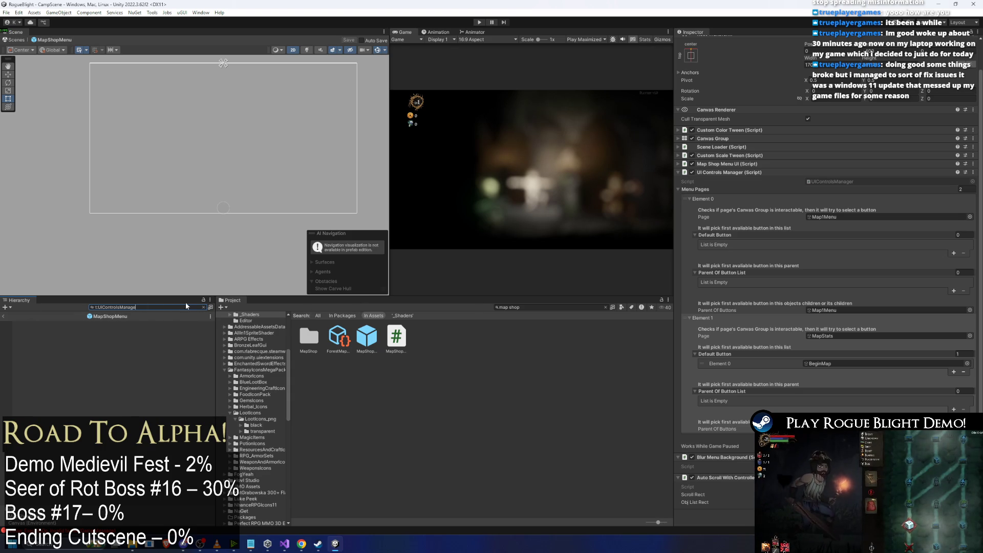
pyautogui.click(831, 217)
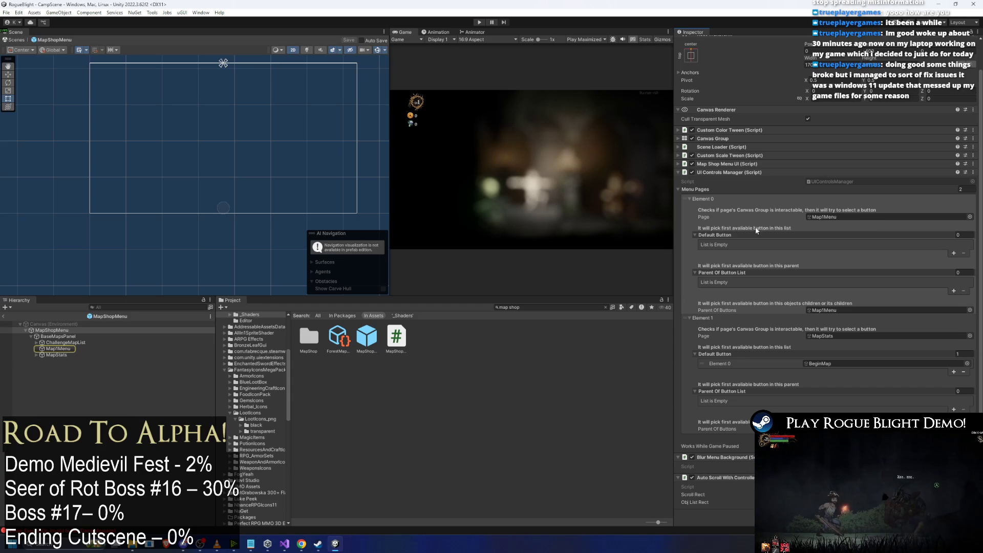
pyautogui.click(35, 349)
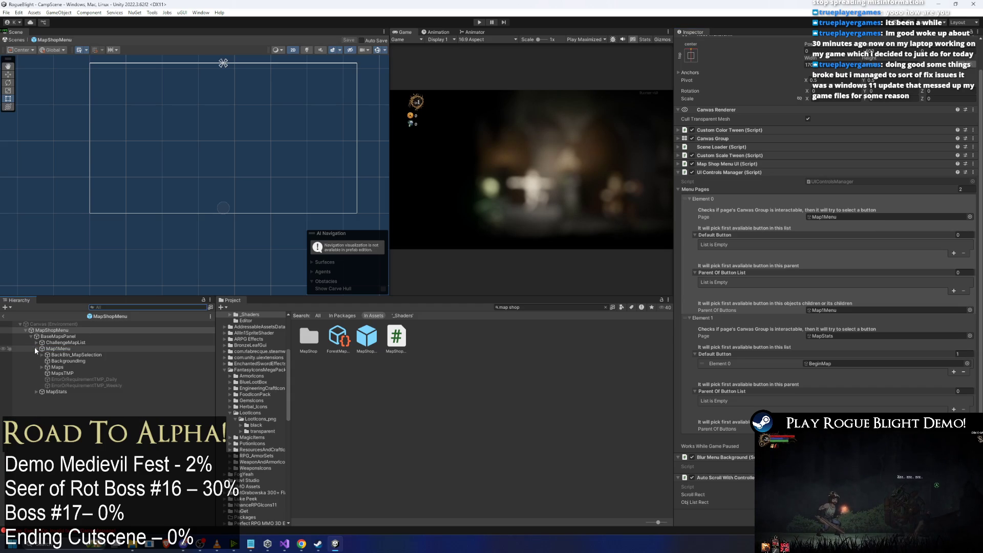
pyautogui.click(41, 367)
pyautogui.click(47, 373)
pyautogui.click(605, 307)
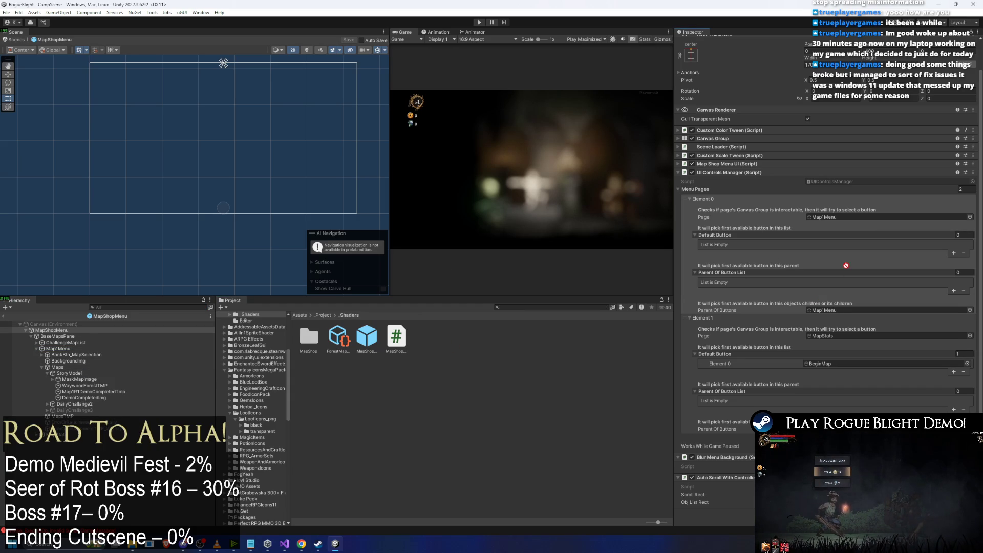
# Add a Default Button slot to Element 0 and assign StoryMode1 to it.
pyautogui.click(953, 253)
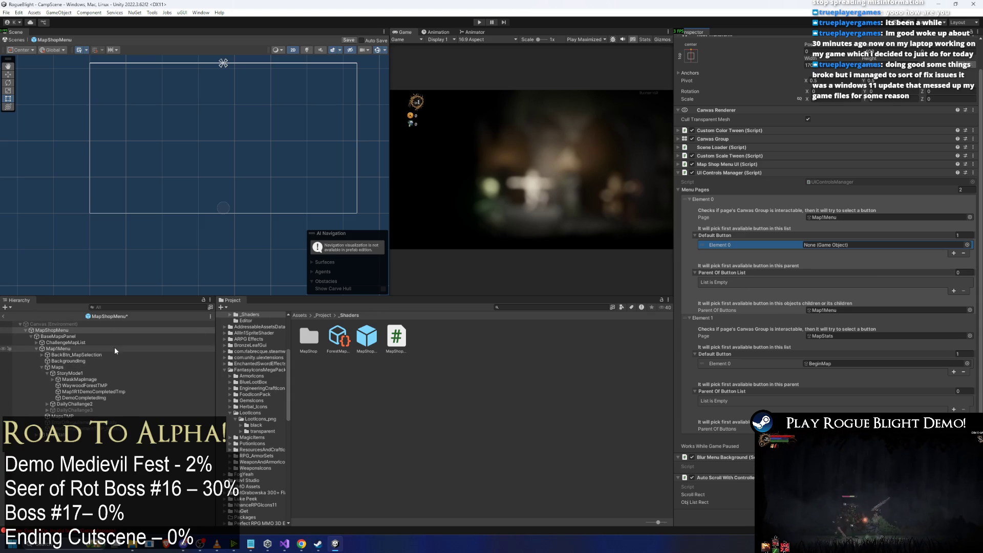
pyautogui.moveTo(83, 375); pyautogui.dragTo(778, 279)
pyautogui.moveTo(855, 247); pyautogui.dragTo(864, 244)
pyautogui.click(850, 244)
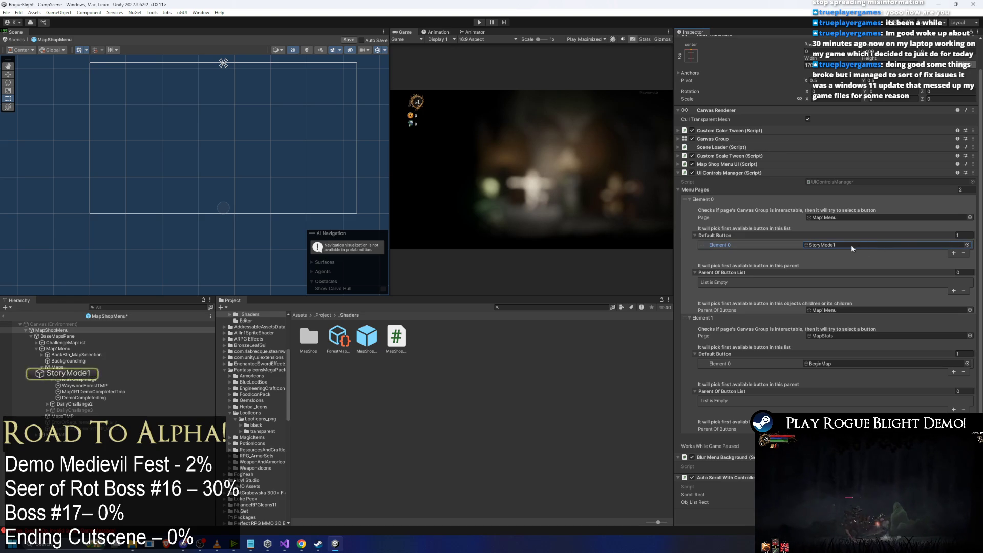
pyautogui.click(70, 374)
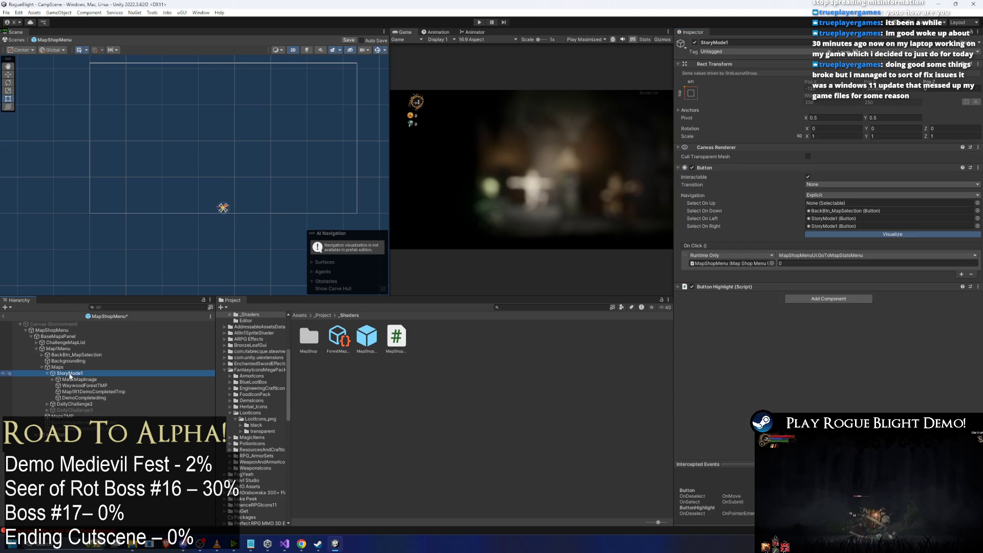
pyautogui.click(110, 330)
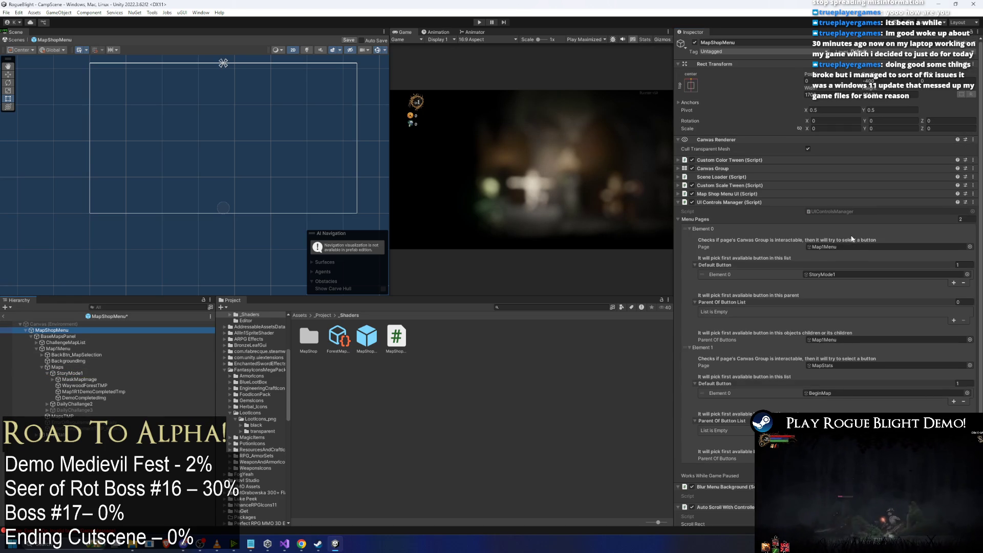
# Save the MapShopMenu prefab with Ctrl+S and enter Play mode, reaching The Sanctuary.
pyautogui.scroll(-2, 852, 238)
pyautogui.hotkey('ctrl', 's')
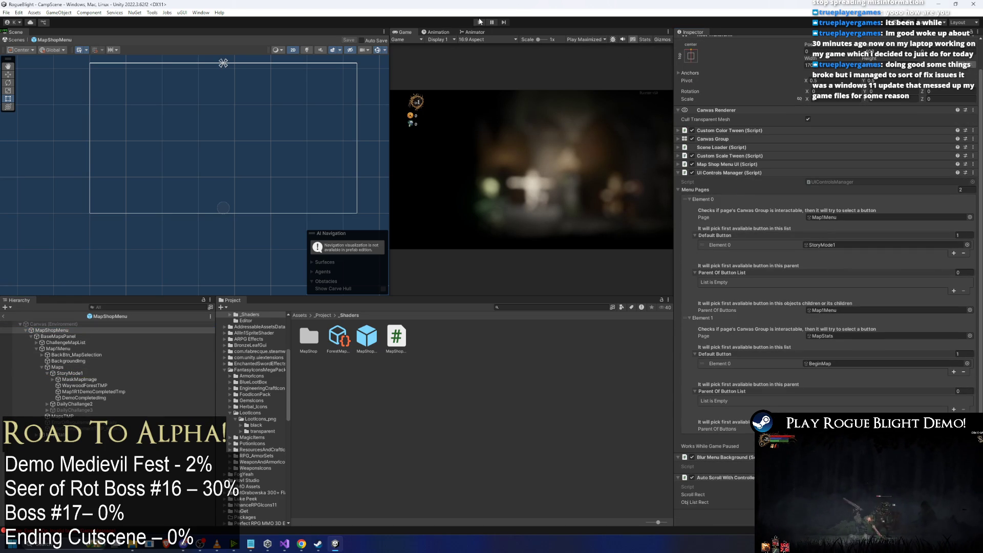
pyautogui.click(480, 23)
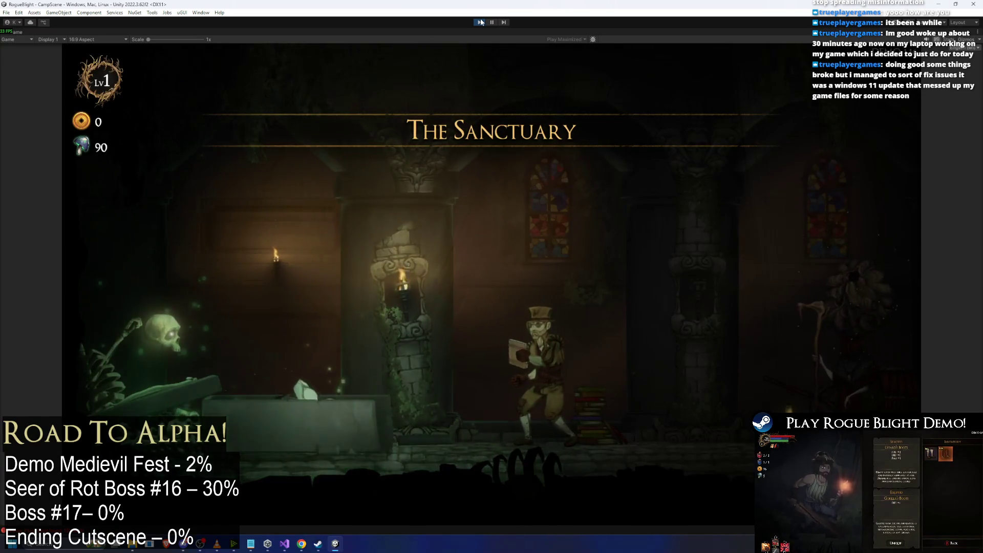
# Walk to the Cartographer, open Choose Map, and toggle the Story Mode (Demo) panel a few times.
pyautogui.press('a')
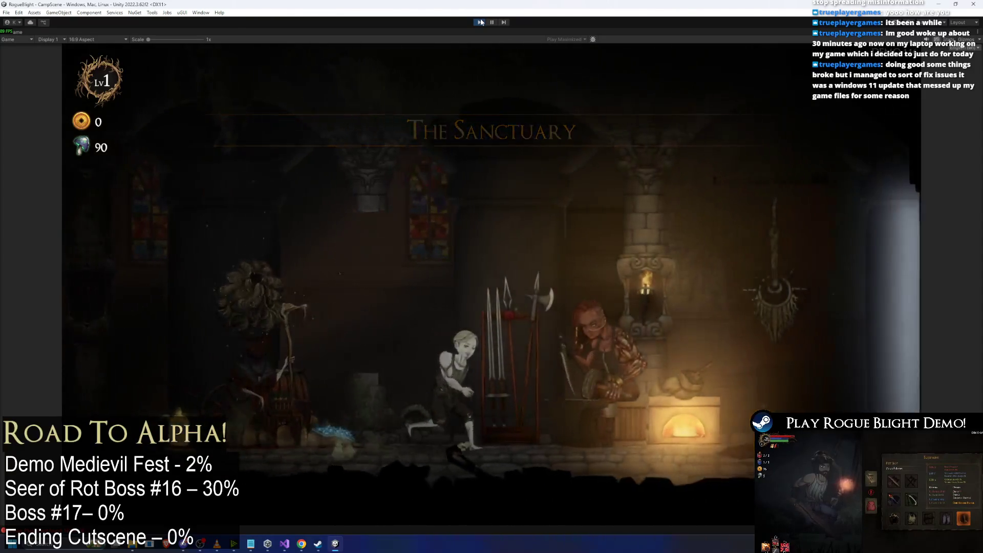
pyautogui.press('d')
pyautogui.press('e')
pyautogui.press('Return')
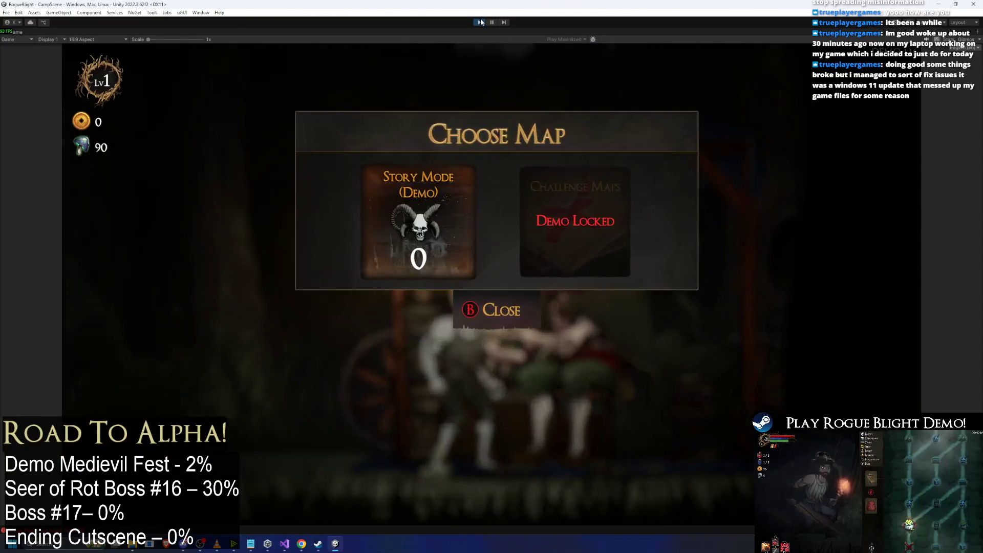
pyautogui.press('Return')
pyautogui.press('Escape')
pyautogui.press('Return')
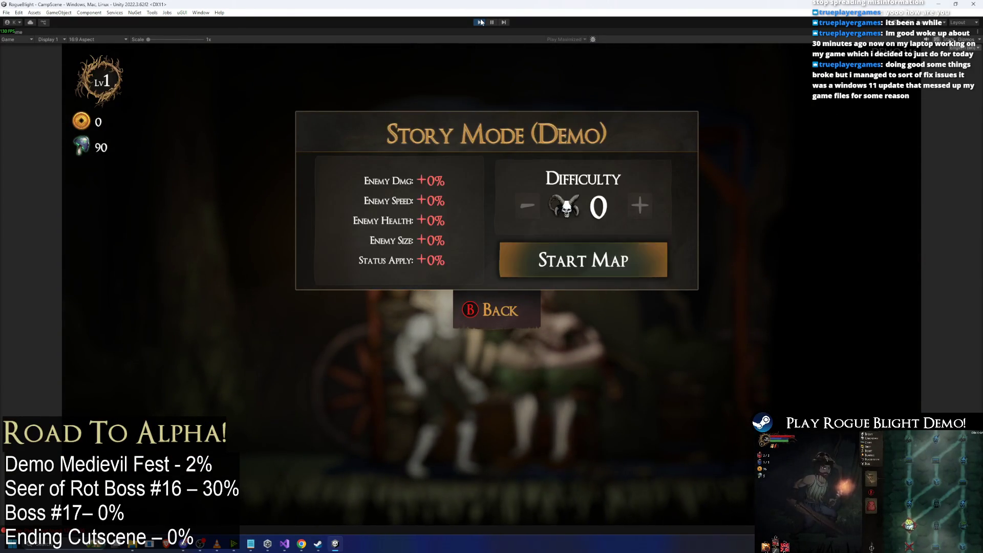
pyautogui.press('Escape')
pyautogui.press('Return')
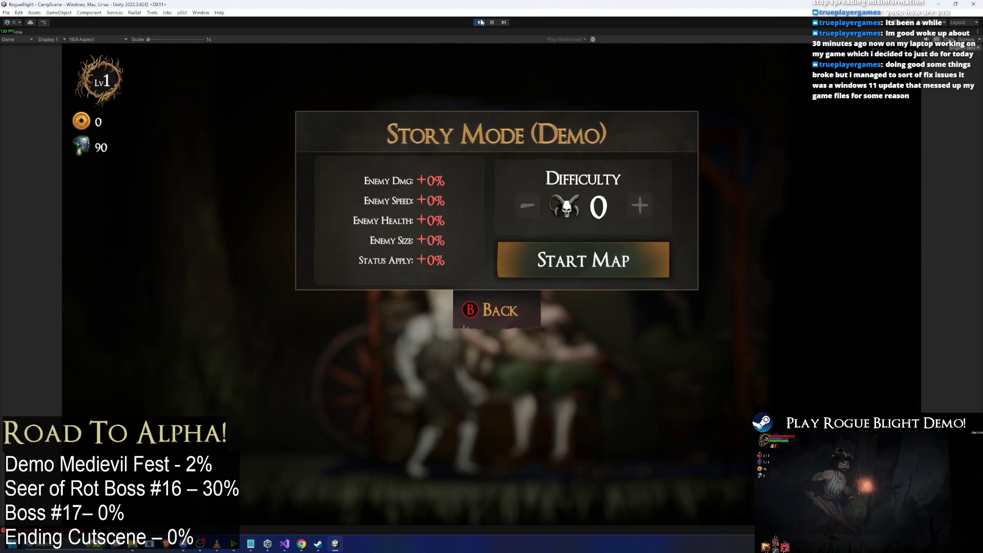
pyautogui.press('Escape')
# Repeat opening and closing Story Mode (Demo) from Choose Map, then close the map menus.
pyautogui.press('Return')
pyautogui.press('Escape')
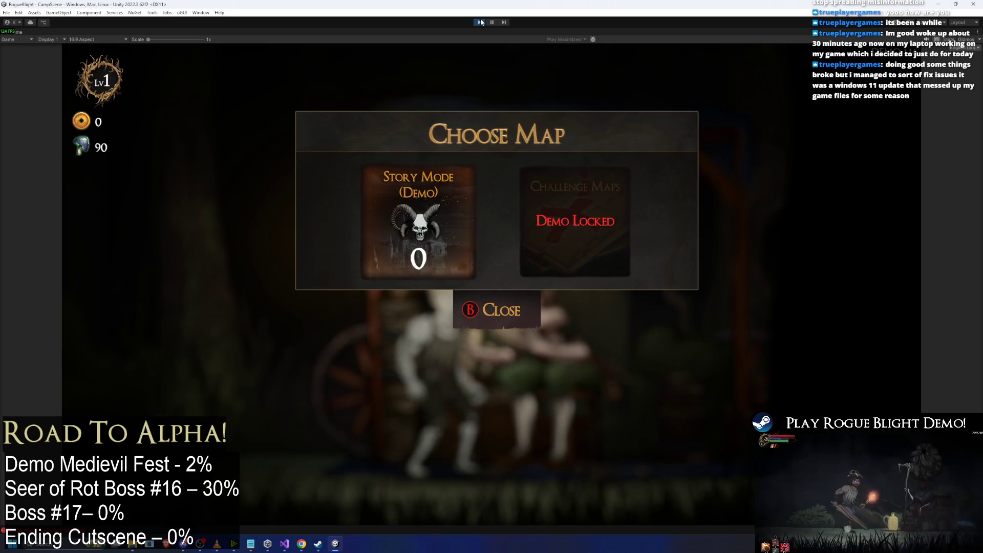
pyautogui.press('Return')
pyautogui.press('Escape')
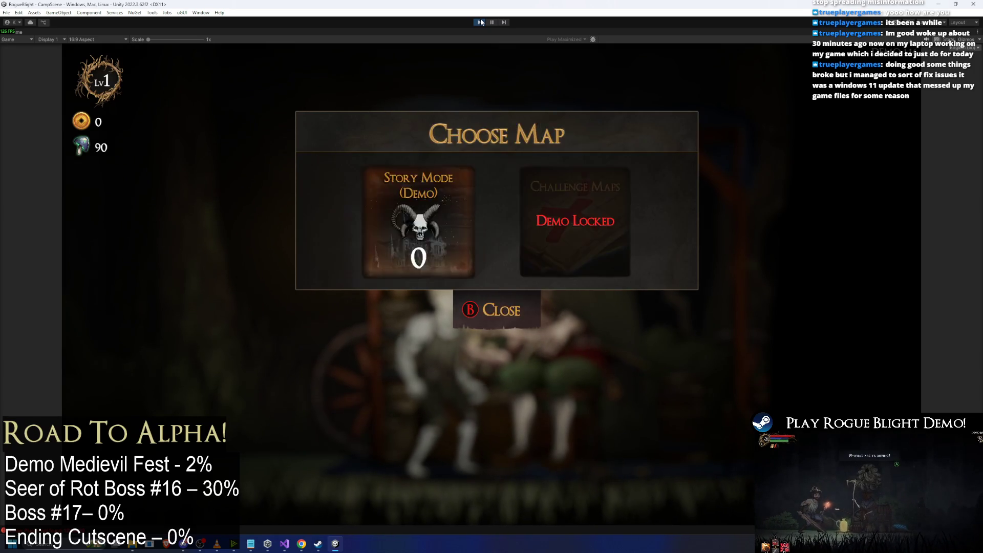
pyautogui.press('Return')
pyautogui.press('Escape')
pyautogui.press('Return')
pyautogui.press('Escape')
pyautogui.press('Escape')
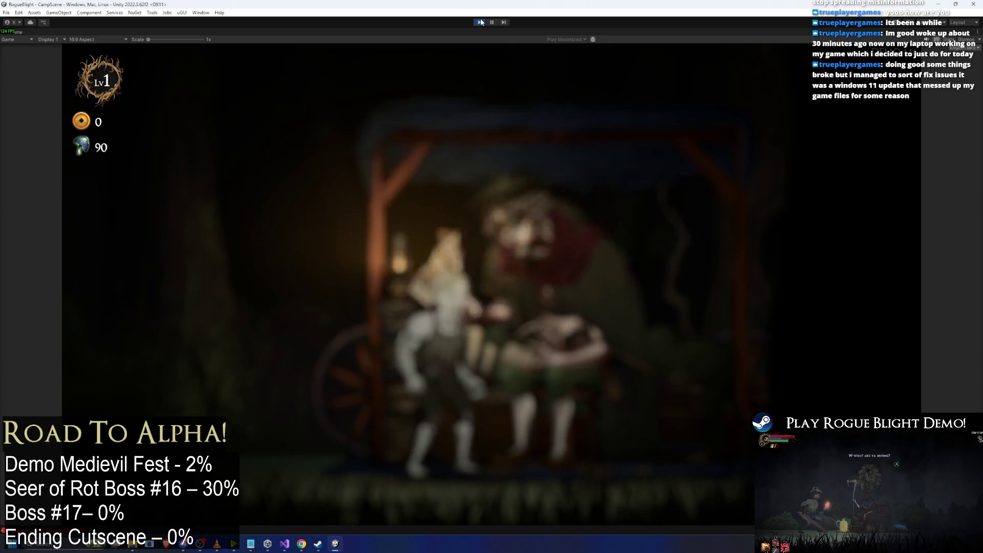
# Reopen Choose Map and cycle Story Mode (Demo) again, ending back at the Cartographer menu.
pyautogui.press('e')
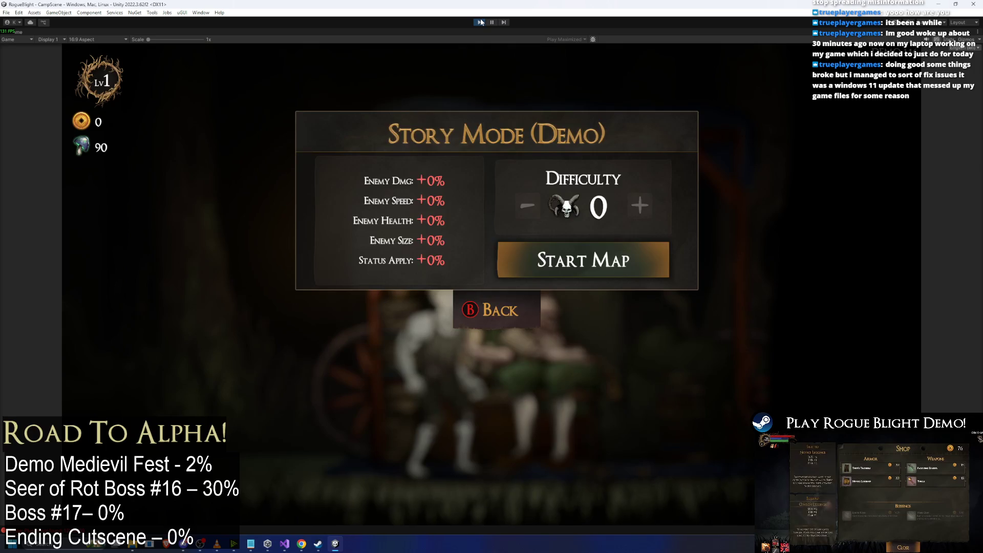
pyautogui.press('Escape')
pyautogui.press('Return')
pyautogui.press('Return')
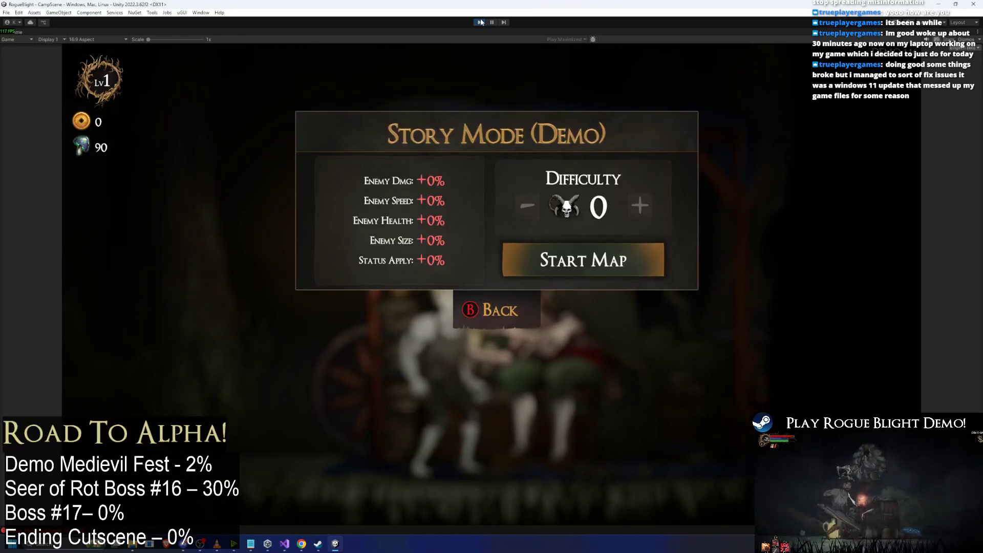
pyautogui.press('Escape')
pyautogui.press('Return')
pyautogui.press('Escape')
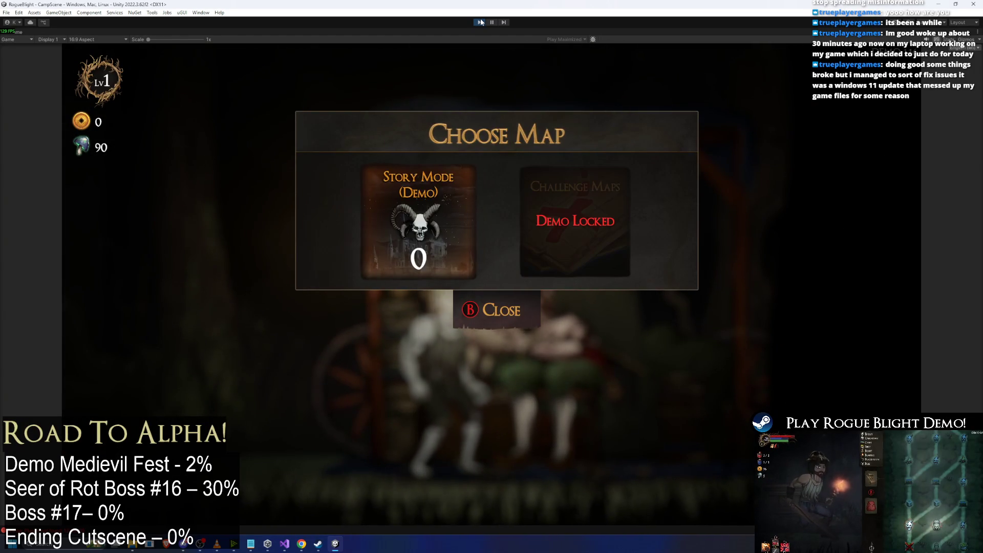
pyautogui.press('Return')
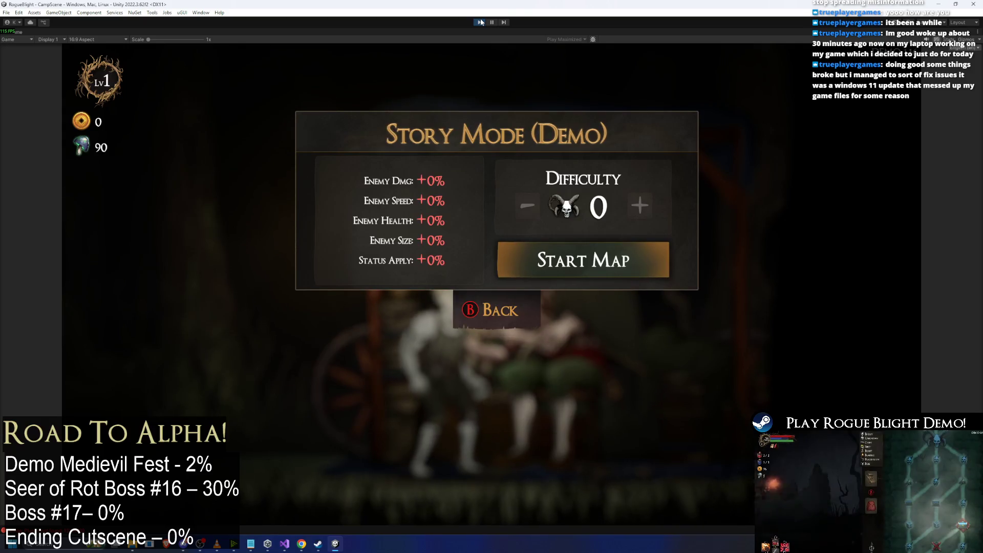
pyautogui.press('Escape')
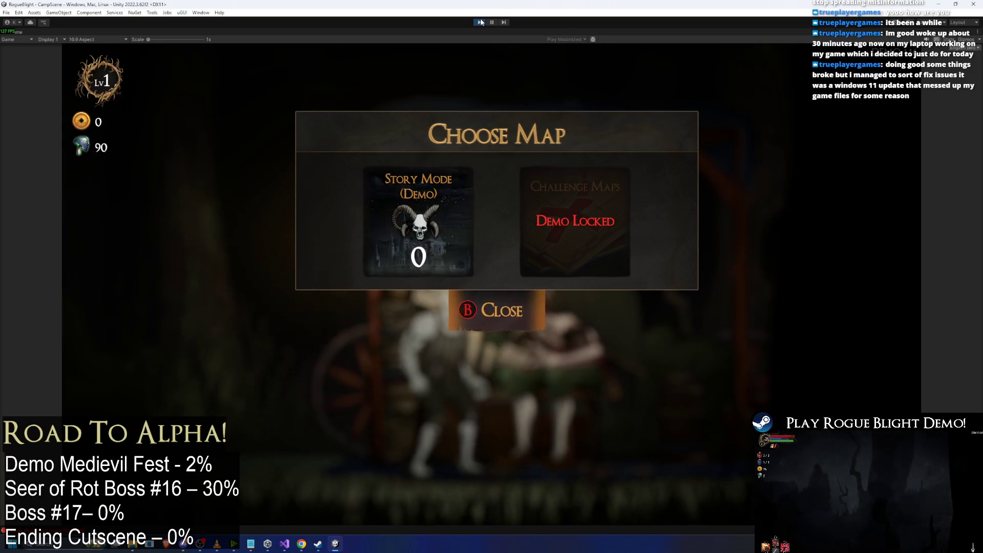
pyautogui.press('Escape')
# Open the Blessing List, browse the Blessings and Minor Blessings lists, and close it.
pyautogui.press('Down')
pyautogui.press('Return')
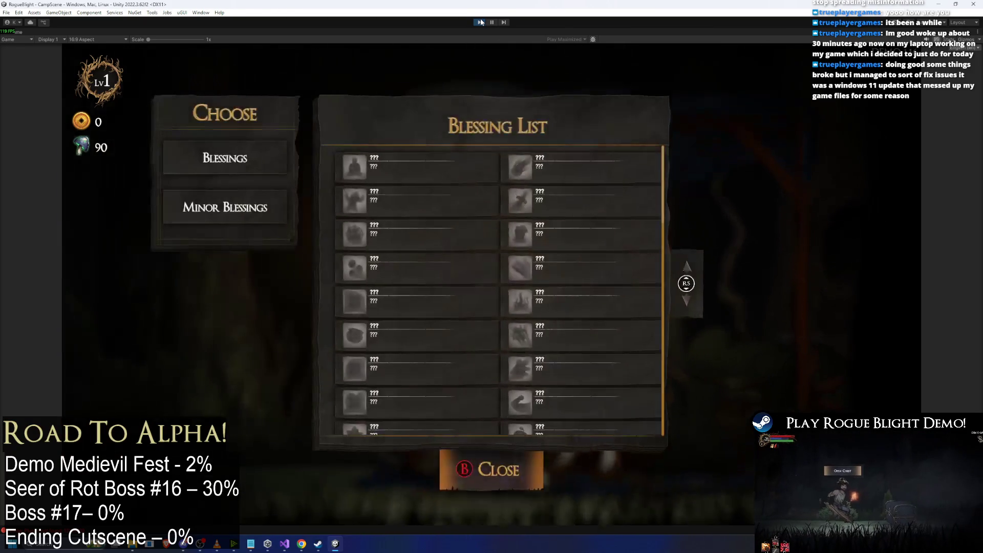
pyautogui.press('Down')
pyautogui.press('Up')
pyautogui.press('Down')
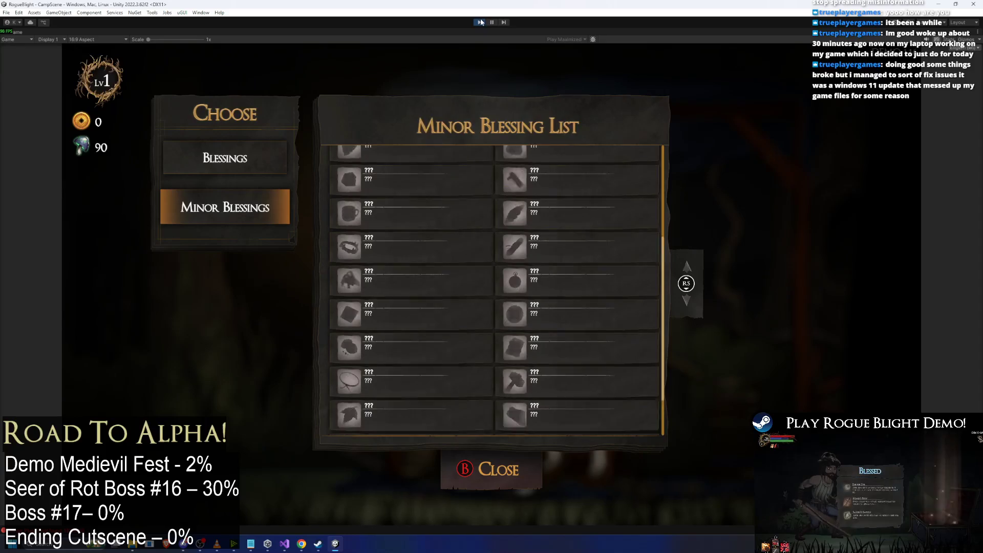
pyautogui.press('Escape')
# Talk to the Cartographer and advance through its dialogue back to the menu.
pyautogui.press('Down')
pyautogui.press('Down')
pyautogui.press('Return')
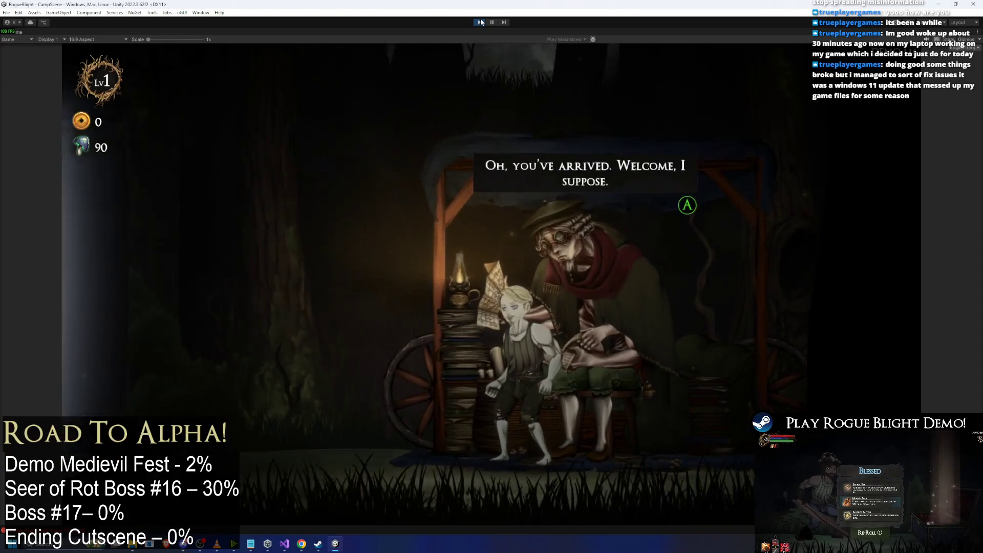
pyautogui.press('Return')
pyautogui.press('Return')
pyautogui.press('Return')
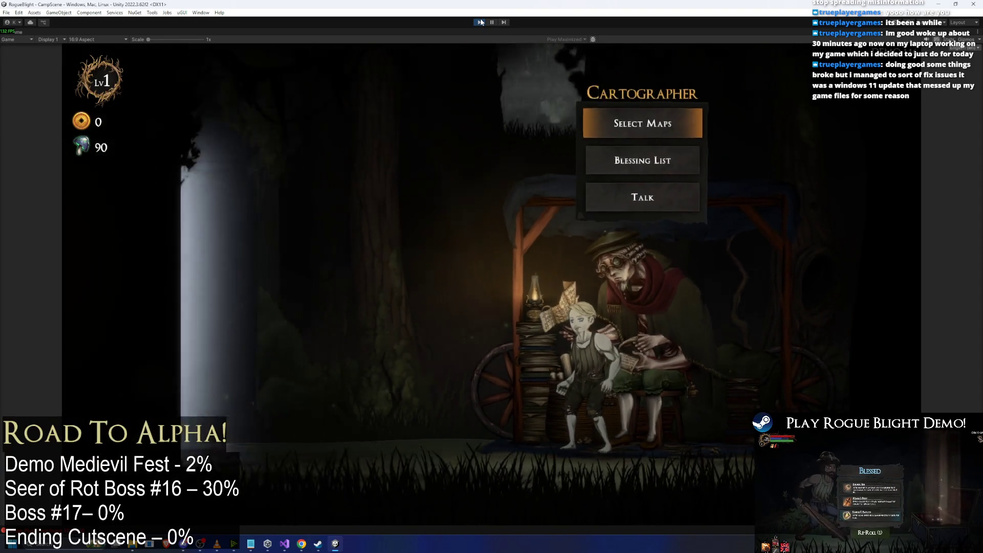
pyautogui.press('Down')
pyautogui.press('Down')
pyautogui.press('Return')
pyautogui.press('Return')
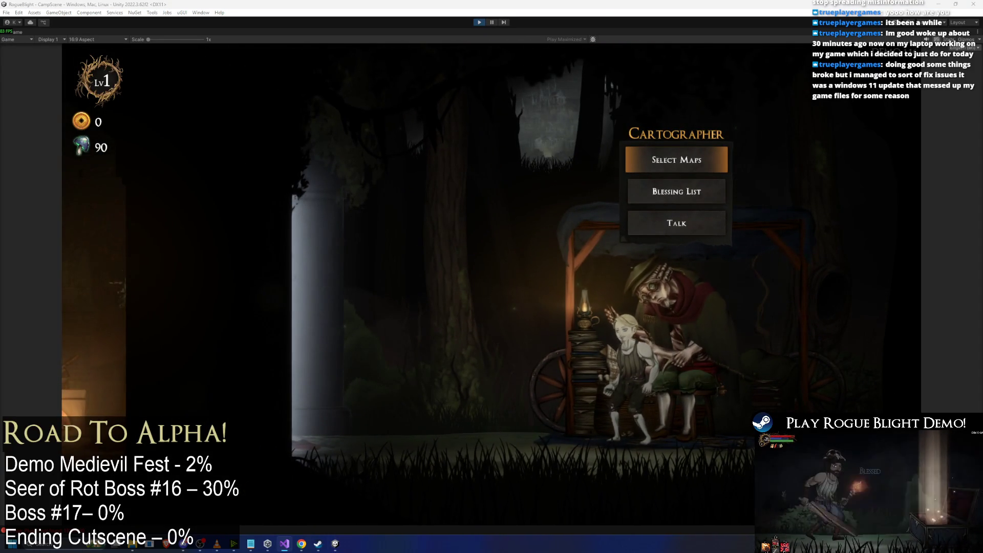
pyautogui.hotkey('alt', 'Tab')
# Move the finished story mode menu task from the demo list to under DONE.
pyautogui.click(314, 184)
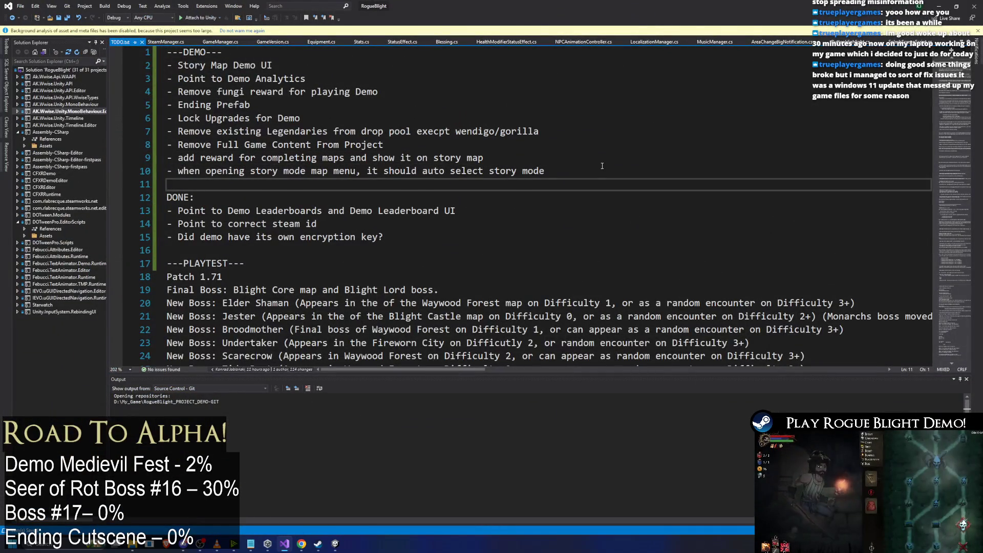
pyautogui.click(602, 165)
pyautogui.hotkey('shift', 'Home')
pyautogui.hotkey('ctrl', 'x')
pyautogui.click(307, 246)
pyautogui.hotkey('ctrl', 'v')
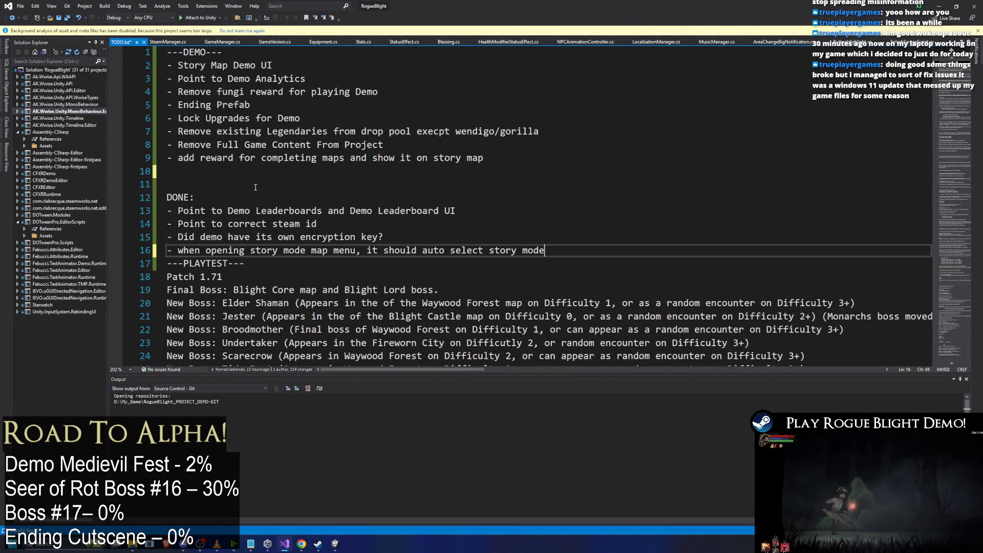
pyautogui.press('Return')
# Add a '- add level cap' item directly under ---DEMO--- and save TODO.txt.
pyautogui.click(223, 172)
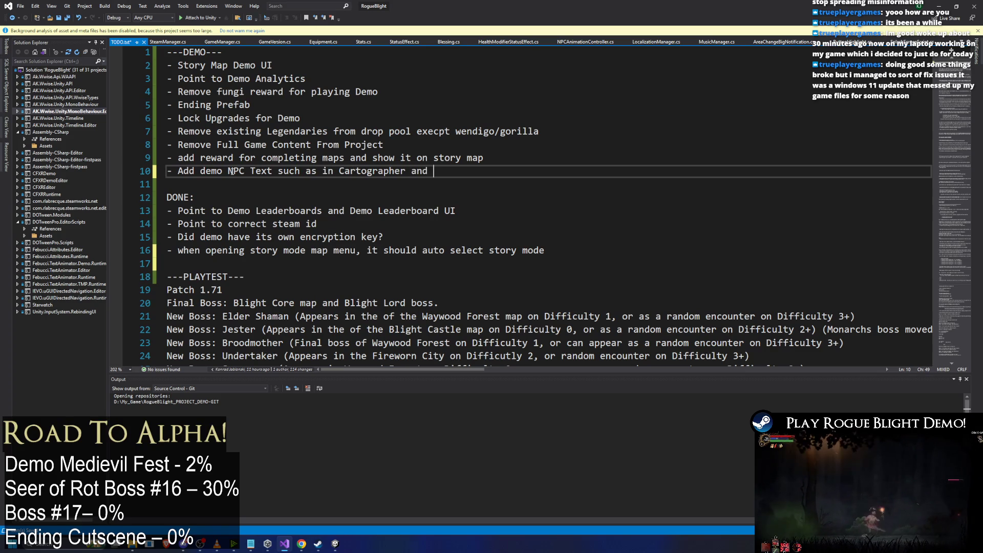
pyautogui.write('- Add demo NPC Text such as in Cartographer and Blacksmith level ca')
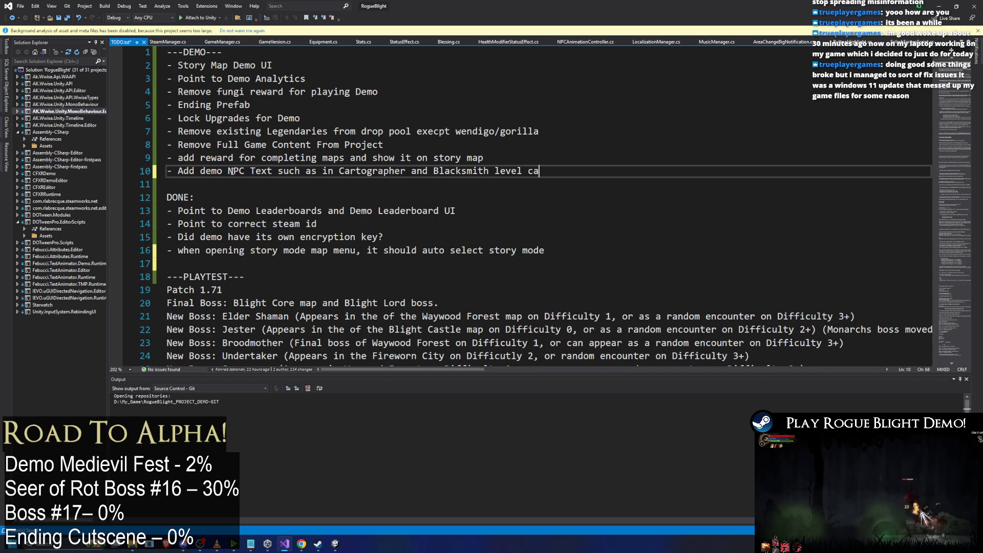
pyautogui.write('p')
pyautogui.press('Return')
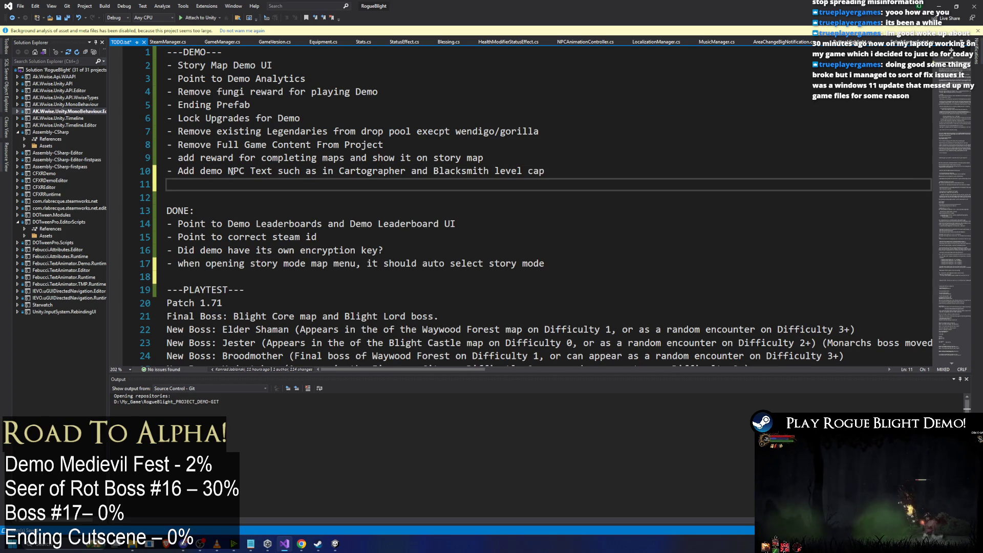
pyautogui.write('- addlevel cap')
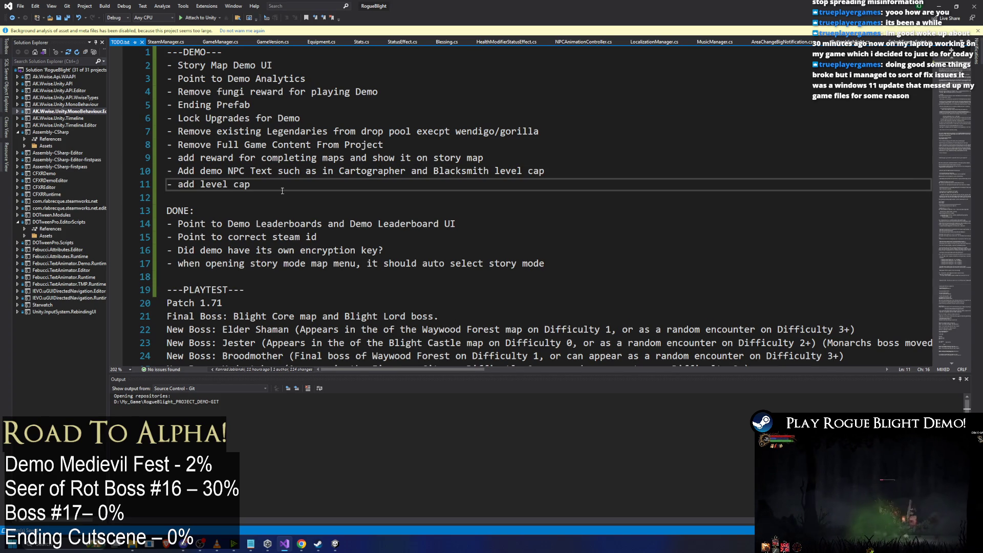
pyautogui.hotkey('shift', 'Home')
pyautogui.hotkey('ctrl', 'x')
pyautogui.click(251, 53)
pyautogui.press('Return')
pyautogui.hotkey('ctrl', 'v')
pyautogui.hotkey('ctrl', 's')
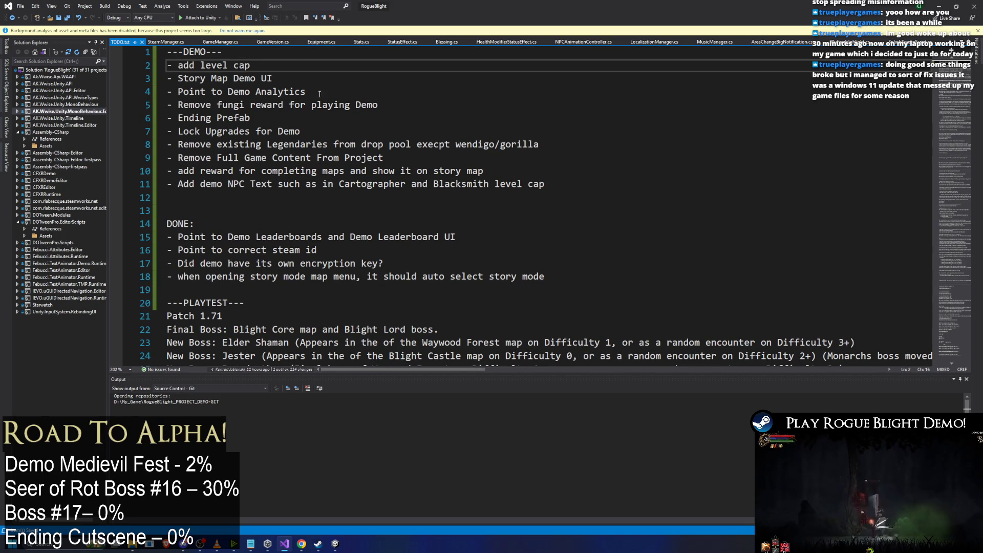
# Move the Story Map Demo UI line under DONE: and remove its empty line.
pyautogui.moveTo(305, 74); pyautogui.dragTo(144, 77)
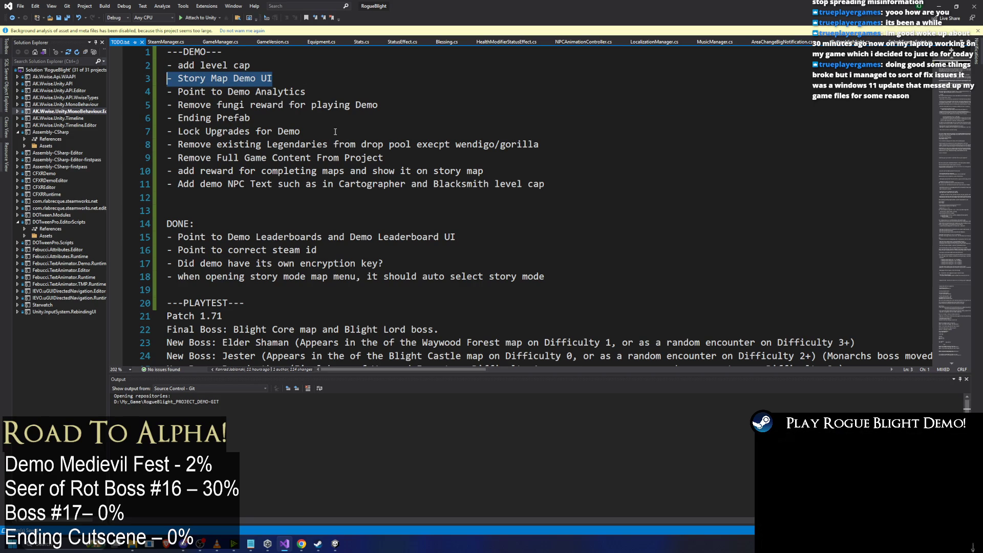
pyautogui.hotkey('ctrl', 'x')
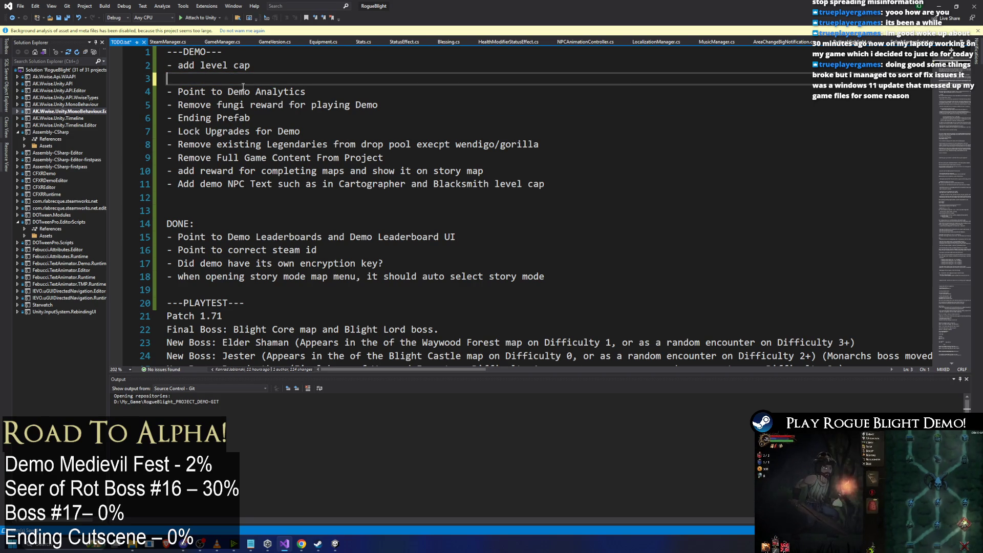
pyautogui.hotkey('ctrl', 'z')
pyautogui.hotkey('ctrl', 'x')
pyautogui.click(201, 225)
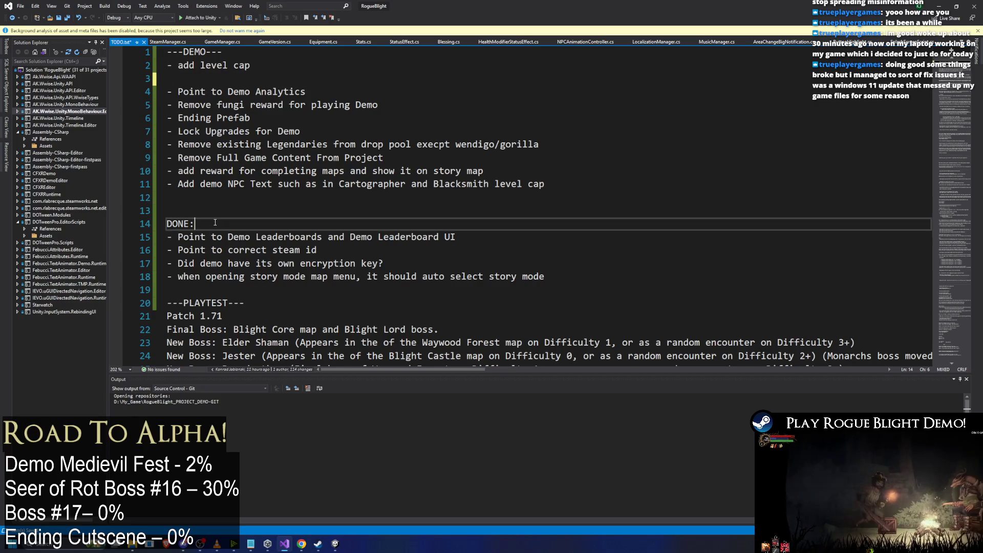
pyautogui.press('Return')
pyautogui.hotkey('ctrl', 'v')
pyautogui.click(225, 79)
pyautogui.press('BackSpace')
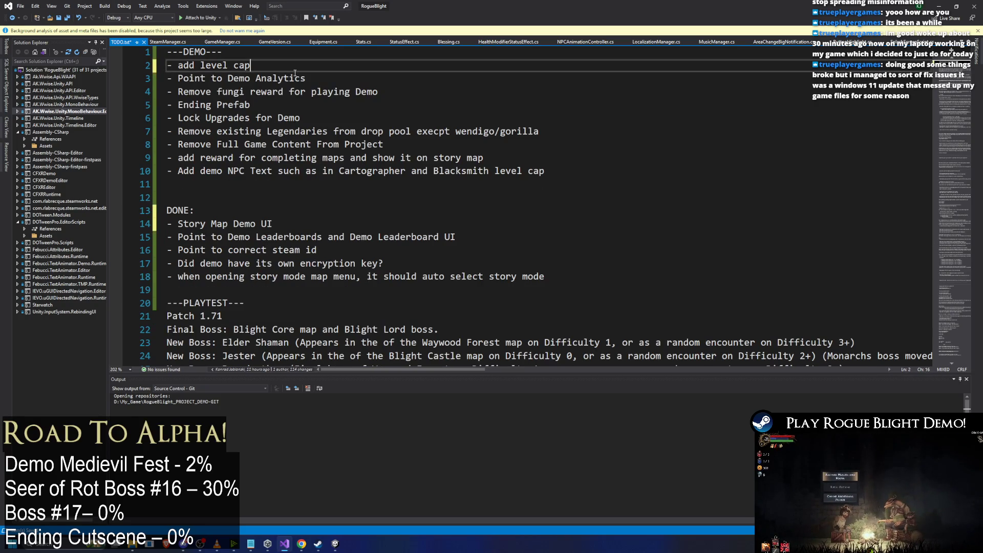
# Move Point to Demo Analytics to the end of the demo list and remove the leftover blank line.
pyautogui.moveTo(305, 78); pyautogui.dragTo(167, 78)
pyautogui.hotkey('ctrl', 'x')
pyautogui.press('Down')
pyautogui.press('Down')
pyautogui.press('Down')
pyautogui.hotkey('ctrl', 'v')
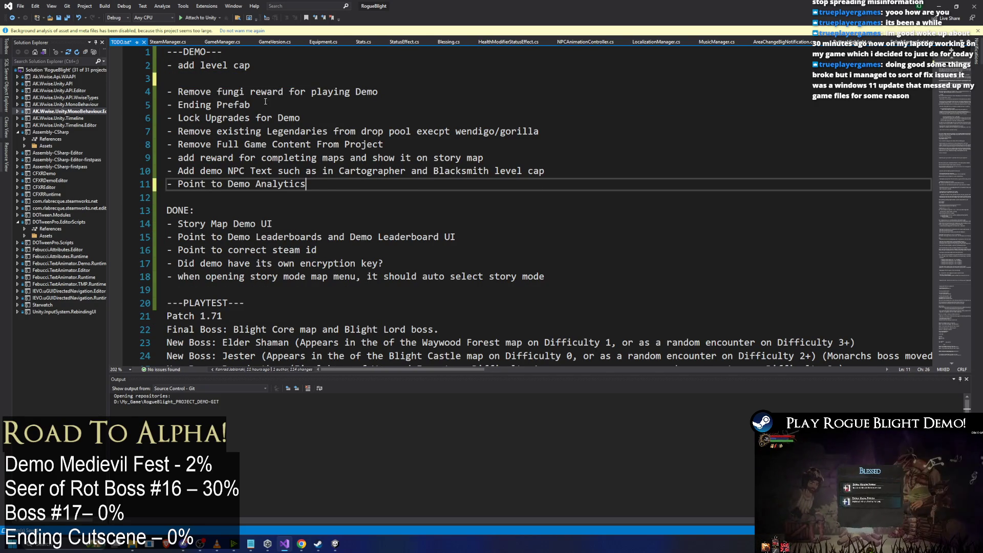
pyautogui.click(231, 77)
pyautogui.press('BackSpace')
pyautogui.click(351, 78)
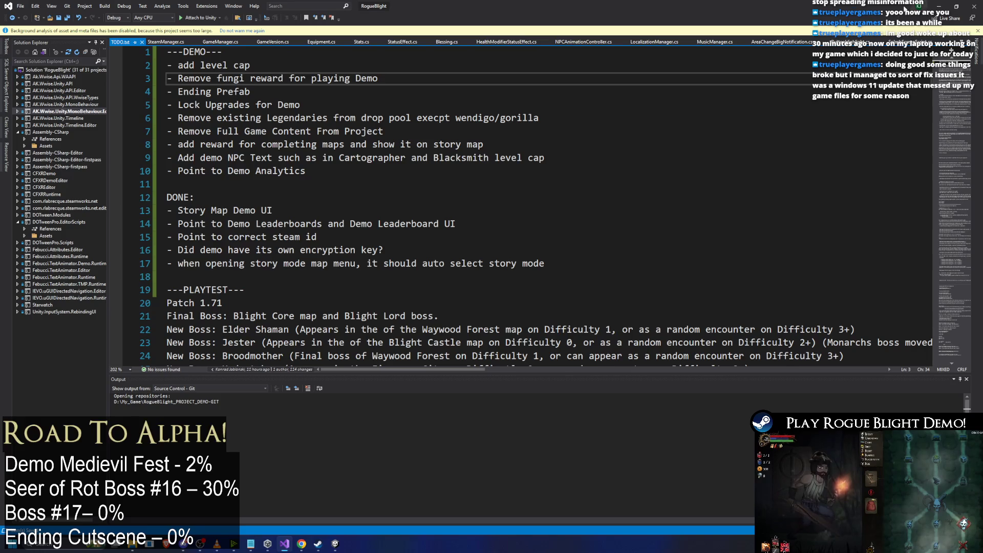
pyautogui.click(943, 3)
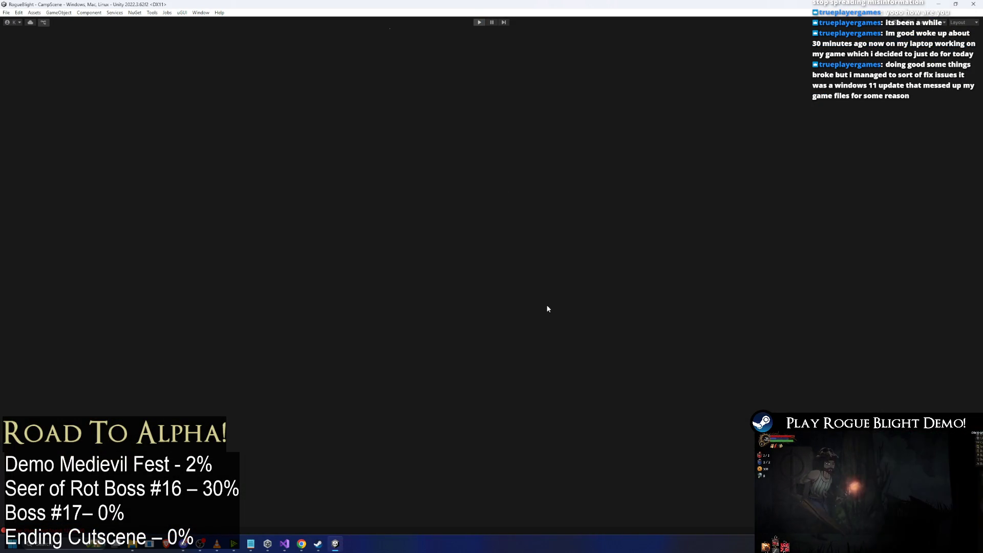
# Find the LevelUpMenuUI prefab via a 'level up menu' search and toggle its UI Controls Manager and Level Up Menu UI components.
pyautogui.write('level up menu')
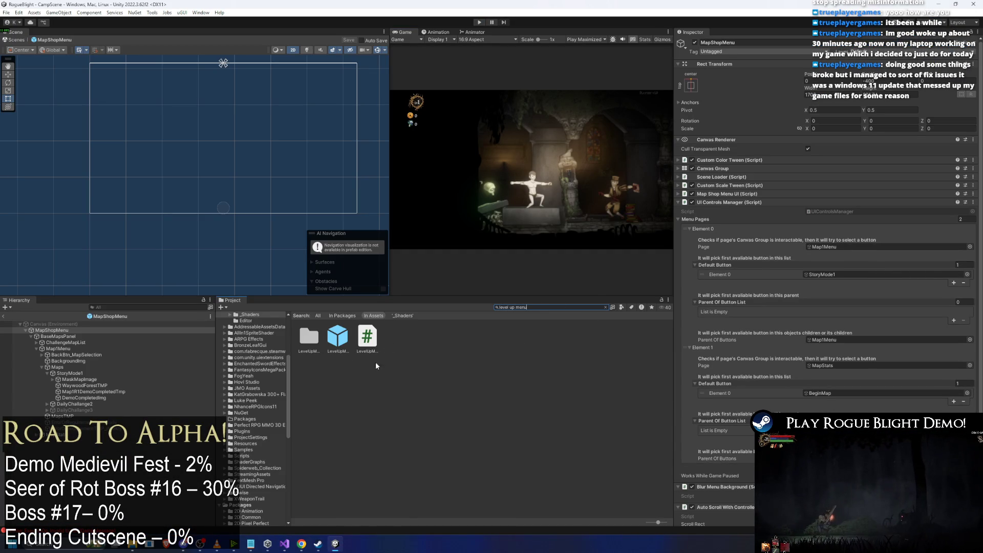
pyautogui.click(337, 336)
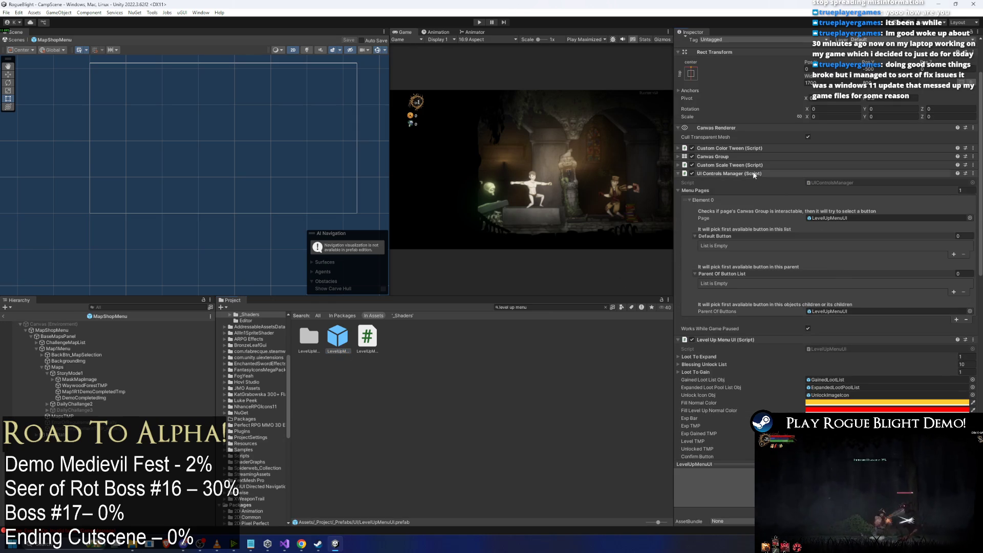
pyautogui.click(754, 176)
pyautogui.click(739, 184)
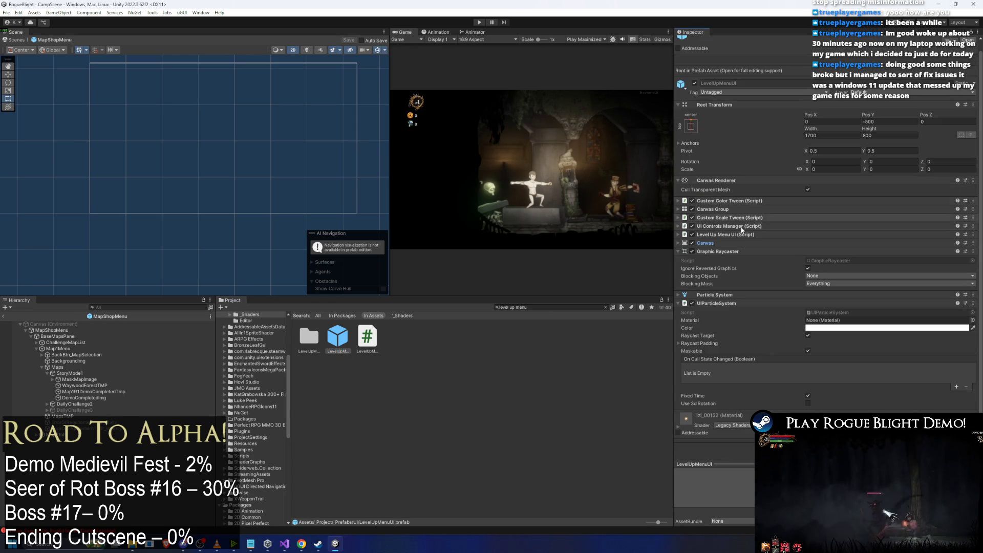
pyautogui.click(734, 234)
pyautogui.click(737, 235)
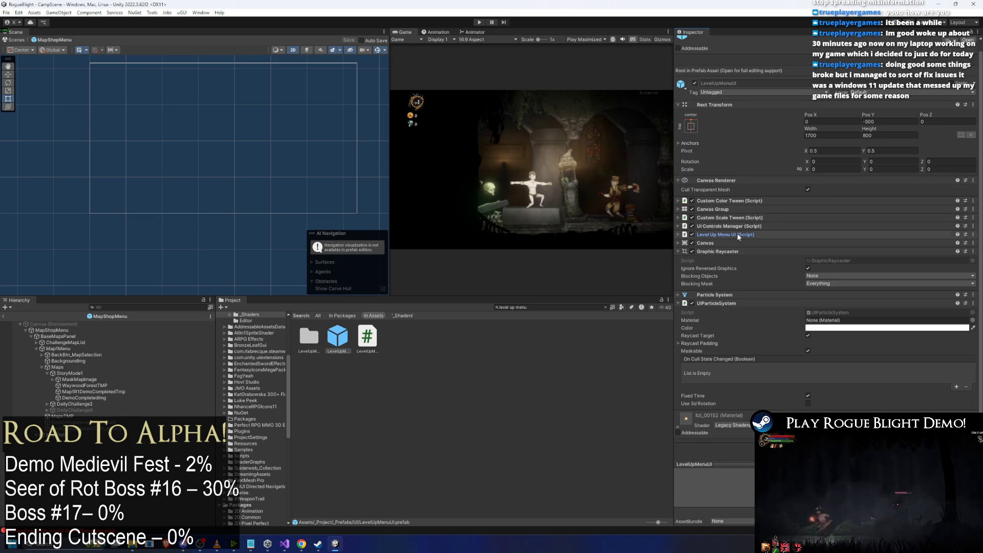
pyautogui.click(738, 226)
pyautogui.click(736, 226)
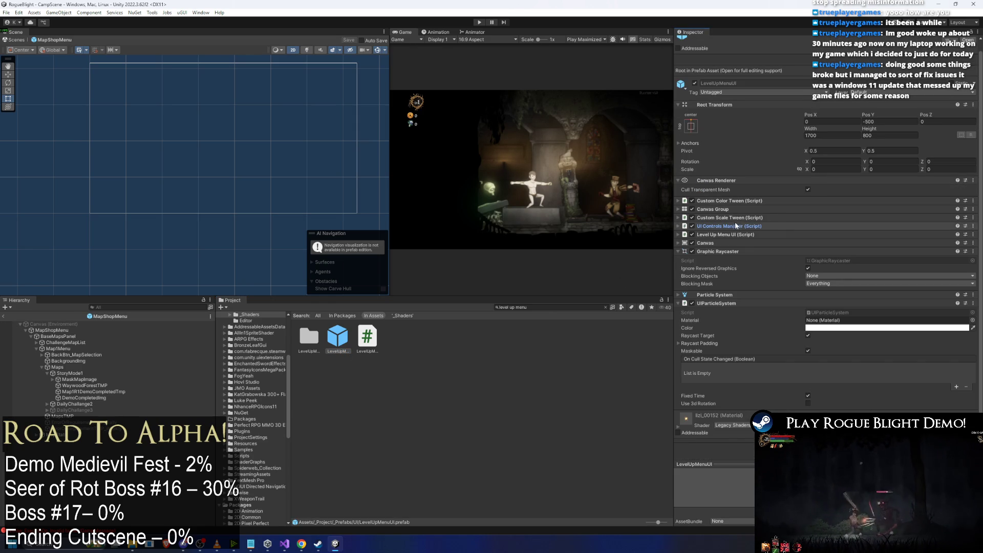
pyautogui.click(556, 307)
# Open the Player prefab's Level Up Manager to check Level Cap, then save the project.
pyautogui.write('player')
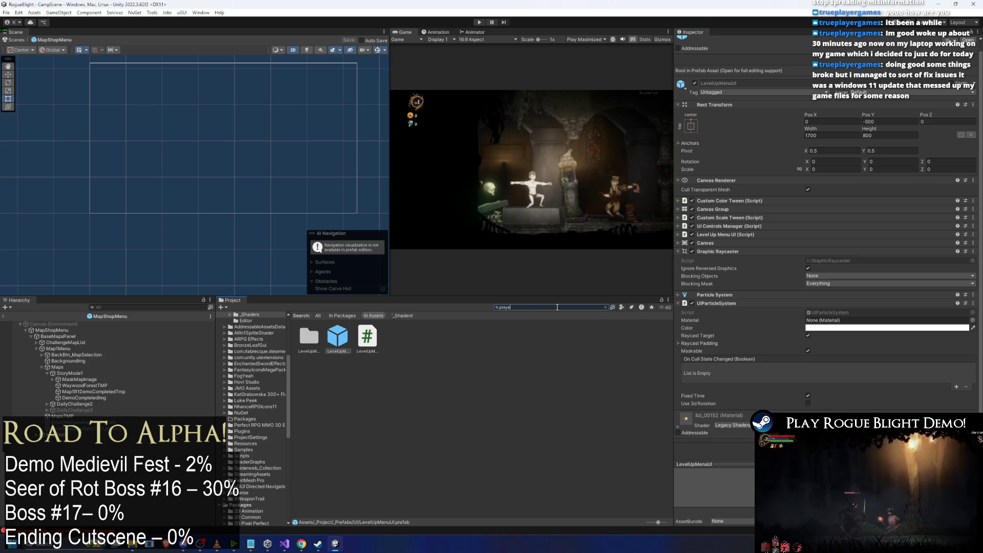
pyautogui.click(373, 402)
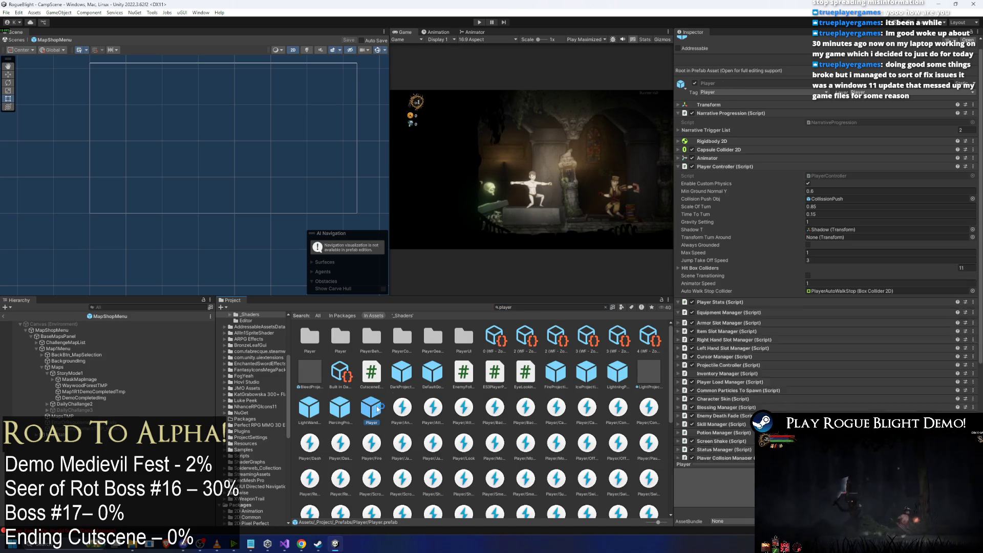
pyautogui.click(732, 175)
pyautogui.click(732, 175)
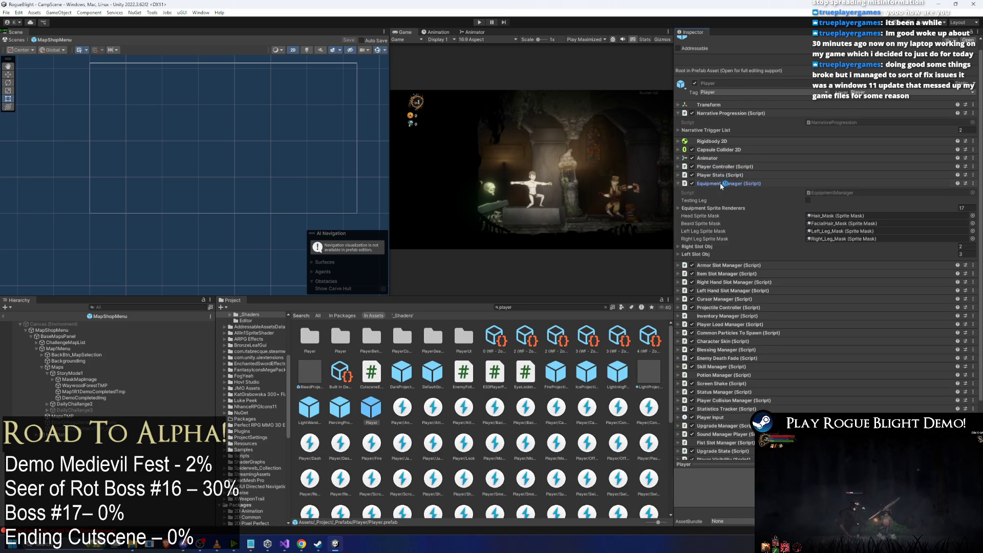
pyautogui.click(732, 183)
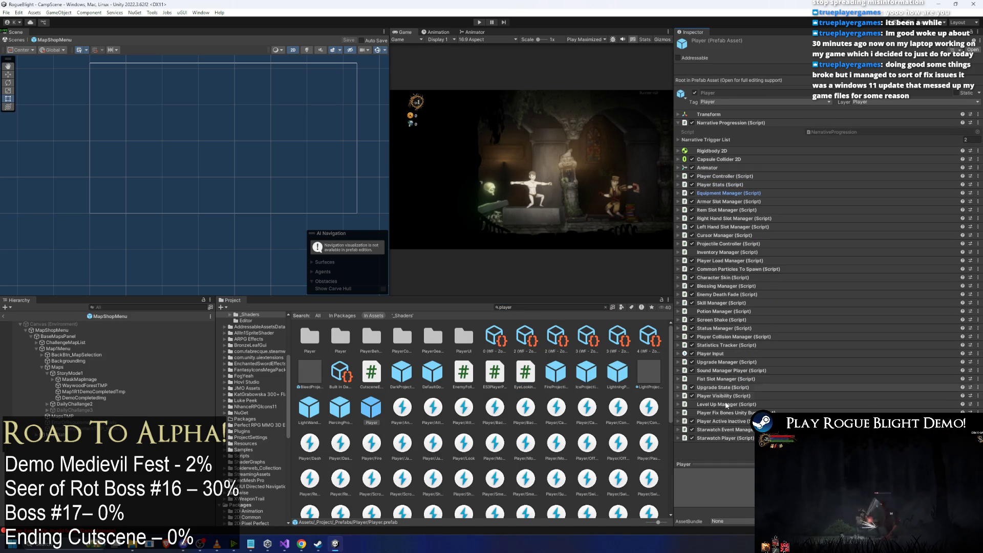
pyautogui.click(732, 404)
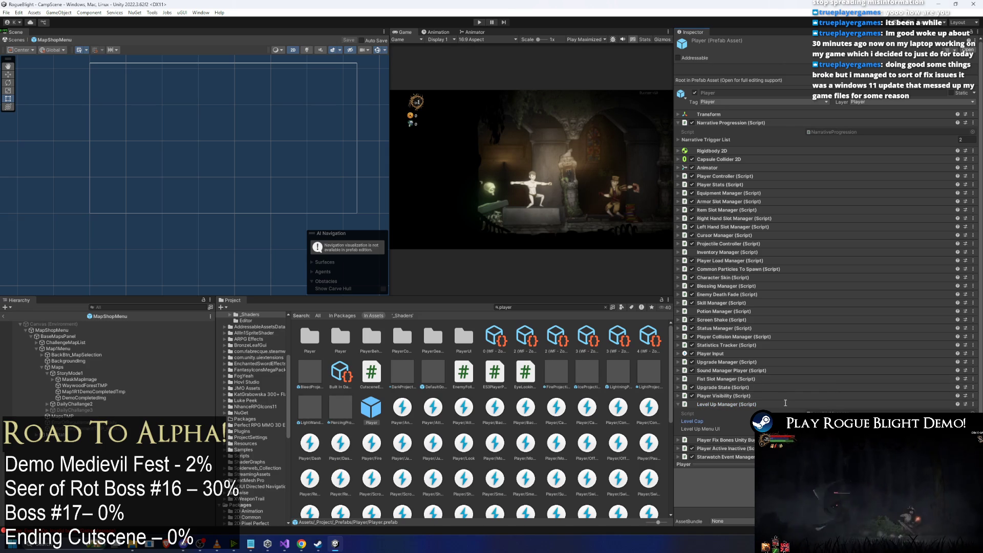
pyautogui.hotkey('ctrl', 's')
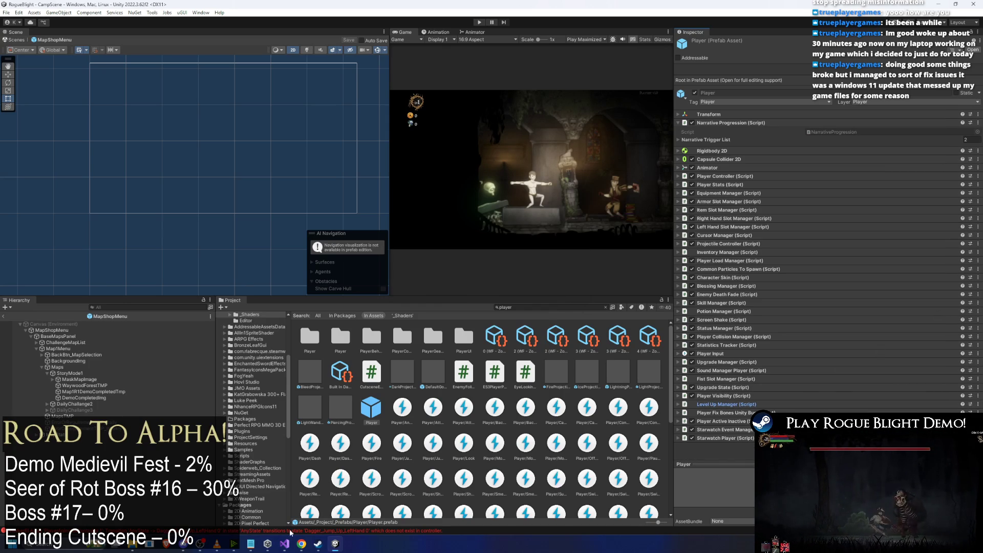
# Move the '- add level cap' line under DONE: in the TODO list.
pyautogui.click(285, 543)
pyautogui.moveTo(279, 62); pyautogui.dragTo(166, 65)
pyautogui.hotkey('ctrl', 'x')
pyautogui.click(231, 198)
pyautogui.press('Return')
pyautogui.hotkey('ctrl', 'v')
pyautogui.click(368, 65)
pyautogui.press('BackSpace')
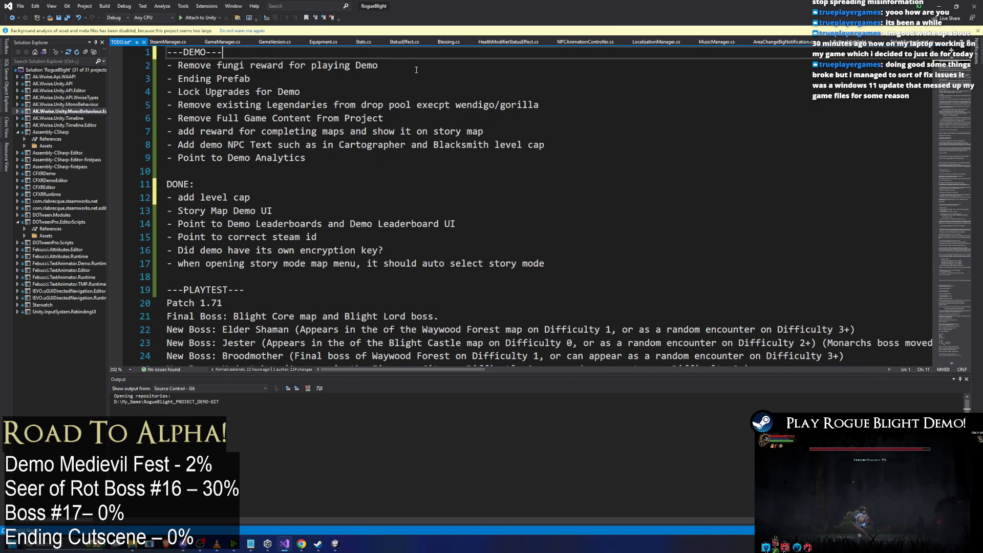
# Change 'Remove' to 'Add' in the fungi item and move the Ending Prefab line below the NPC text item.
pyautogui.doubleClick(197, 65)
pyautogui.write('Add')
pyautogui.click(357, 83)
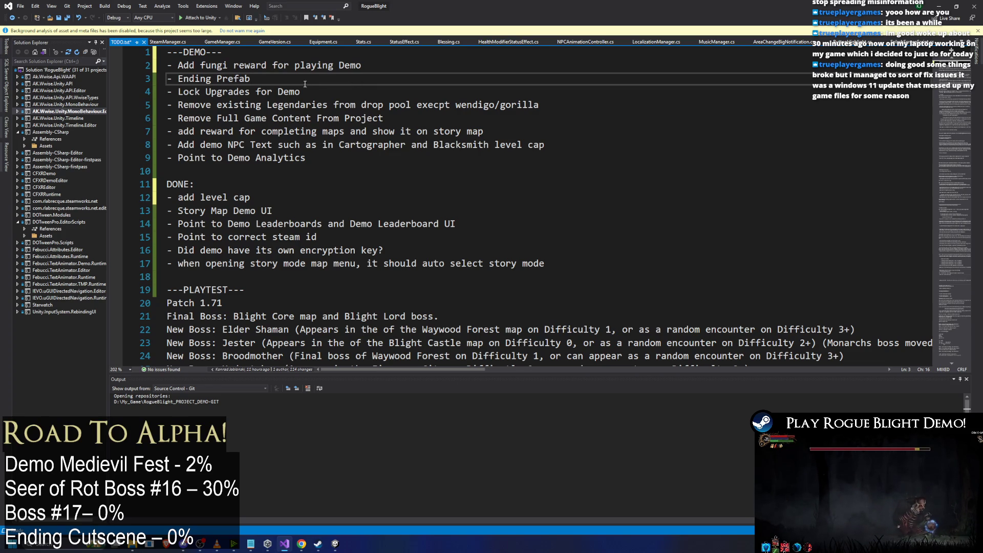
pyautogui.hotkey('shift', 'Home')
pyautogui.press('BackSpace')
pyautogui.click(628, 150)
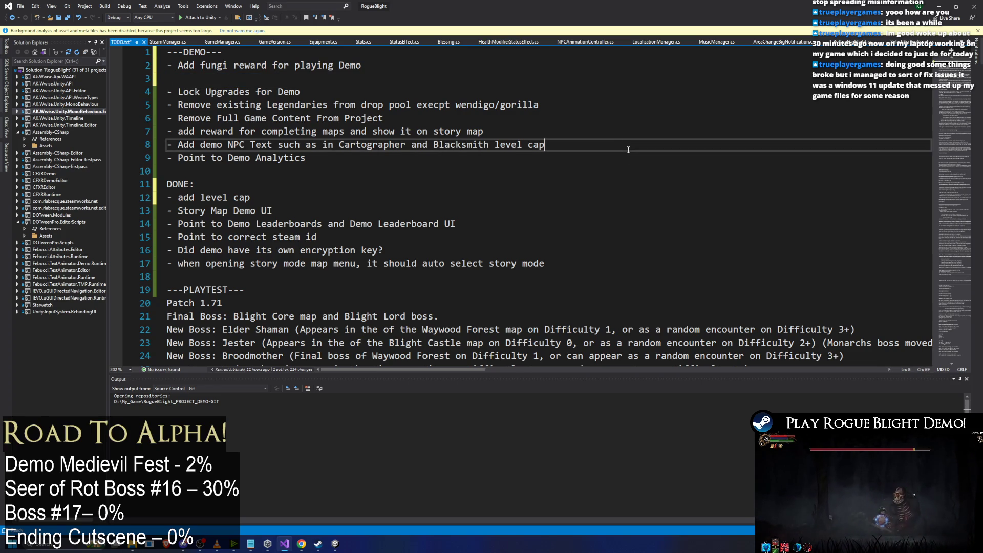
pyautogui.press('Return')
pyautogui.hotkey('ctrl', 'v')
pyautogui.press('Return')
pyautogui.press('Up')
pyautogui.press('Up')
pyautogui.press('Up')
pyautogui.press('Up')
pyautogui.press('Up')
pyautogui.press('Up')
pyautogui.press('BackSpace')
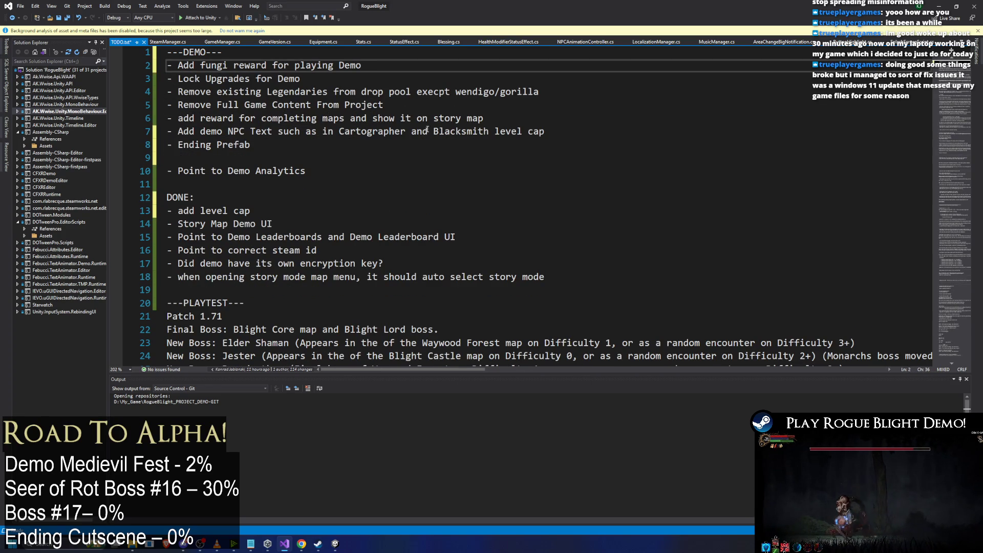
# Move 'Lock Upgrades for Demo' to the top of the DEMO list.
pyautogui.click(316, 78)
pyautogui.hotkey('shift', 'Home')
pyautogui.hotkey('ctrl', 'x')
pyautogui.click(270, 51)
pyautogui.press('Return')
pyautogui.hotkey('ctrl', 'v')
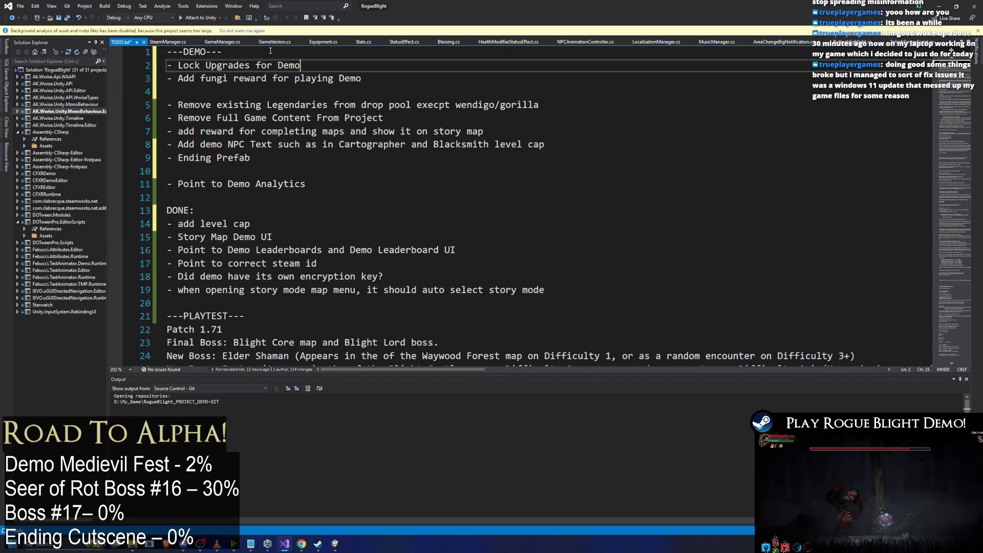
pyautogui.press('Down')
pyautogui.press('Down')
pyautogui.press('BackSpace')
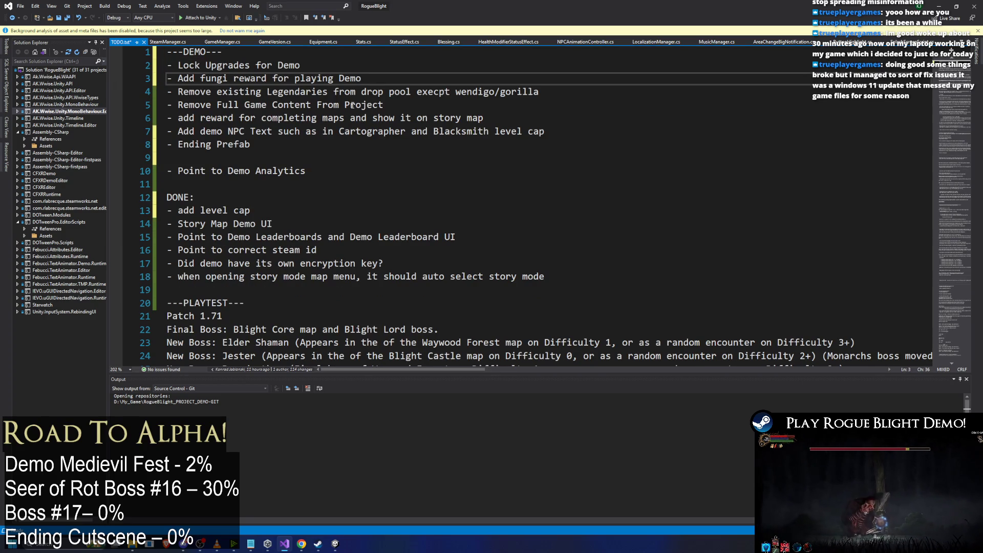
# Move the 'Remove Full Game Content' line to just after Ending Prefab.
pyautogui.moveTo(418, 107); pyautogui.dragTo(109, 103)
pyautogui.press('BackSpace')
pyautogui.click(610, 139)
pyautogui.press('Return')
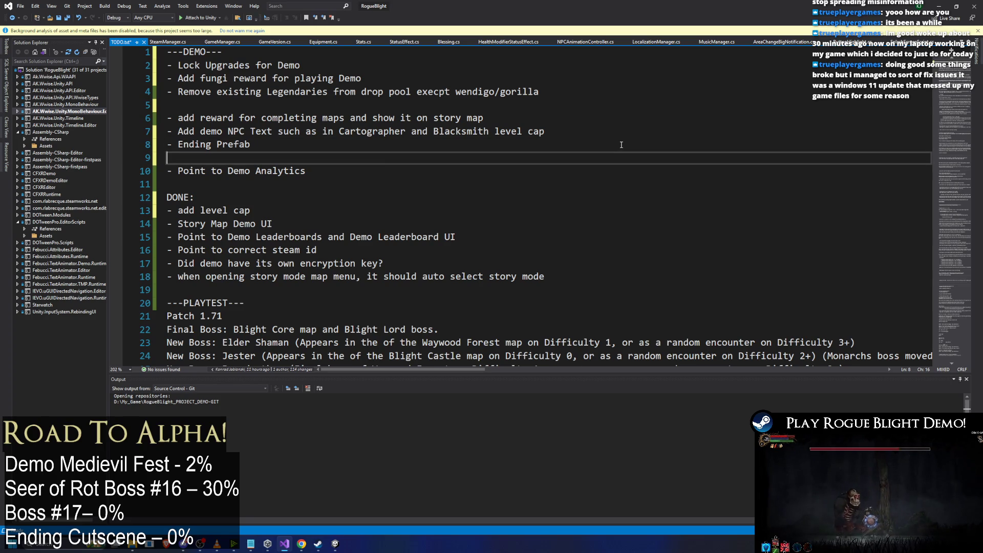
pyautogui.hotkey('ctrl', 'v')
pyautogui.press('Delete')
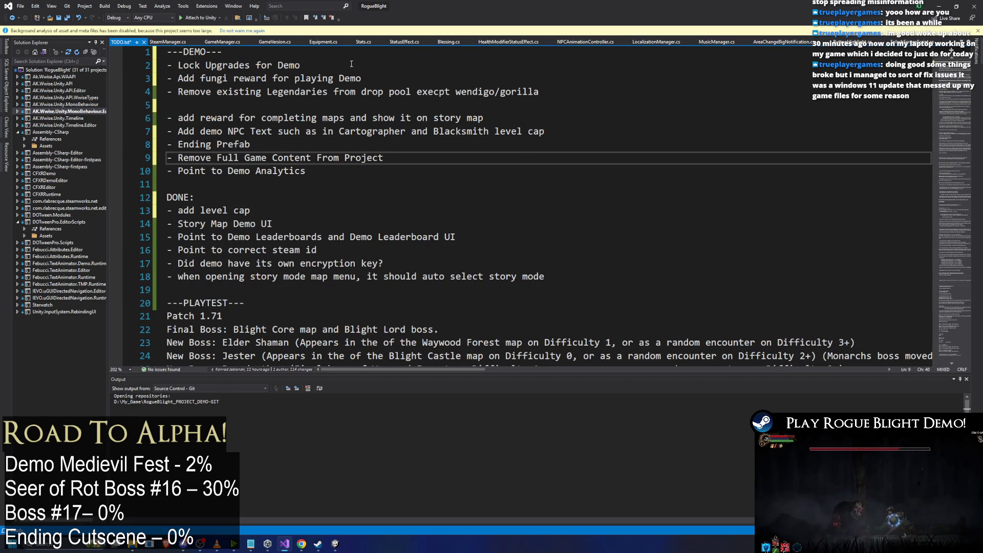
pyautogui.click(198, 105)
pyautogui.press('BackSpace')
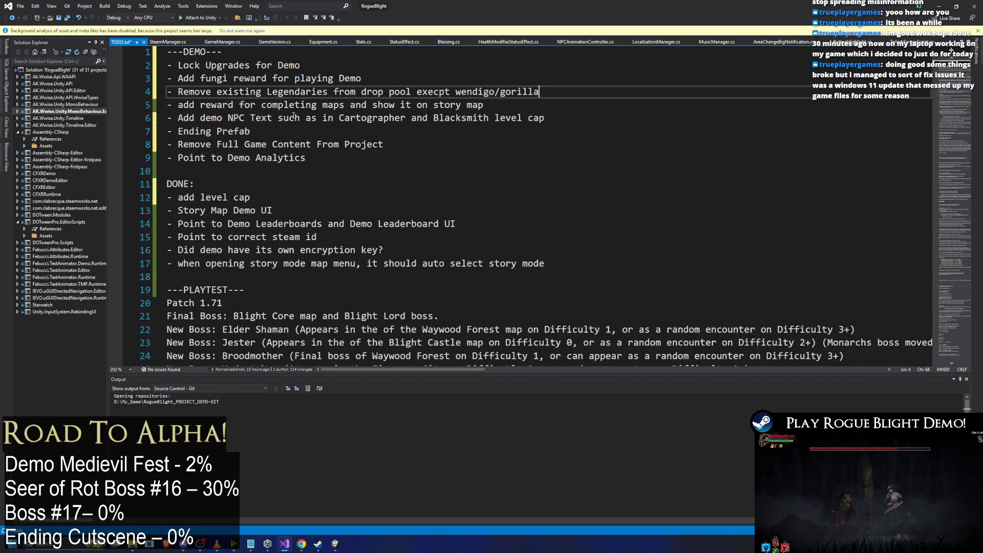
# Start a new last DEMO item reading 'Add Git Repository for Demo 202'.
pyautogui.moveTo(199, 105)
pyautogui.mouseDown()
pyautogui.moveTo(405, 118)
pyautogui.moveTo(481, 105)
pyautogui.mouseUp()
pyautogui.click(438, 153)
pyautogui.press('Return')
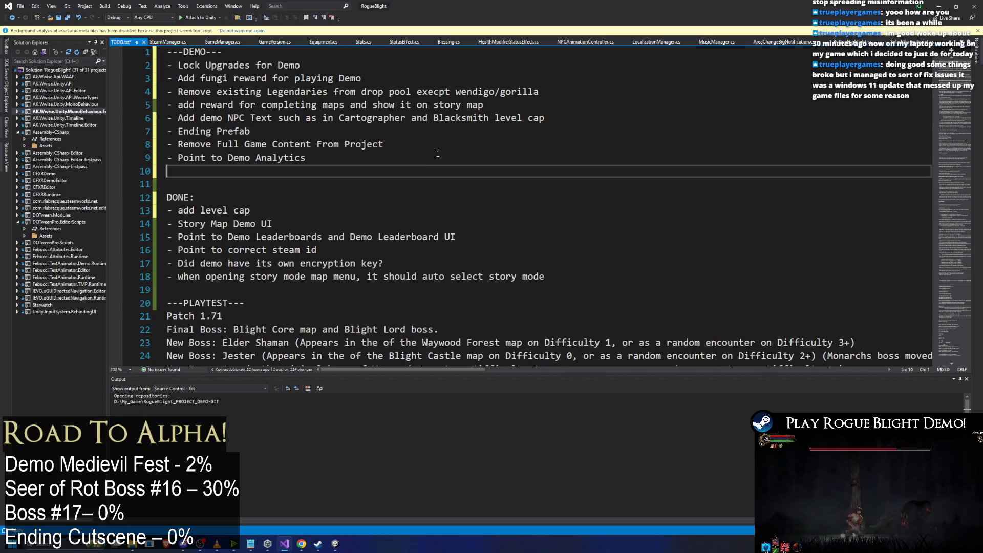
pyautogui.write('- Ad Git Repos')
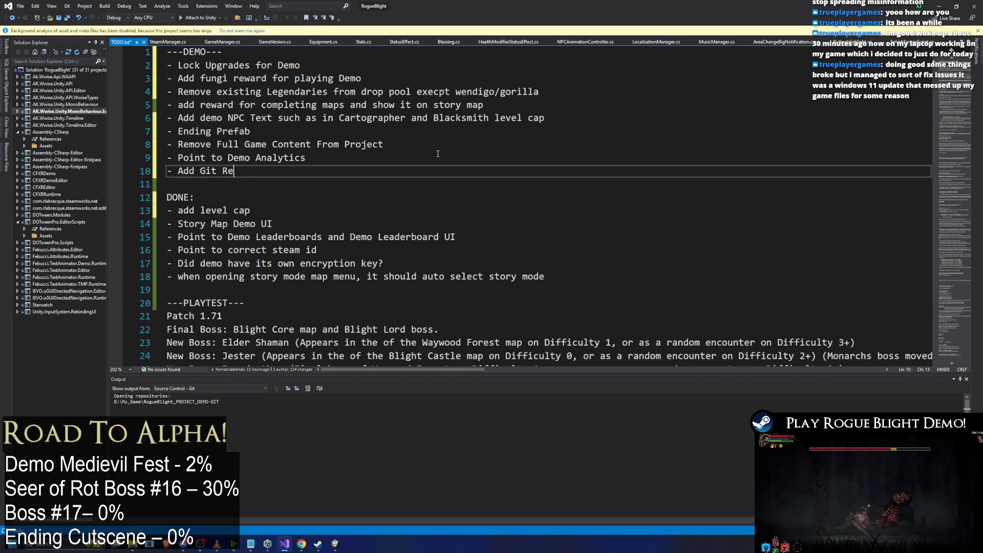
pyautogui.write('itory')
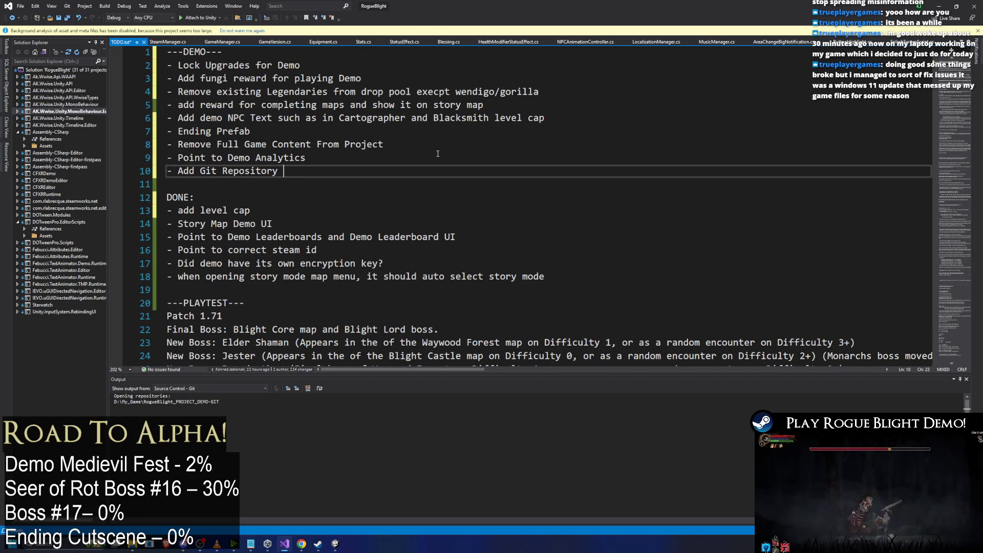
pyautogui.write(' for Demo 202')
# Move the Git repository item to just below the Ending Prefab line.
pyautogui.hotkey('shift', 'Home')
pyautogui.press('BackSpace')
pyautogui.click(313, 58)
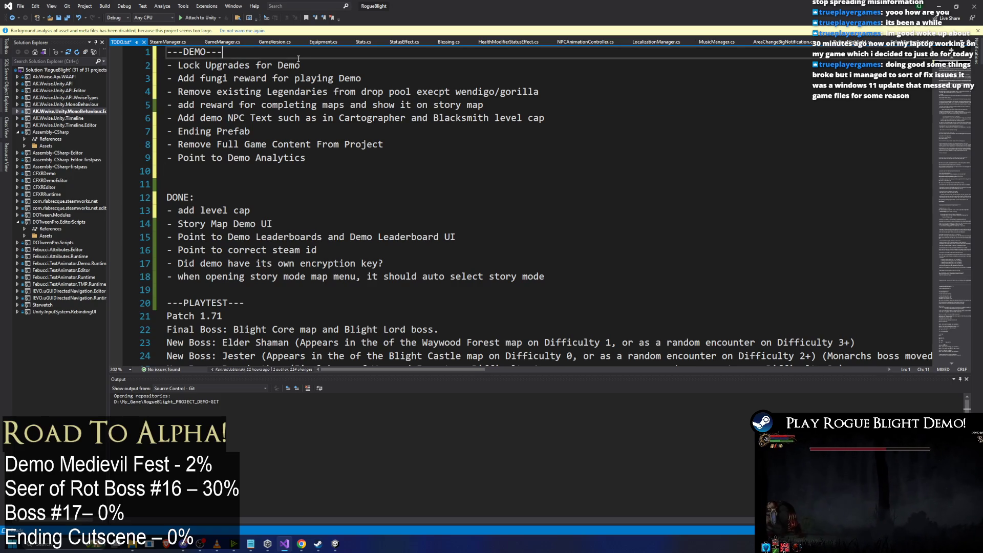
pyautogui.press('Return')
pyautogui.hotkey('ctrl', 'v')
pyautogui.hotkey('shift', 'Home')
pyautogui.press('BackSpace')
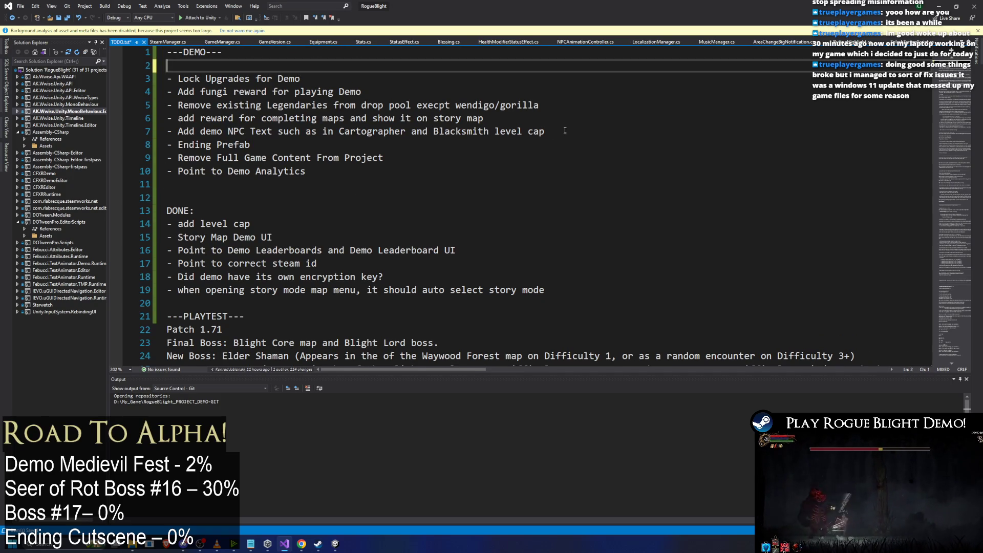
pyautogui.click(364, 145)
pyautogui.press('Return')
pyautogui.hotkey('ctrl', 'v')
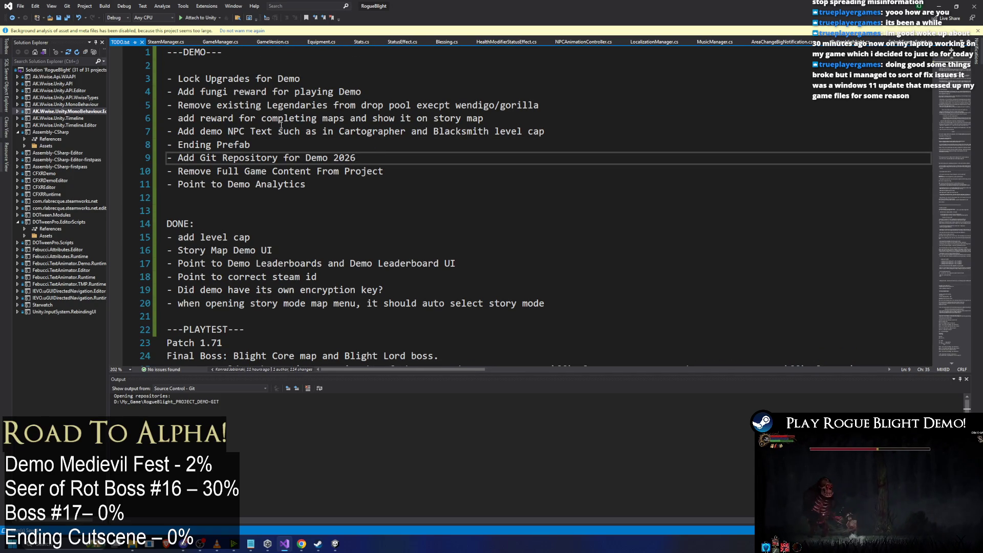
pyautogui.click(285, 67)
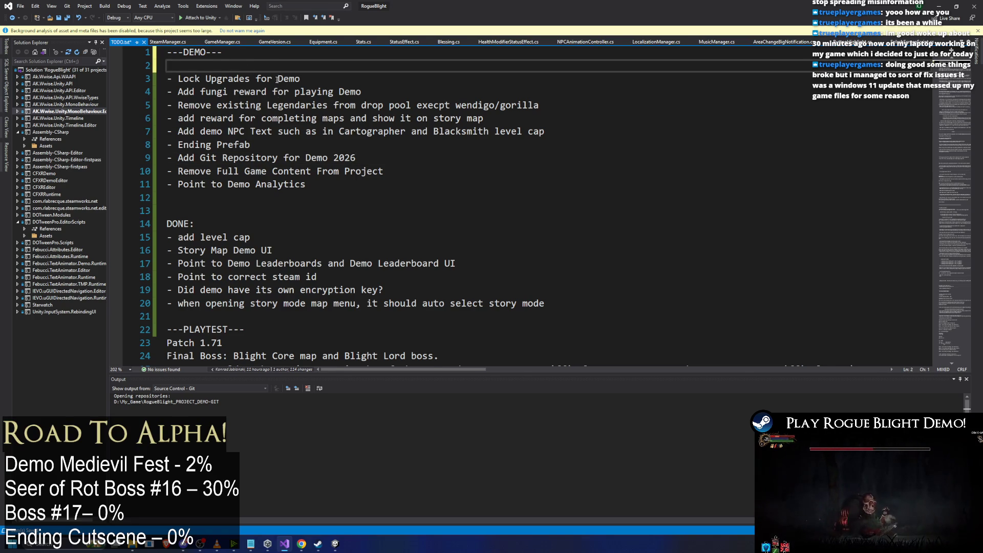
pyautogui.press('BackSpace')
# Move the Legendaries drop pool item to follow the Git repository item.
pyautogui.moveTo(179, 92); pyautogui.dragTo(434, 92)
pyautogui.click(200, 106)
pyautogui.moveTo(540, 92); pyautogui.dragTo(121, 96)
pyautogui.hotkey('ctrl', 'x')
pyautogui.click(430, 145)
pyautogui.press('Return')
pyautogui.hotkey('ctrl', 'v')
pyautogui.click(274, 93)
pyautogui.press('BackSpace')
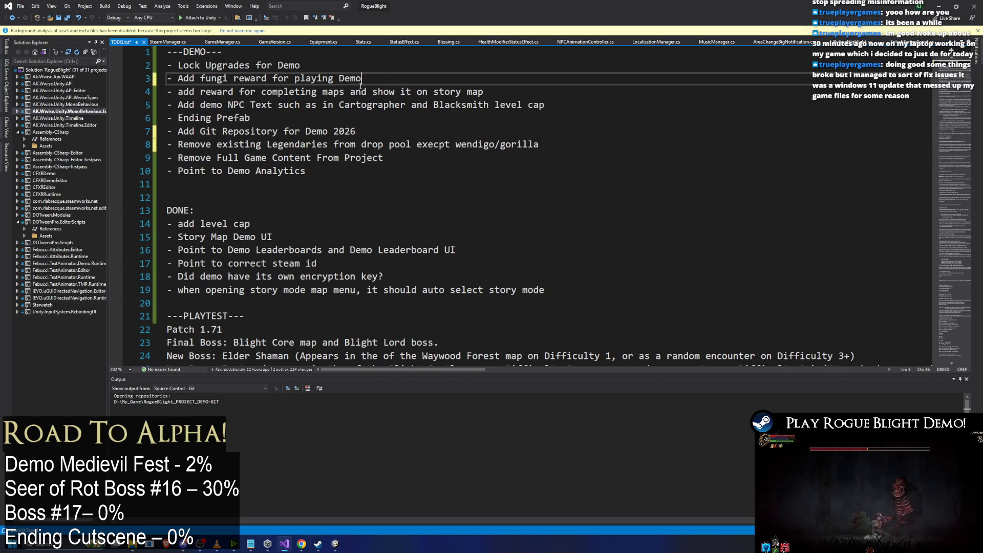
# Reword the fungi item to 'Remove fungi reward for playing Demo', move it first, then return to Unity.
pyautogui.doubleClick(186, 78)
pyautogui.write('Remove')
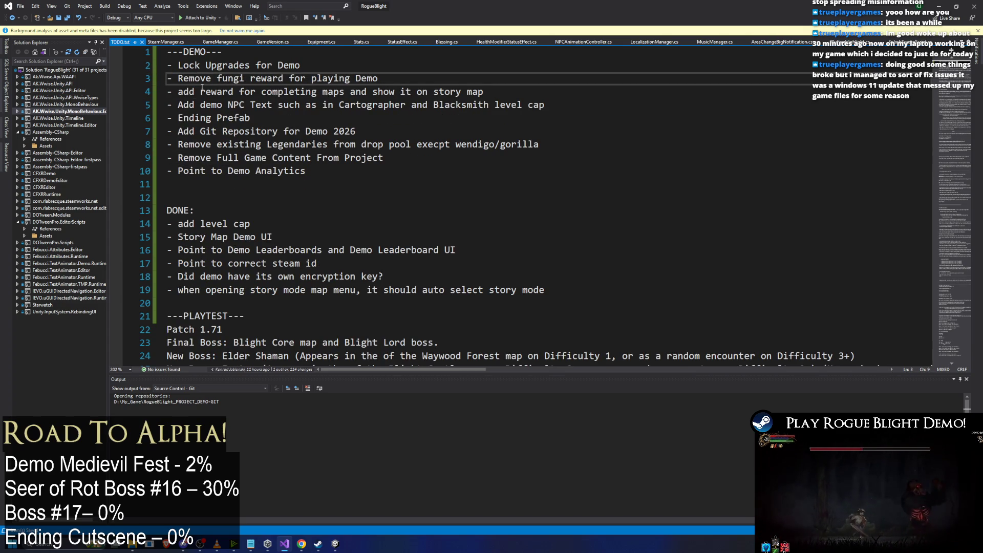
pyautogui.moveTo(178, 92); pyautogui.dragTo(502, 97)
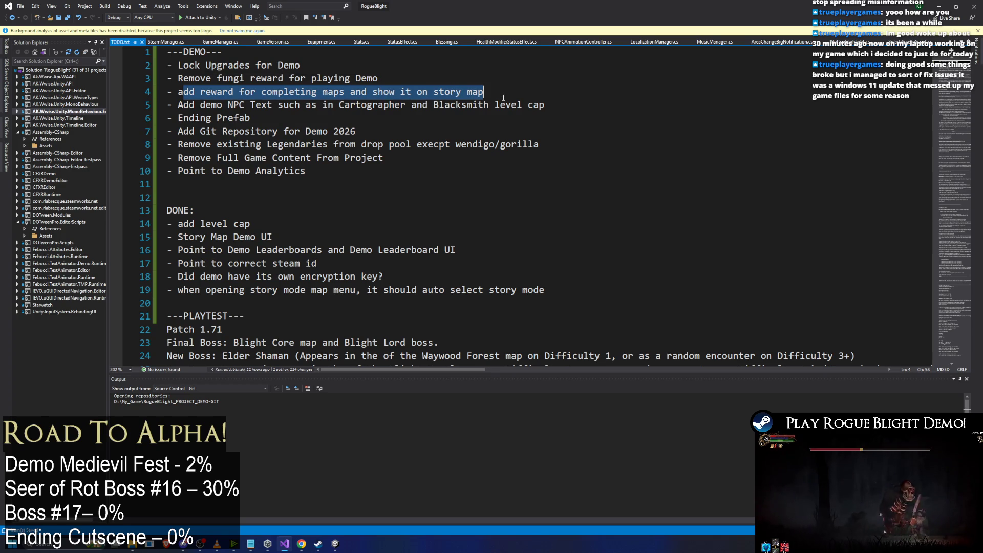
pyautogui.moveTo(377, 78); pyautogui.dragTo(113, 86)
pyautogui.press('BackSpace')
pyautogui.click(263, 50)
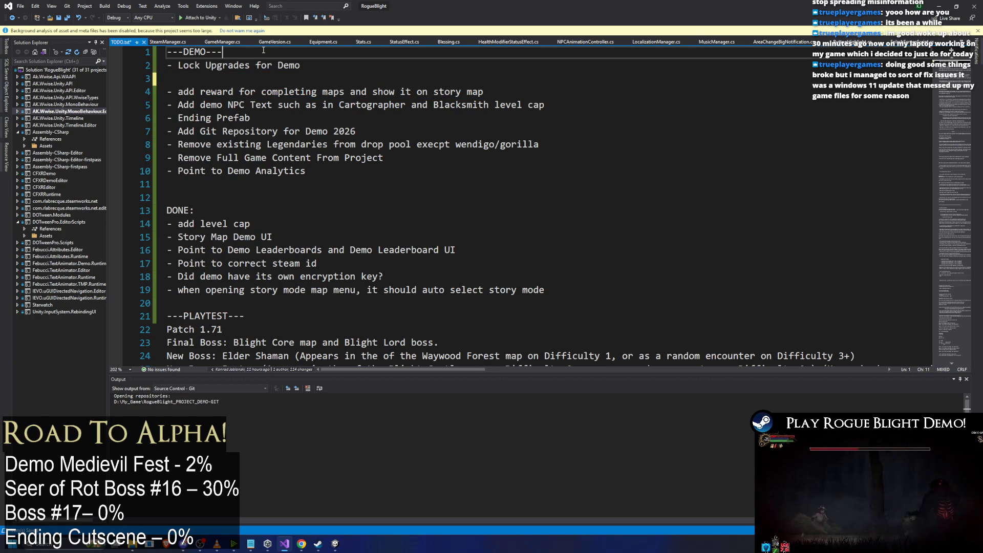
pyautogui.press('Return')
pyautogui.hotkey('ctrl', 'v')
pyautogui.press('Down')
pyautogui.press('Down')
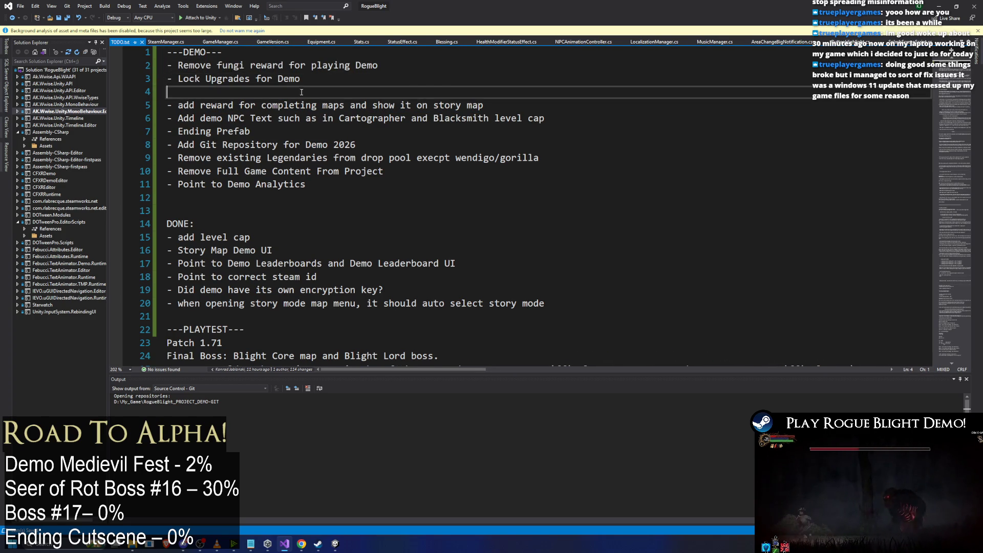
pyautogui.press('BackSpace')
pyautogui.click(585, 100)
pyautogui.hotkey('alt', 'Tab')
pyautogui.click(557, 308)
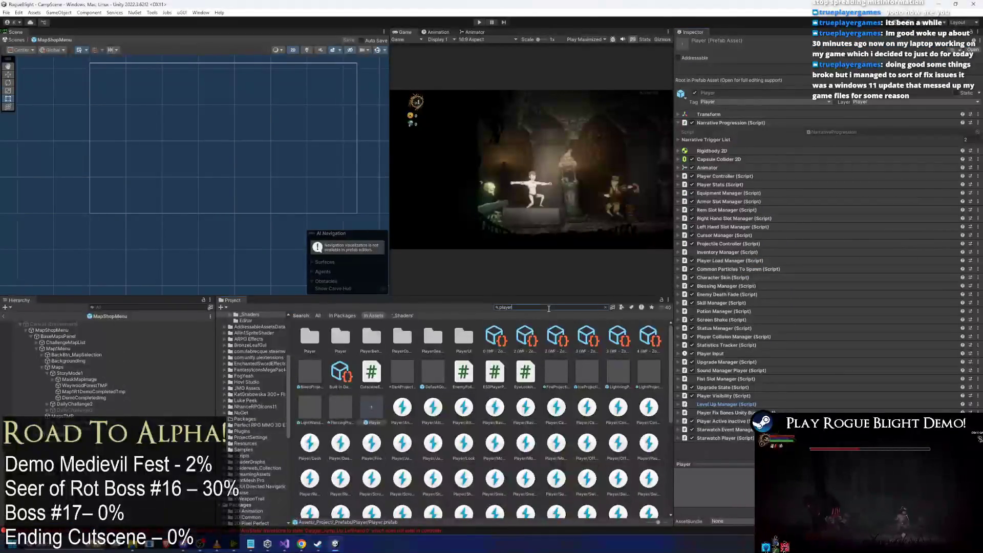
# Clear the Unity 'player' search and read over the DEMO items in TODO.txt without editing.
pyautogui.press('BackSpace')
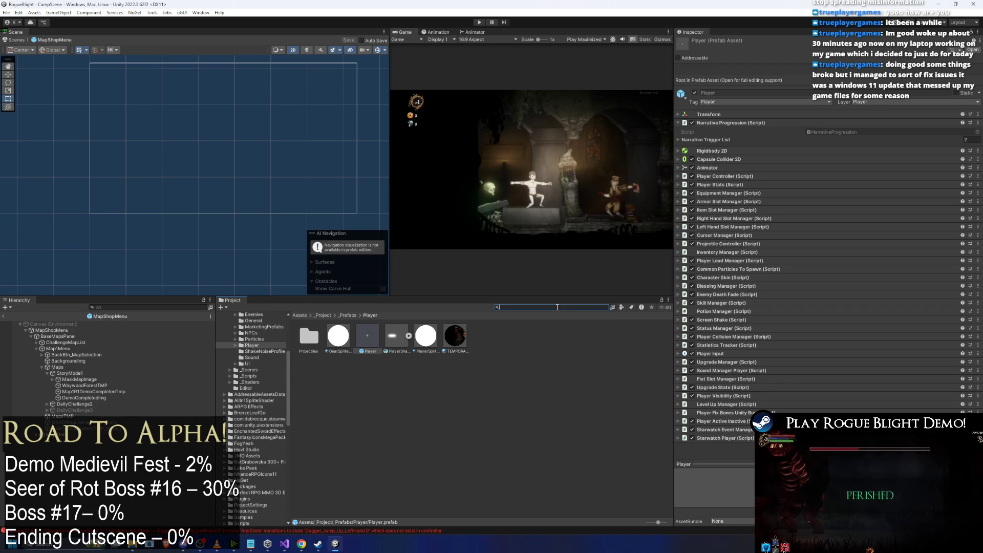
pyautogui.click(285, 543)
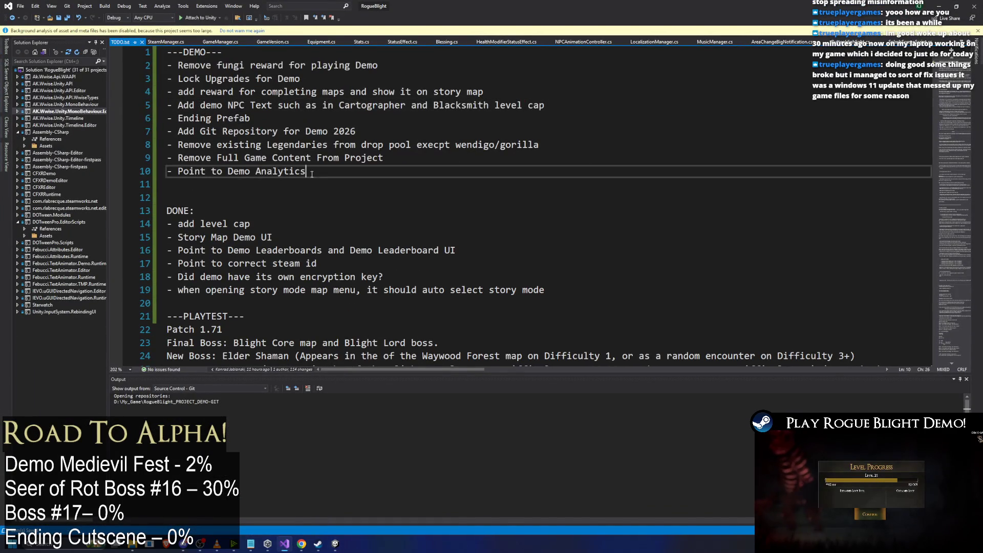
pyautogui.moveTo(306, 171); pyautogui.dragTo(162, 173)
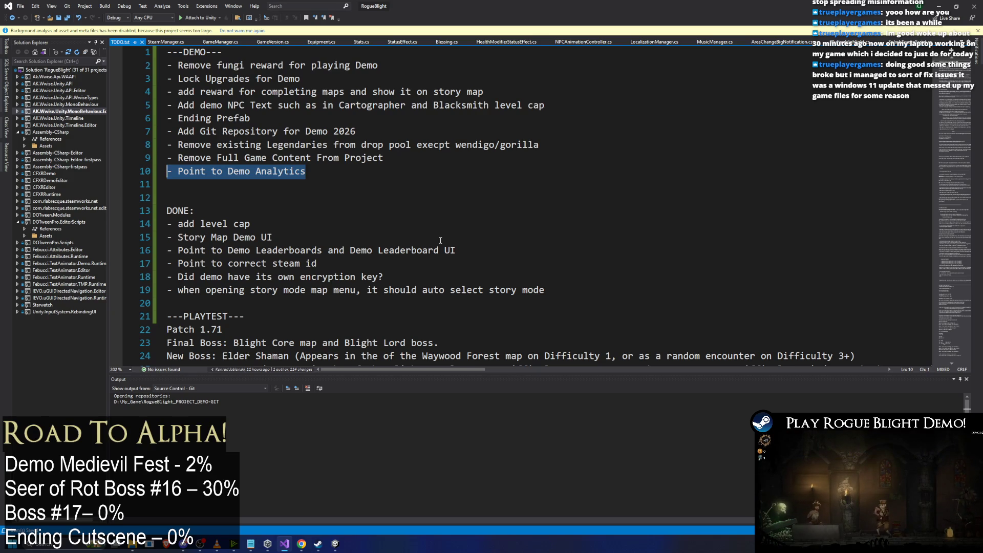
pyautogui.moveTo(307, 171); pyautogui.dragTo(126, 69)
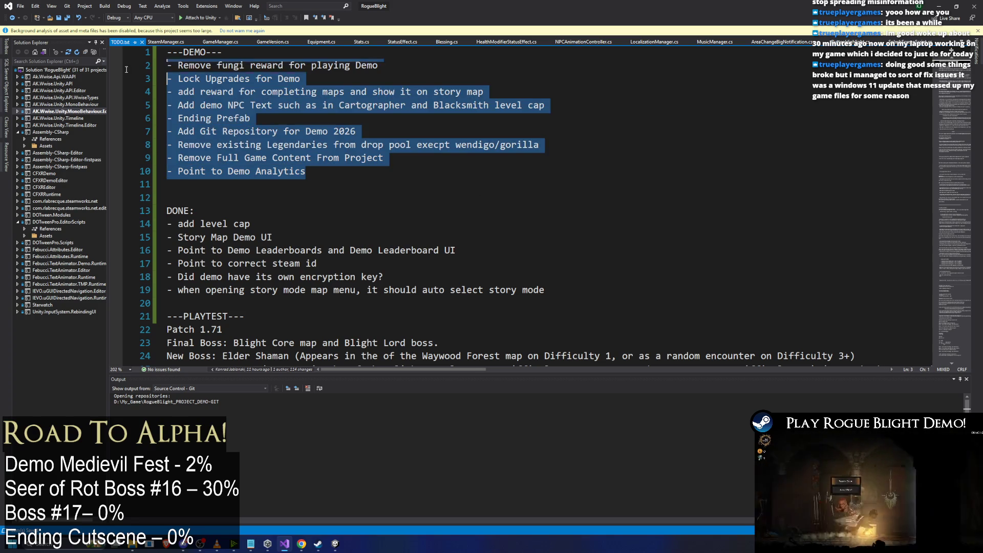
pyautogui.click(251, 118)
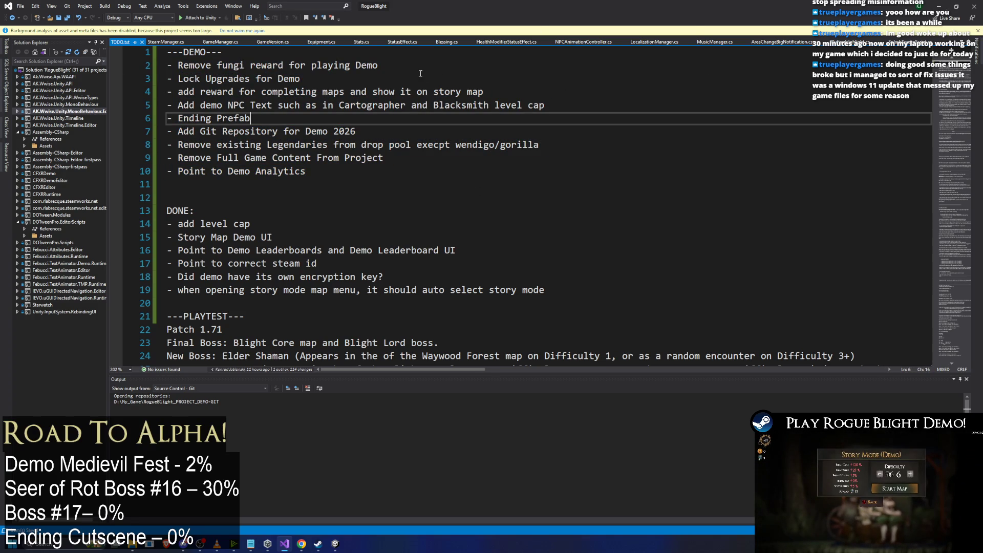
pyautogui.moveTo(378, 65); pyautogui.dragTo(167, 65)
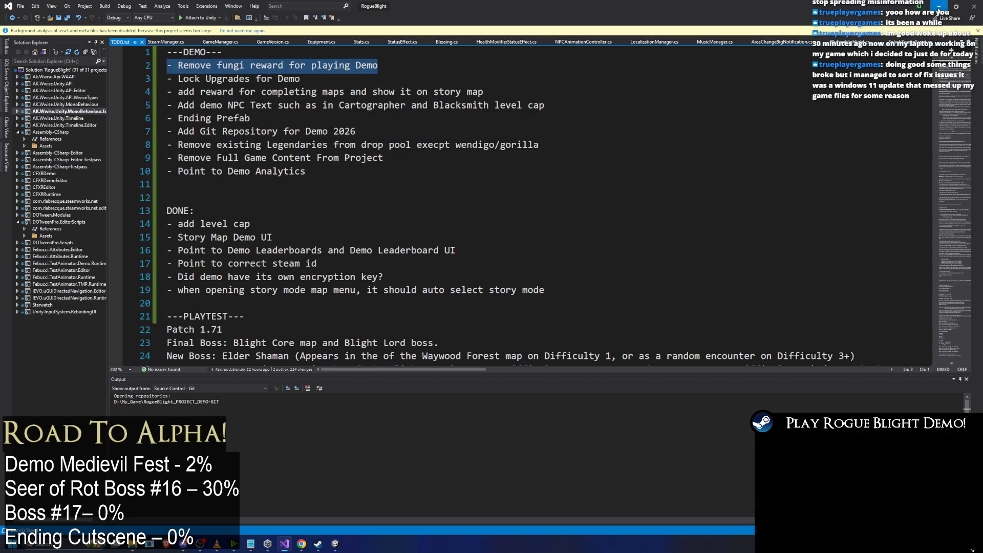
pyautogui.click(938, 6)
pyautogui.click(4, 316)
# Open the StartPoint scene from the Project search results.
pyautogui.click(520, 307)
pyautogui.write('int')
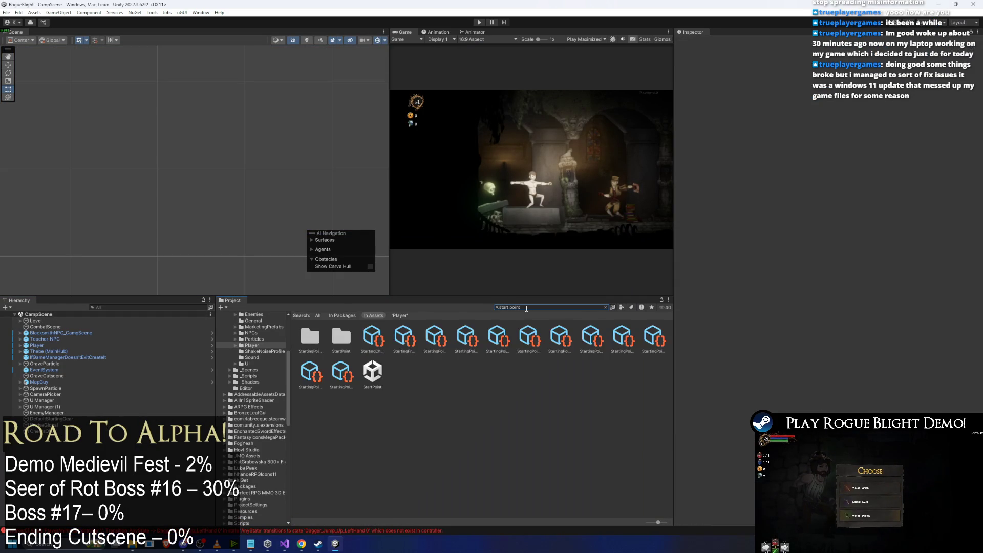
pyautogui.click(338, 336)
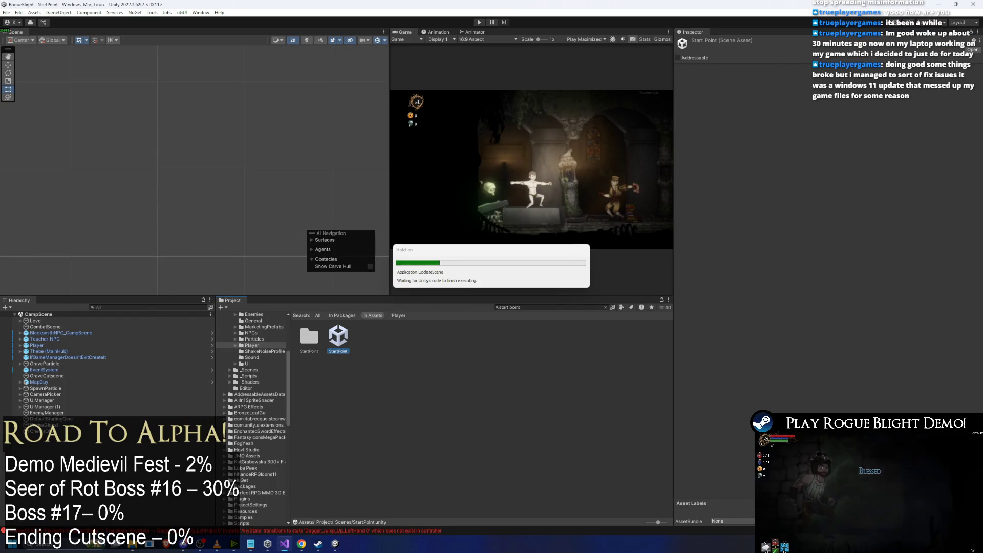
# Inspect the click targets of NewGameBtn, the SaveSlots UI, its back button and Slot1Btn.
pyautogui.write('new gam')
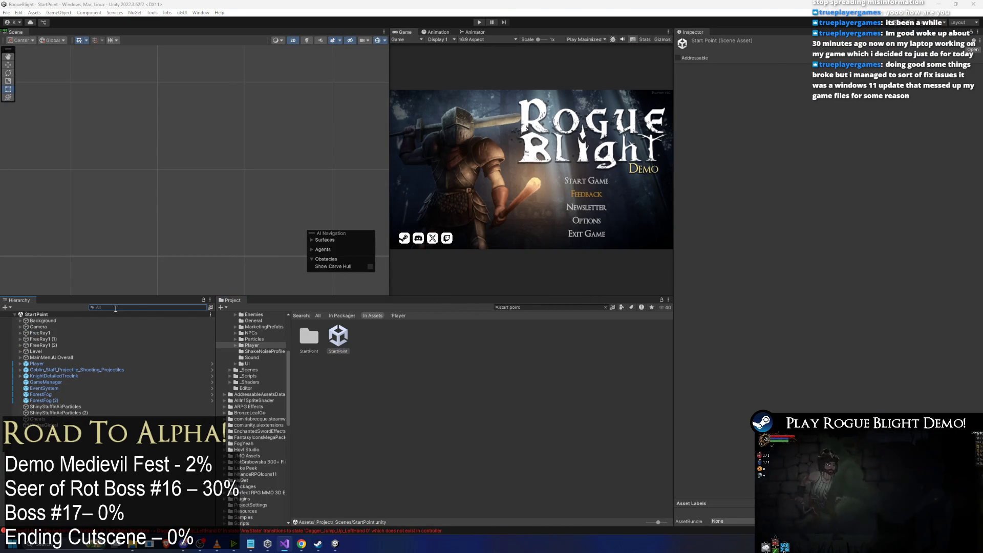
pyautogui.write('e')
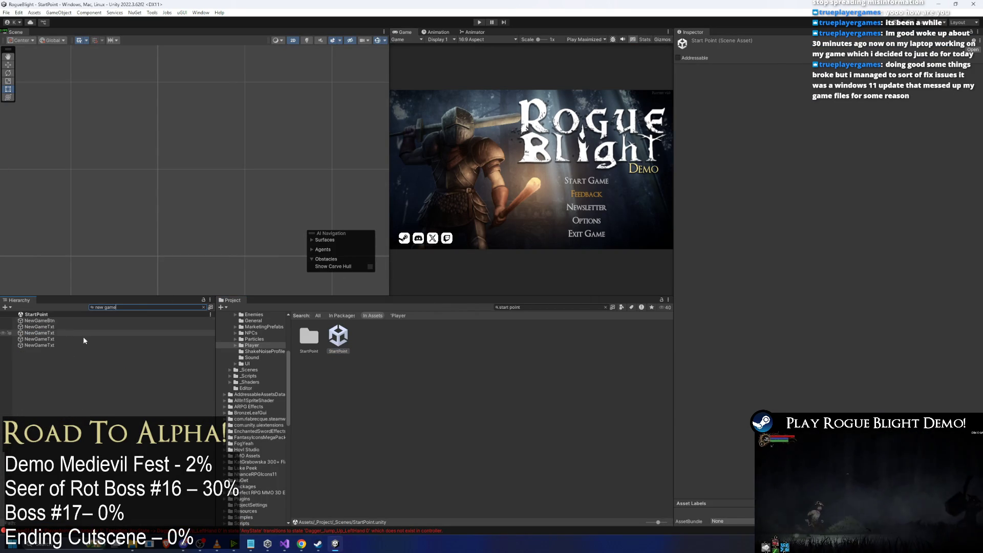
pyautogui.click(64, 320)
pyautogui.scroll(-3, 729, 264)
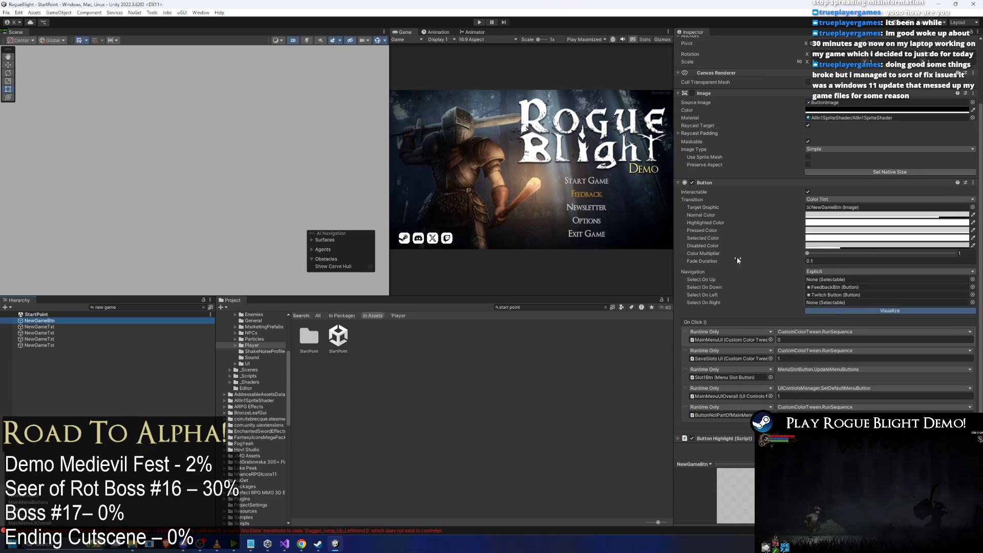
pyautogui.click(736, 339)
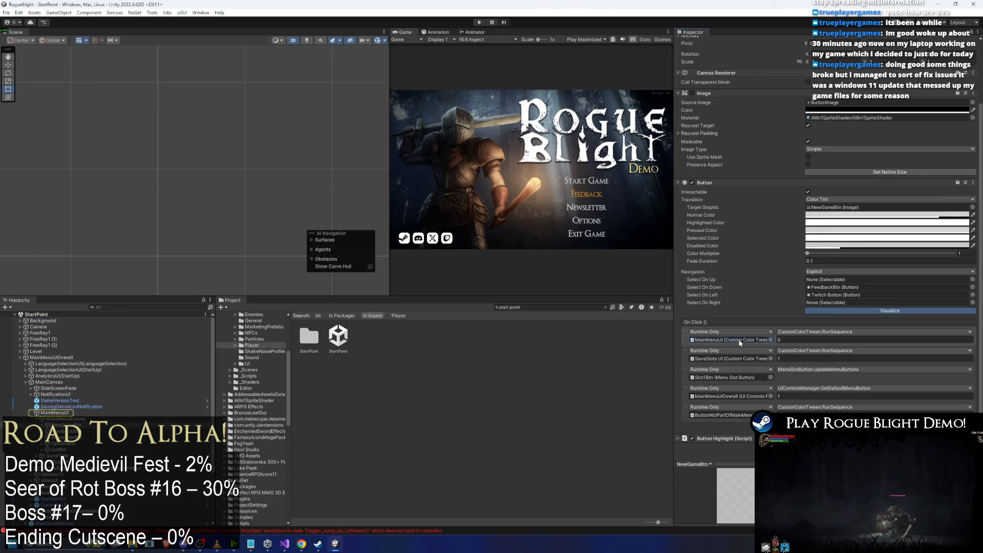
pyautogui.doubleClick(737, 340)
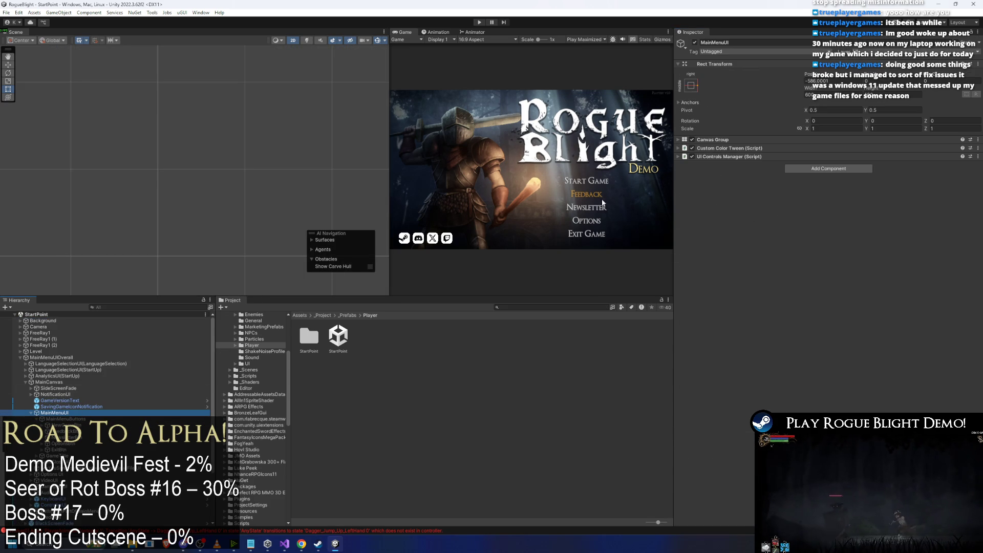
pyautogui.click(62, 425)
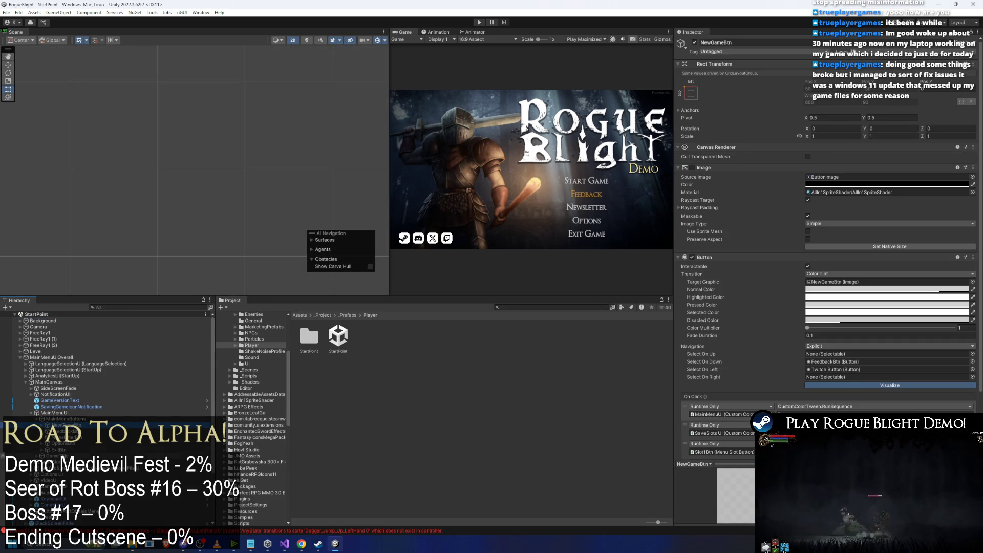
pyautogui.doubleClick(721, 433)
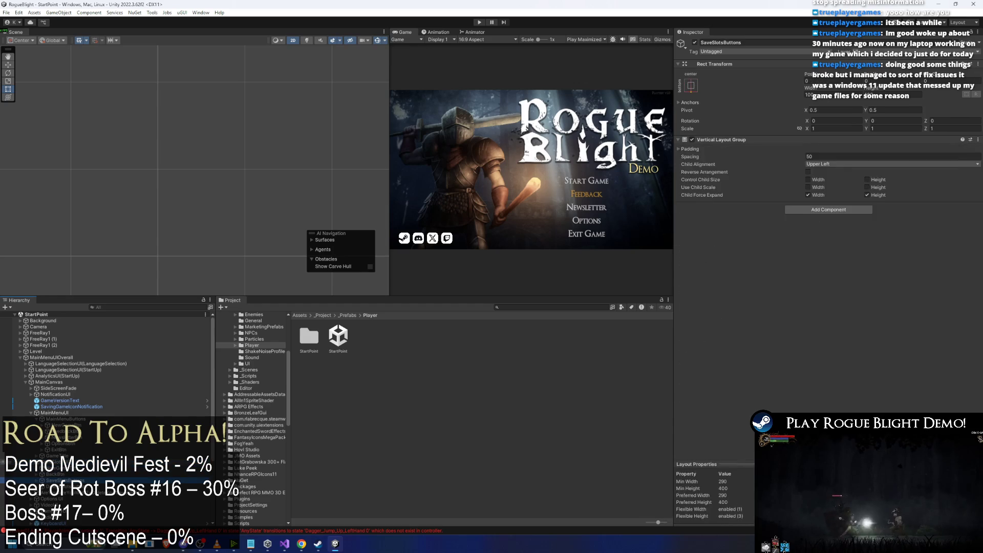
pyautogui.click(55, 474)
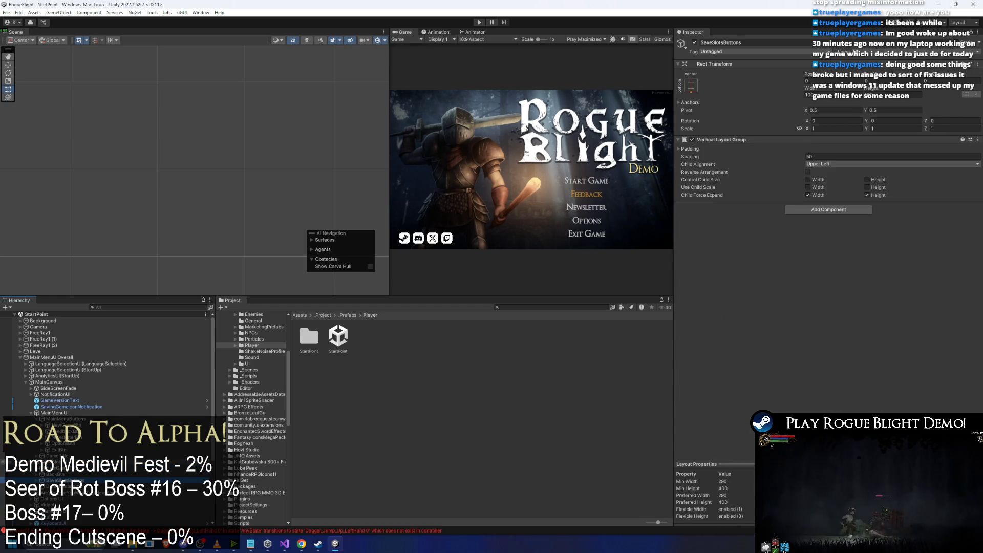
pyautogui.click(56, 487)
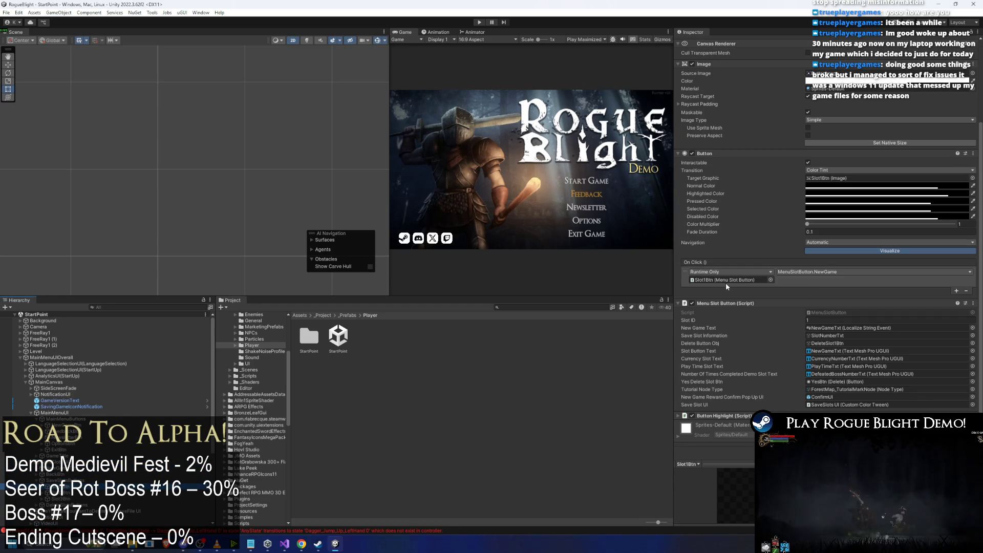
pyautogui.click(840, 312)
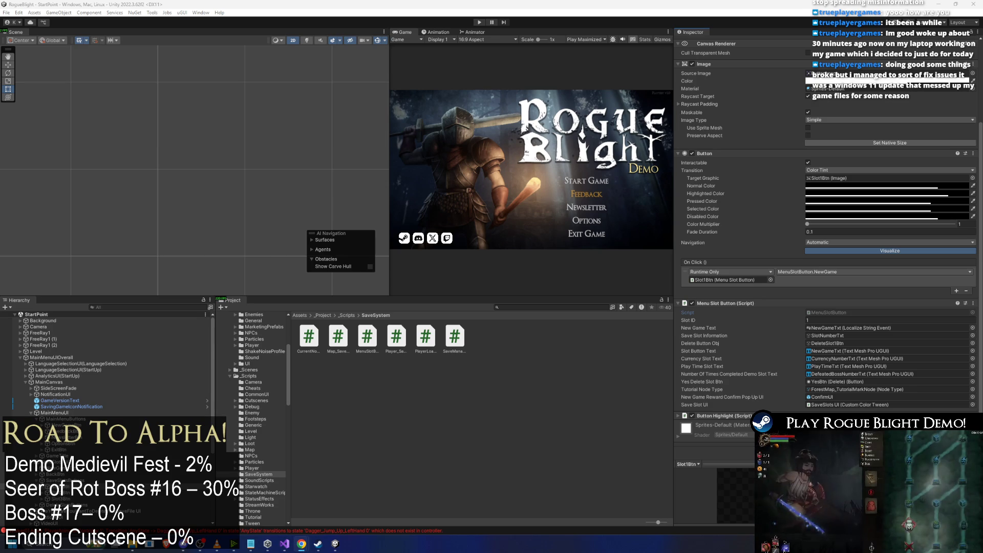
# Delete the stray 30 in cell D1423 below the localization table.
pyautogui.click(302, 543)
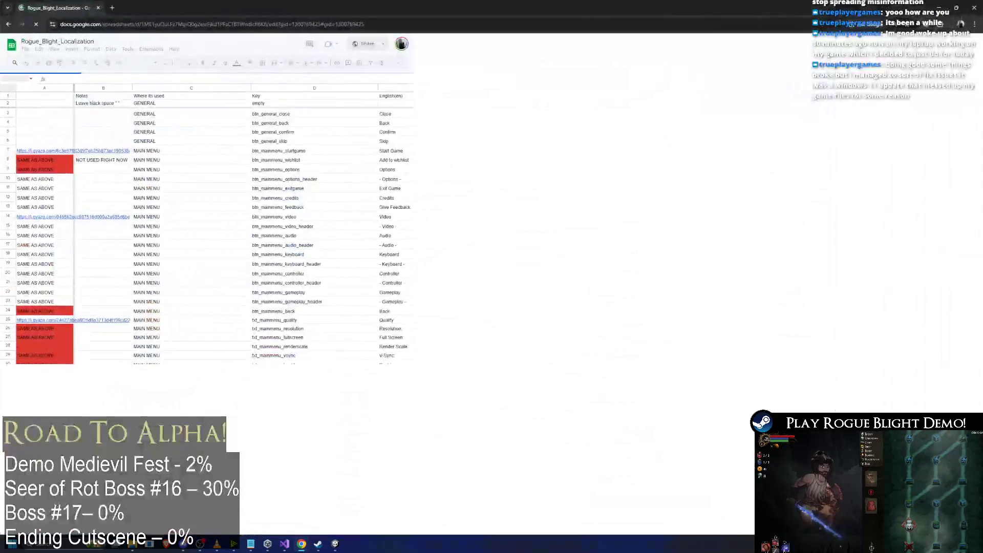
pyautogui.scroll(-10, 452, 383)
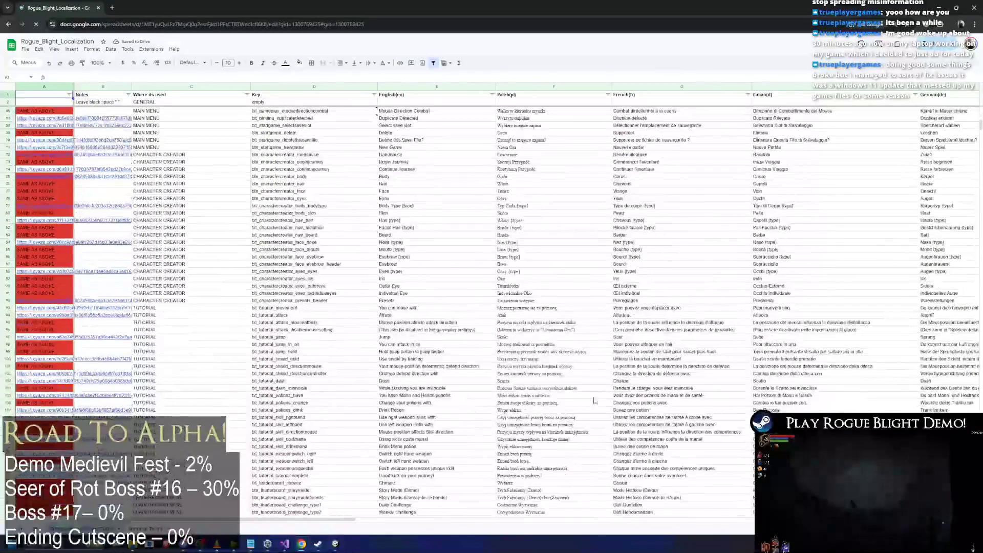
pyautogui.moveTo(980, 126); pyautogui.dragTo(955, 399)
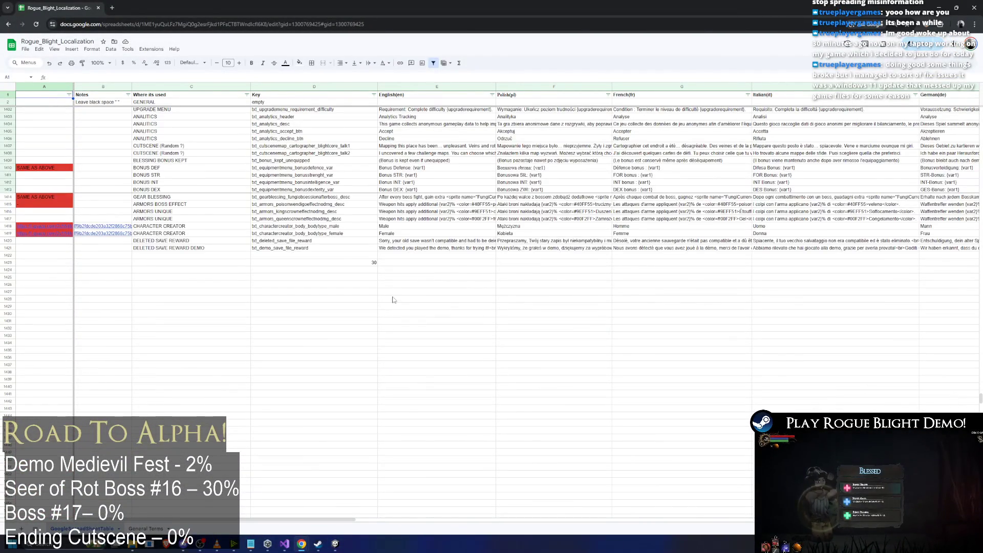
pyautogui.moveTo(340, 263); pyautogui.dragTo(400, 302)
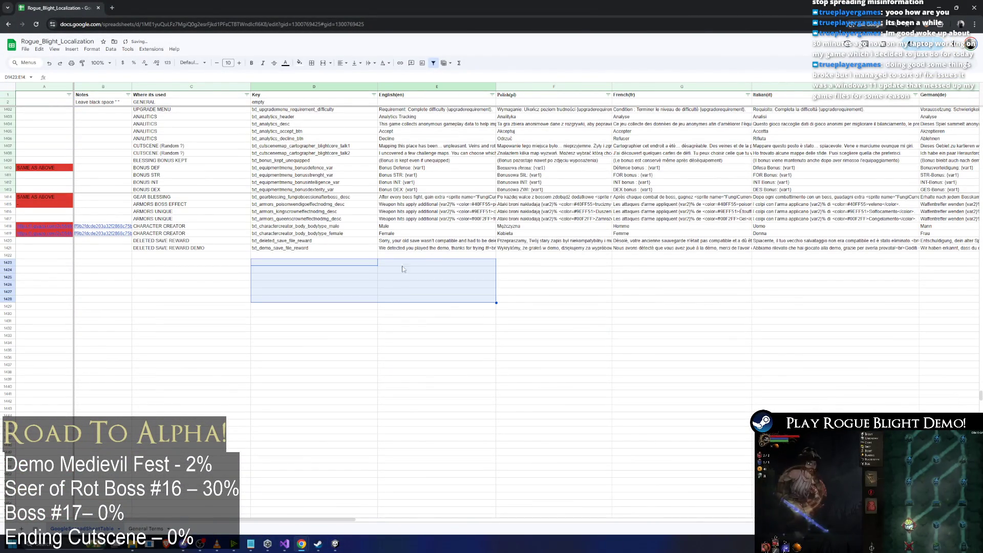
pyautogui.press('Delete')
pyautogui.click(440, 255)
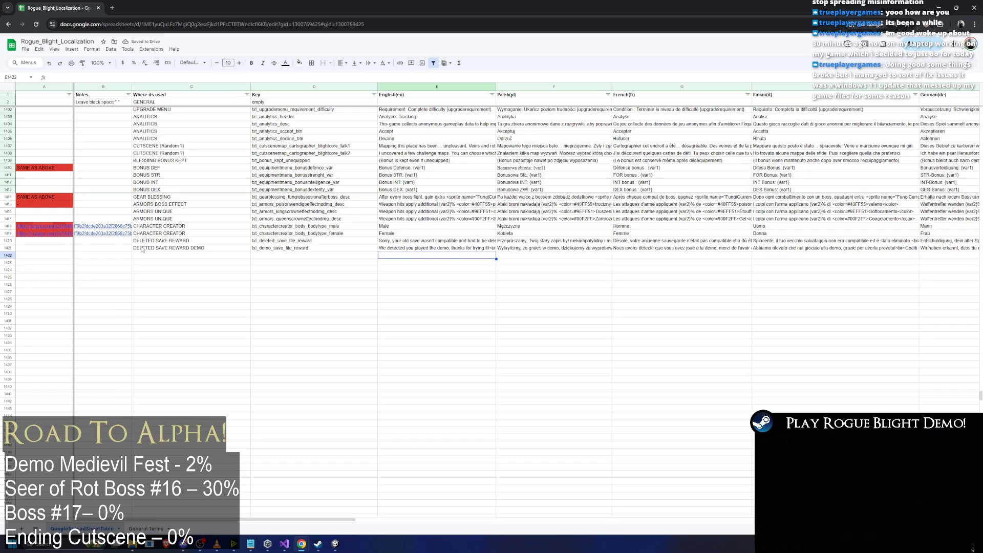
# Duplicate row 1421 into row 1422 and change its key to txt_playtest_save_file_reward.
pyautogui.click(7, 248)
pyautogui.hotkey('ctrl', 'c')
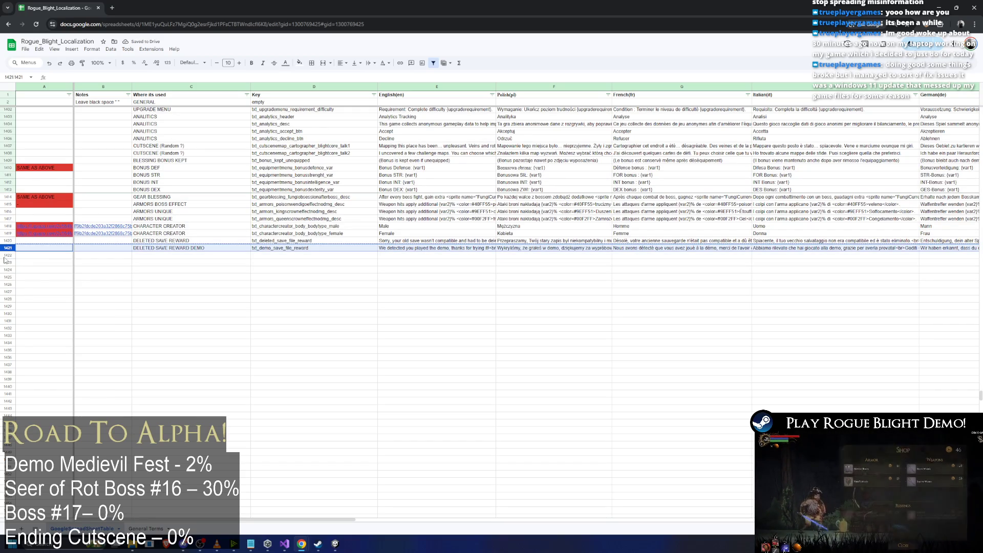
pyautogui.click(7, 255)
pyautogui.hotkey('ctrl', 'v')
pyautogui.doubleClick(272, 255)
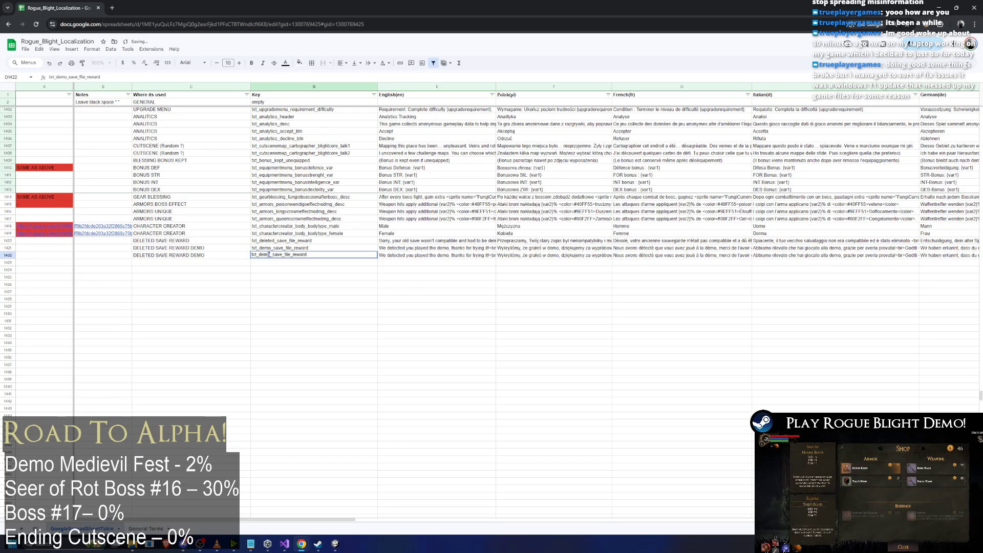
pyautogui.press('BackSpace')
pyautogui.press('BackSpace')
pyautogui.press('BackSpace')
pyautogui.press('BackSpace')
pyautogui.write('playtest')
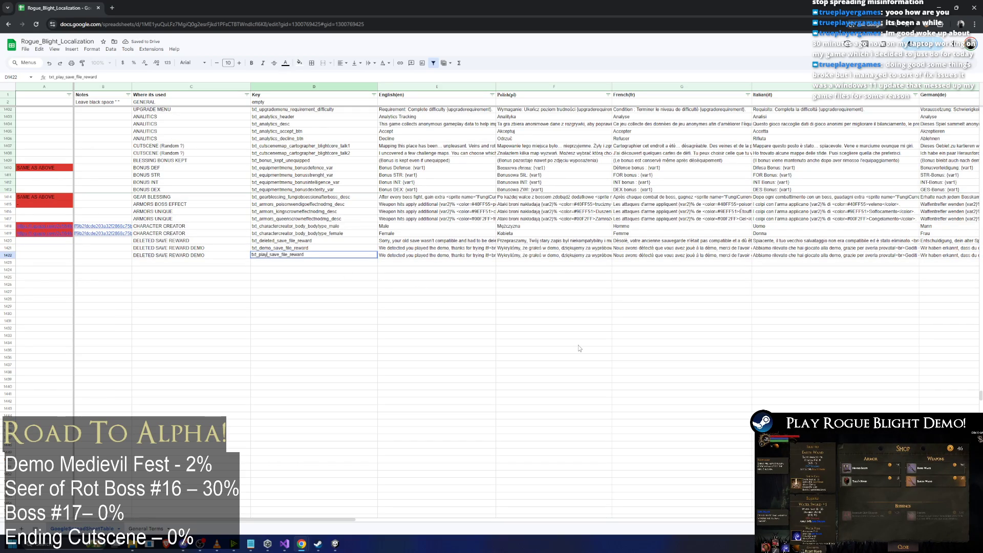
pyautogui.click(443, 341)
# Select the English message text in E1422 and switch over to Unity.
pyautogui.doubleClick(435, 255)
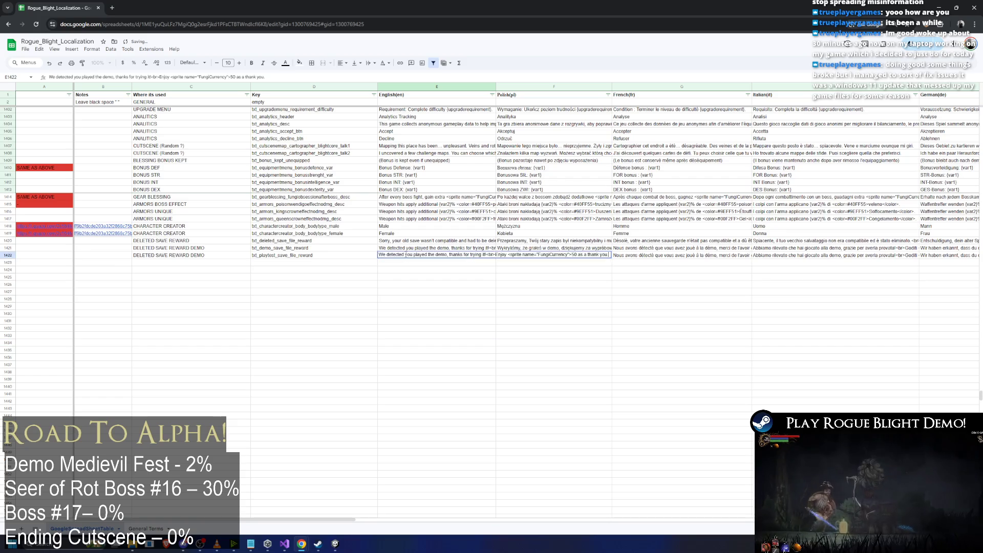
pyautogui.hotkey('ctrl', 'a')
pyautogui.moveTo(287, 8); pyautogui.dragTo(122, 247)
pyautogui.hotkey('alt', 'Tab')
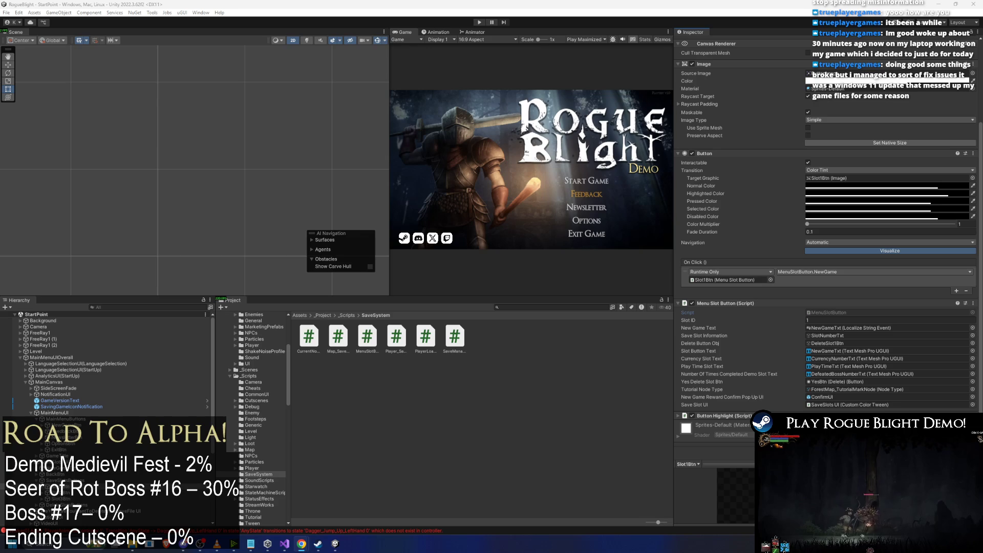
# Return to the Rogue_Blight_Localization sheet showing the new txt_playtest_save_file_reward row.
pyautogui.hotkey('alt', 'Tab')
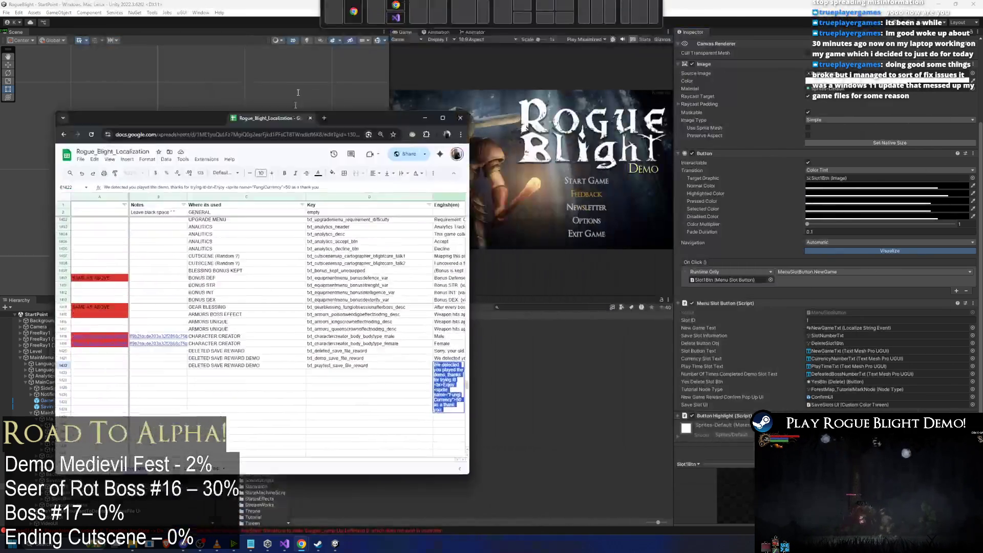
# Maximize the browser window and turn on Dark Reader dark mode for the sheet.
pyautogui.doubleClick(358, 118)
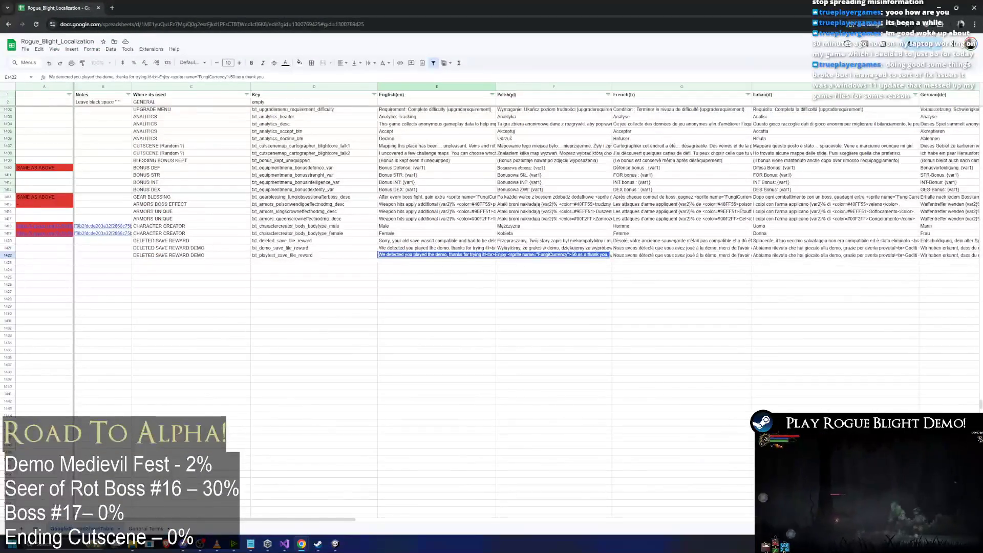
pyautogui.click(928, 24)
pyautogui.click(901, 57)
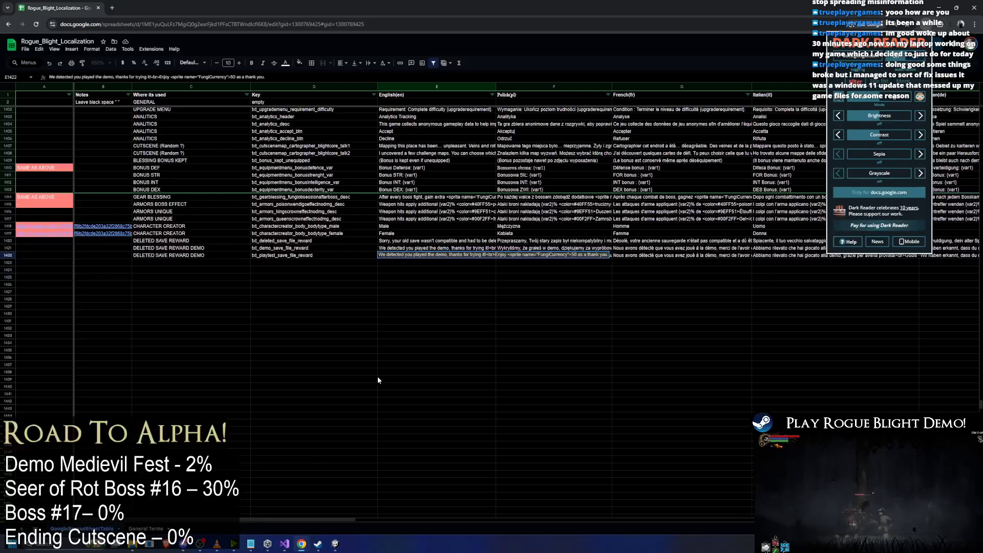
pyautogui.click(392, 327)
# Copy the language header cells from English through Hungarian.
pyautogui.moveTo(399, 250); pyautogui.dragTo(512, 255)
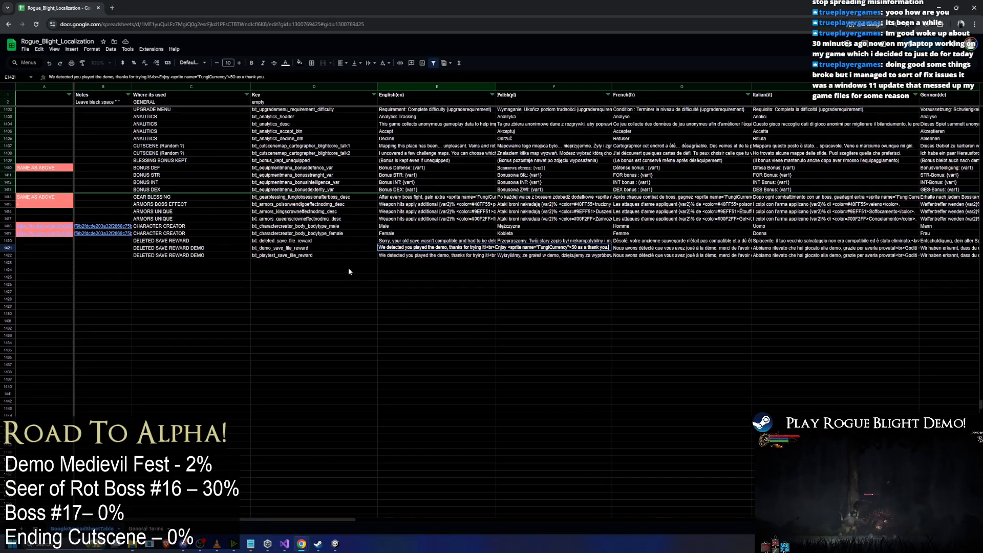
pyautogui.click(423, 96)
pyautogui.moveTo(422, 97)
pyautogui.mouseDown()
pyautogui.moveTo(963, 95)
pyautogui.moveTo(699, 93)
pyautogui.mouseUp()
pyautogui.hotkey('ctrl', 'c')
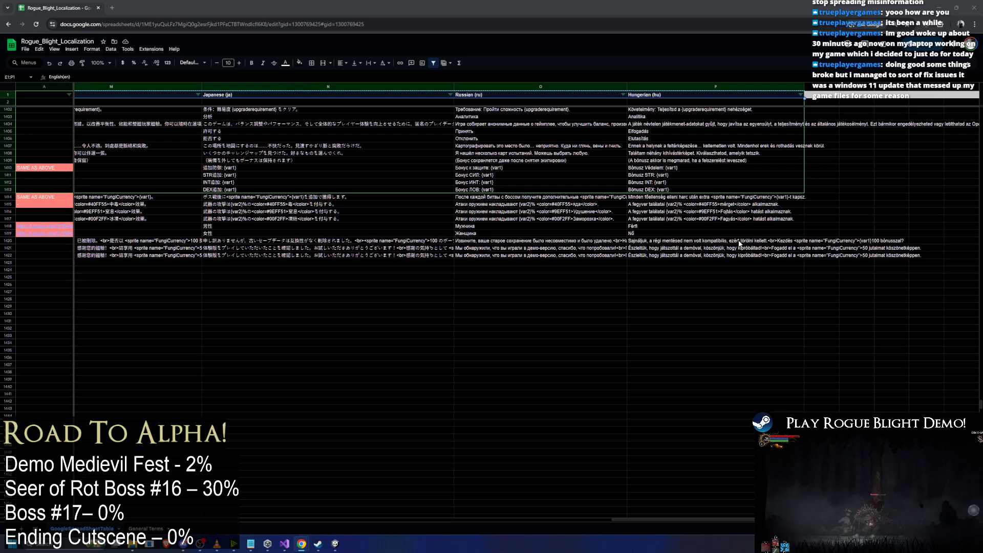
# Select row 1422's translation cells, E1422 through P1422.
pyautogui.click(739, 241)
pyautogui.click(712, 255)
pyautogui.hotkey('shift', 'Down')
pyautogui.hotkey('shift', 'Down')
pyautogui.hotkey('shift', 'Home')
pyautogui.hotkey('shift', 'Up')
pyautogui.hotkey('shift', 'Up')
pyautogui.hotkey('shift', 'Right')
pyautogui.hotkey('shift', 'Right')
pyautogui.hotkey('shift', 'Right')
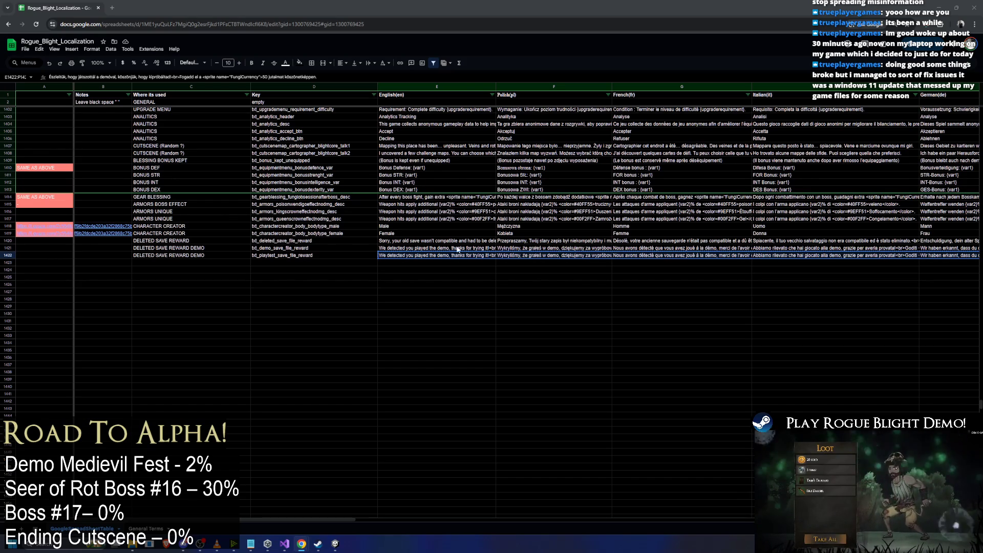
# Paste the Playtest reward message into row 1422's English, Polish, French and Italian cells.
pyautogui.click(408, 256)
pyautogui.hotkey('ctrl', 'v')
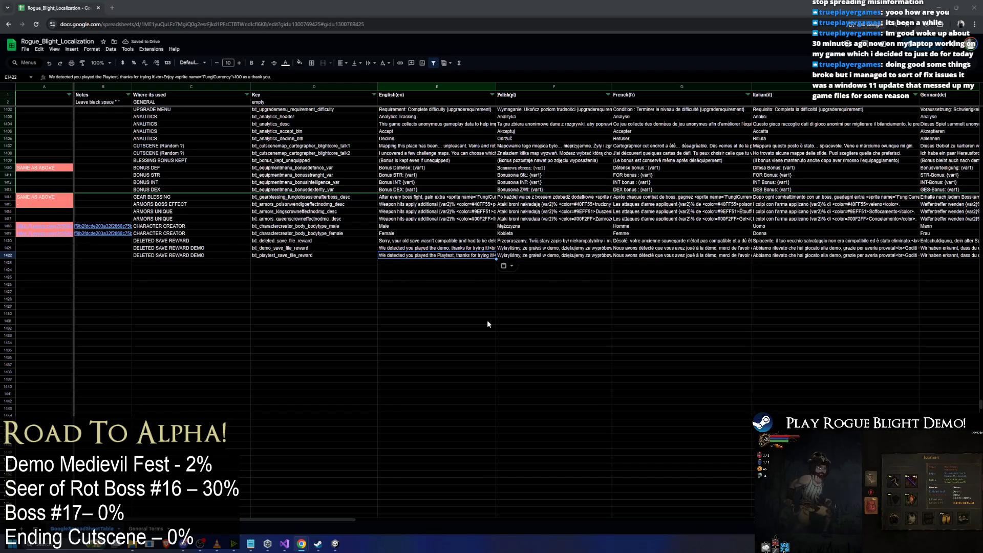
pyautogui.click(551, 256)
pyautogui.hotkey('ctrl', 'v')
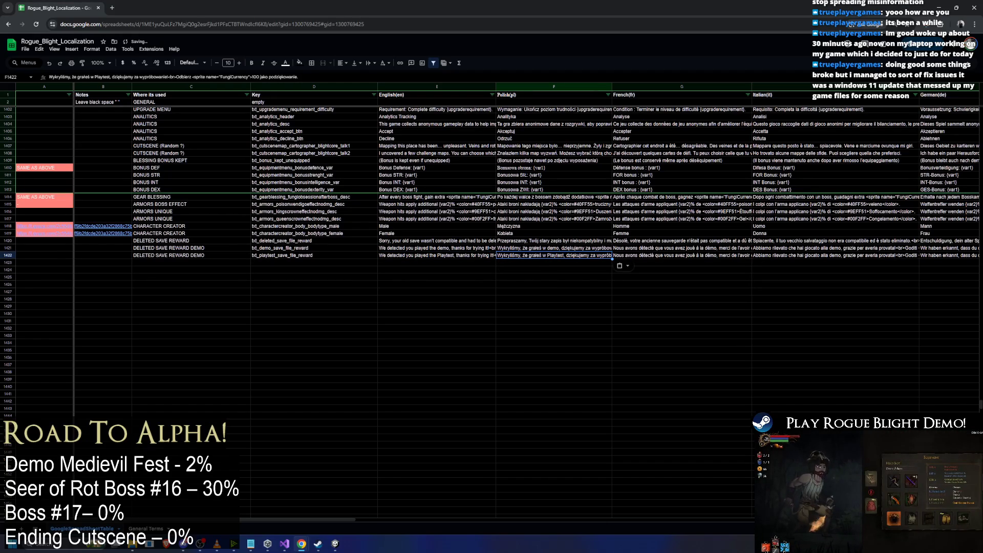
pyautogui.click(637, 255)
pyautogui.hotkey('ctrl', 'v')
pyautogui.moveTo(780, 259)
pyautogui.mouseDown()
pyautogui.moveTo(932, 260)
pyautogui.moveTo(745, 258)
pyautogui.moveTo(762, 258)
pyautogui.mouseUp()
pyautogui.hscroll(-10, 462, 478)
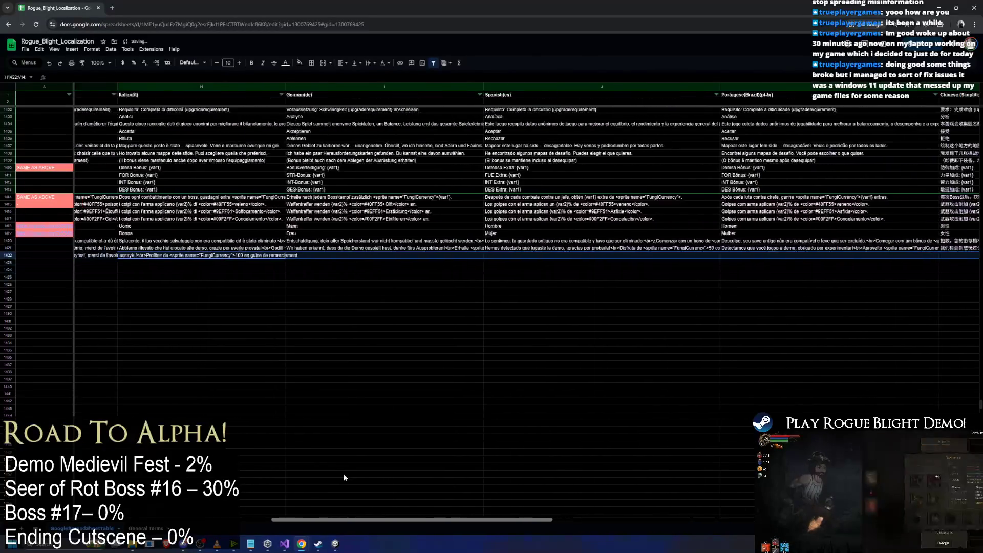
pyautogui.doubleClick(196, 254)
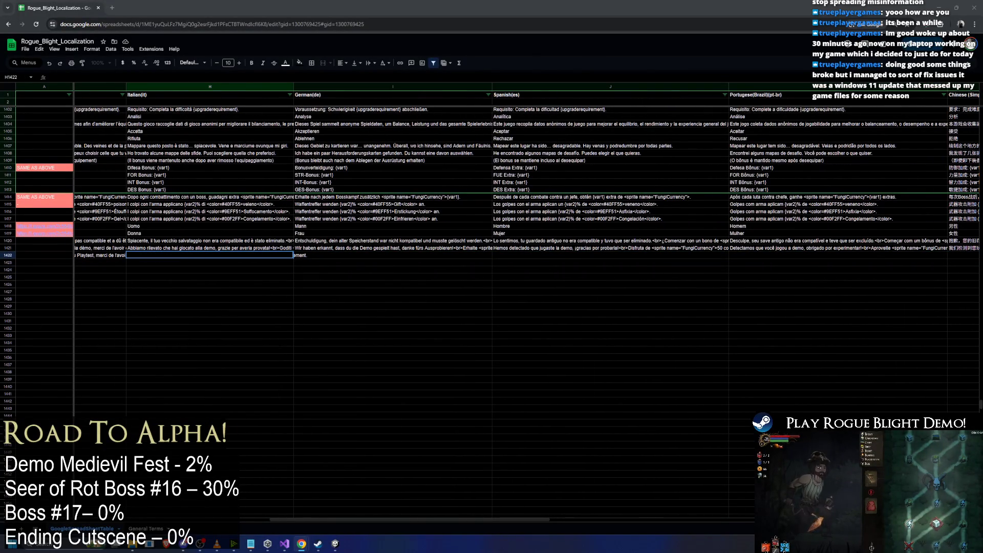
pyautogui.click(185, 273)
pyautogui.click(160, 256)
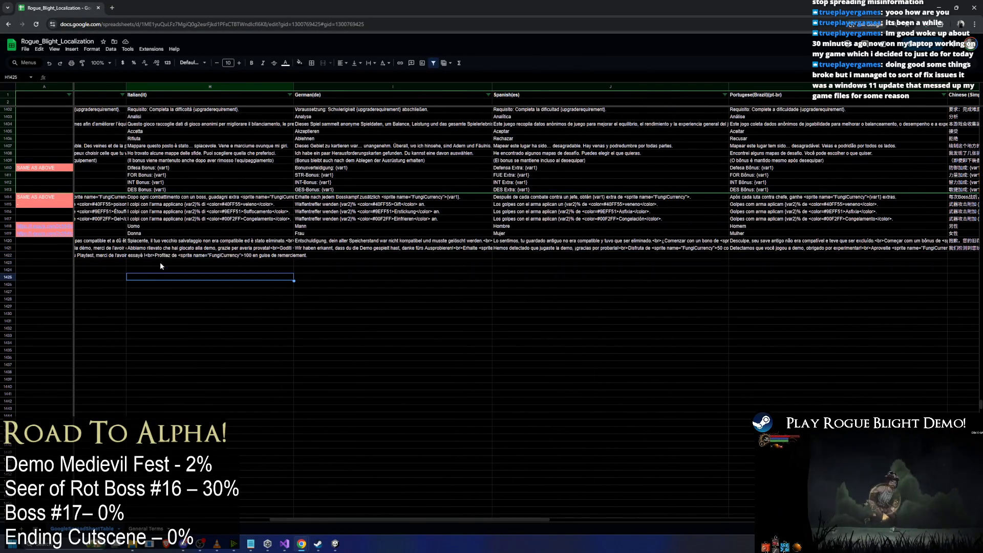
pyautogui.hotkey('ctrl', 'v')
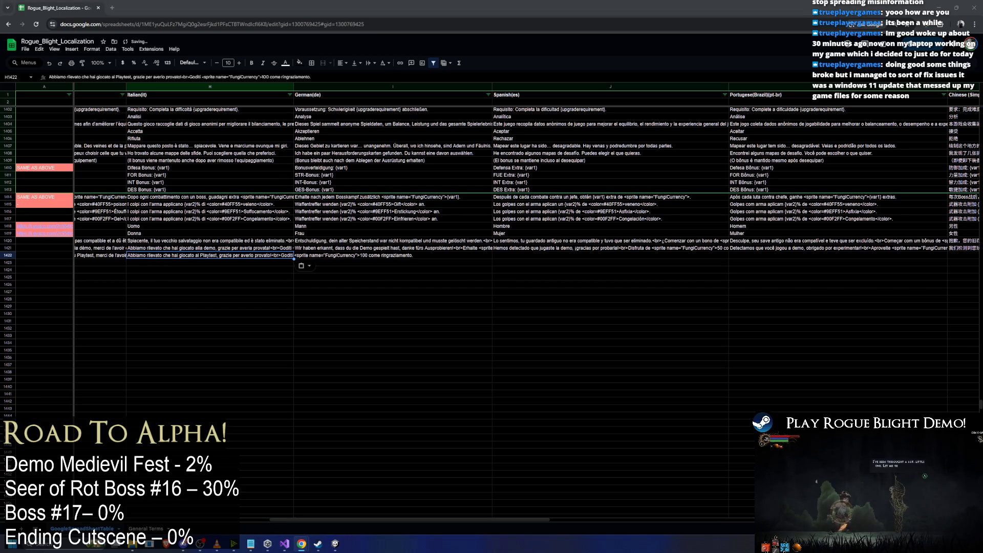
# Paste the German, Spanish, Portuguese and both Chinese Playtest messages into row 1422.
pyautogui.click(324, 256)
pyautogui.hotkey('ctrl', 'v')
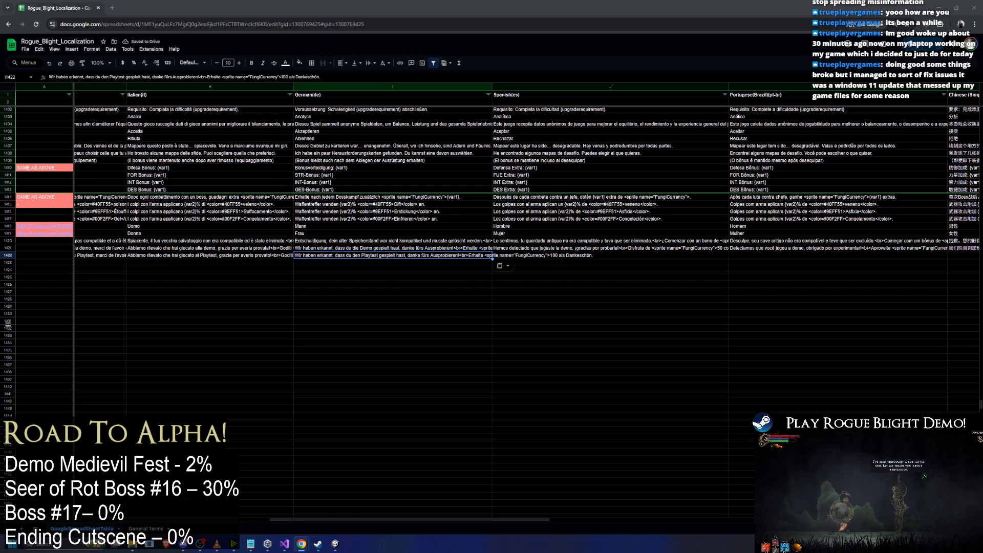
pyautogui.click(518, 254)
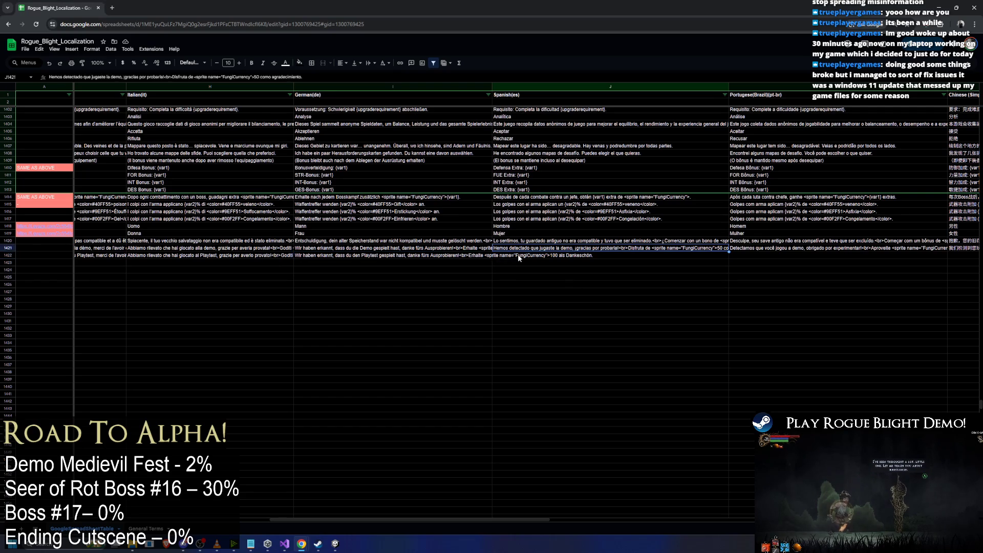
pyautogui.hotkey('ctrl', 'v')
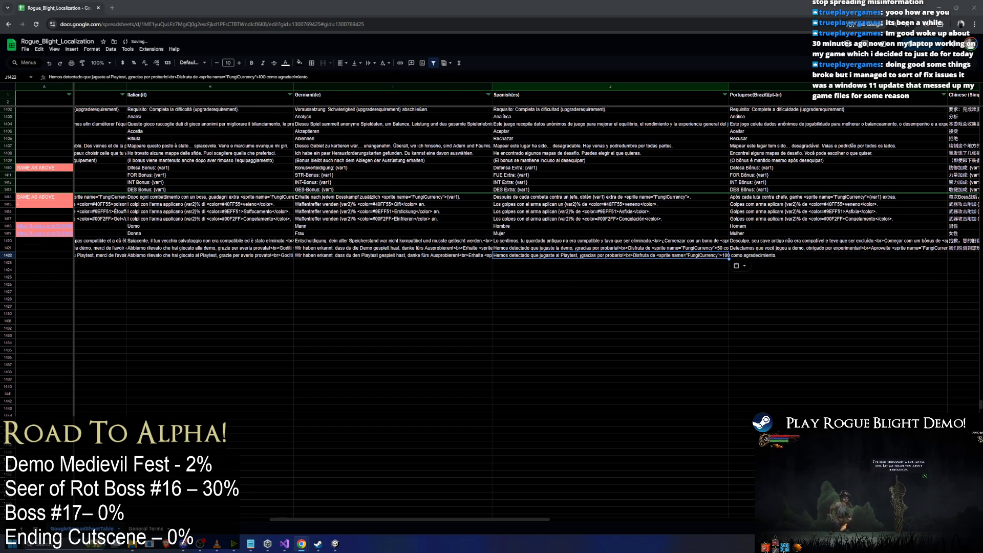
pyautogui.click(757, 256)
pyautogui.hotkey('ctrl', 'v')
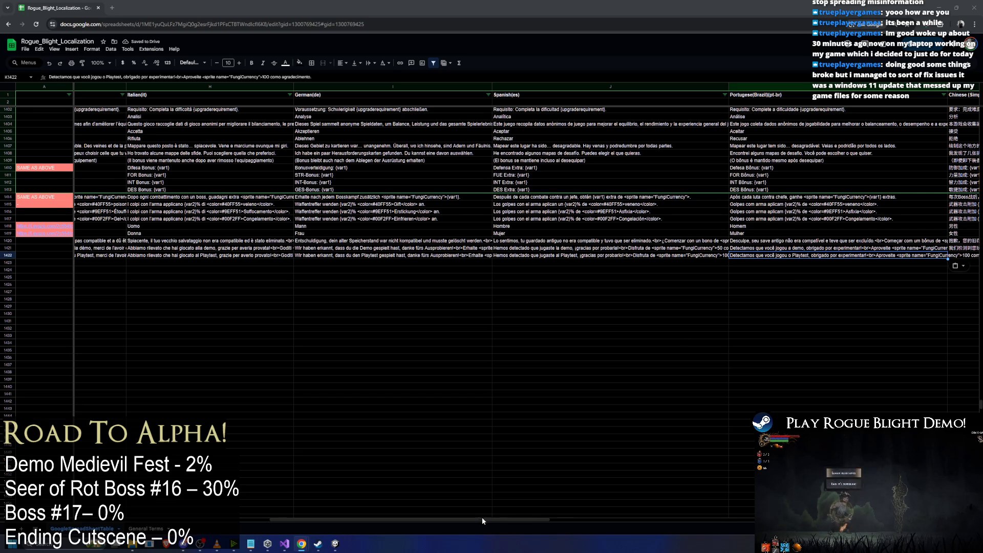
pyautogui.moveTo(481, 518); pyautogui.dragTo(670, 518)
pyautogui.click(428, 255)
pyautogui.hotkey('ctrl', 'v')
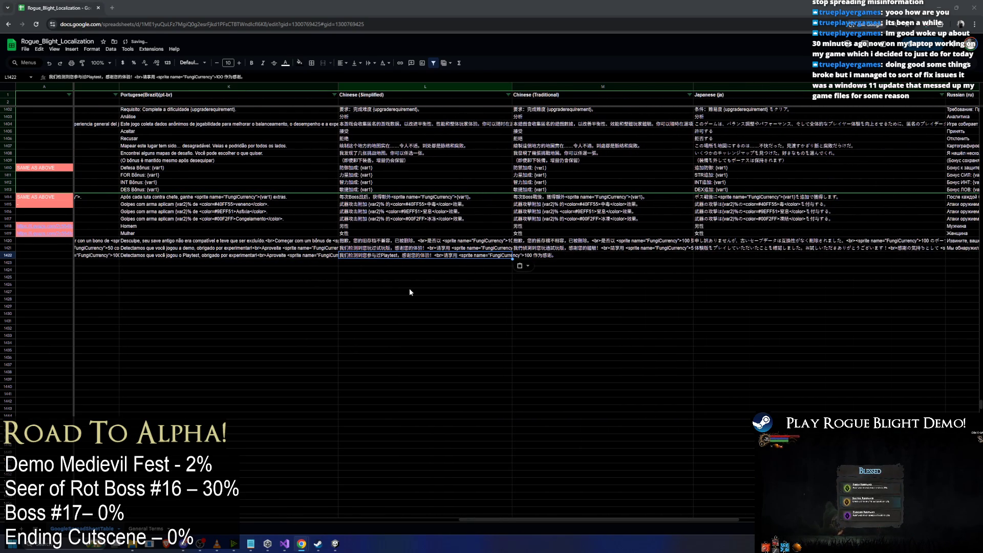
pyautogui.click(553, 256)
pyautogui.hotkey('ctrl', 'v')
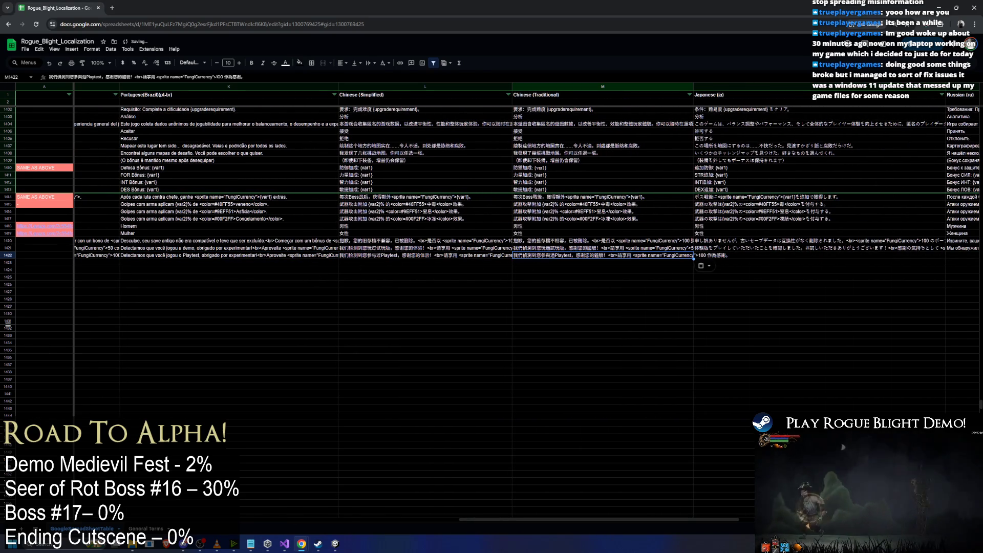
# Paste the Japanese, Russian and Hungarian Playtest messages into row 1422.
pyautogui.press('Right')
pyautogui.press('Down')
pyautogui.press('Down')
pyautogui.press('Down')
pyautogui.click(753, 256)
pyautogui.hotkey('ctrl', 'v')
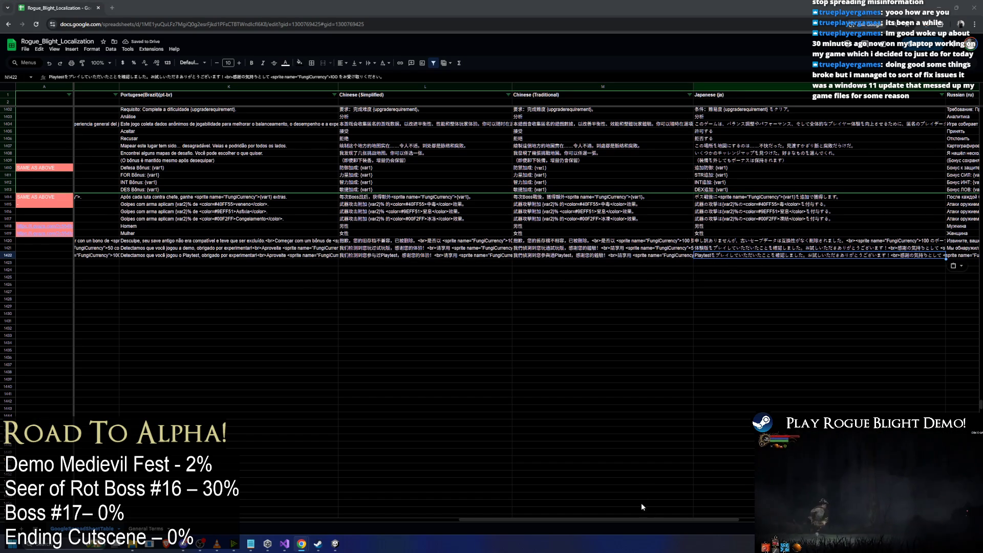
pyautogui.hscroll(5, 711, 442)
pyautogui.click(433, 256)
pyautogui.hotkey('ctrl', 'v')
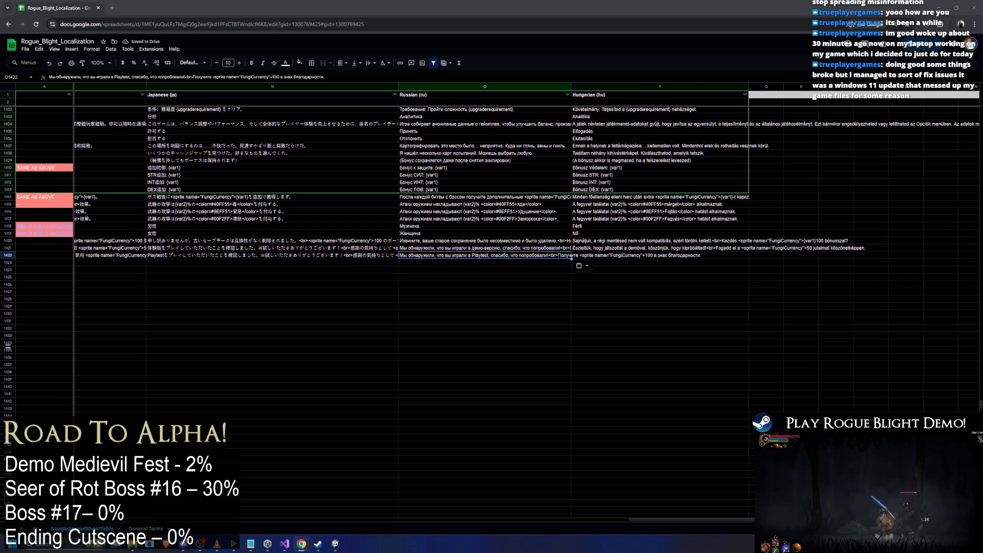
pyautogui.click(626, 256)
pyautogui.hotkey('ctrl', 'v')
# Copy the txt_playtest_save_file_reward key from D1422 and switch back to Unity.
pyautogui.hscroll(-10, 556, 291)
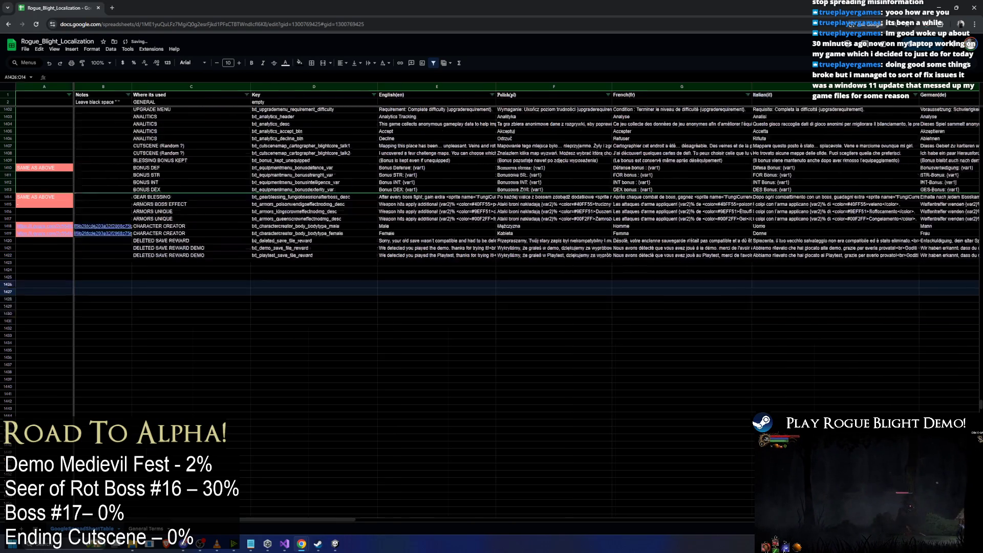
pyautogui.click(297, 256)
pyautogui.doubleClick(318, 254)
pyautogui.hotkey('ctrl', 'a')
pyautogui.hotkey('alt', 'Tab')
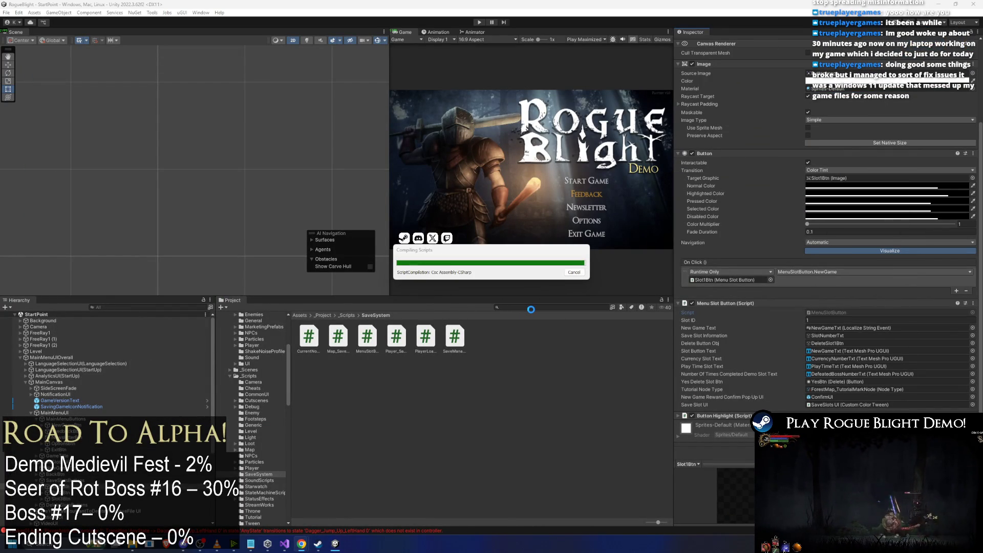
# Search the project for 'google' and open the Google Spread Sheet Table settings.
pyautogui.click(531, 309)
pyautogui.write('google')
pyautogui.click(372, 338)
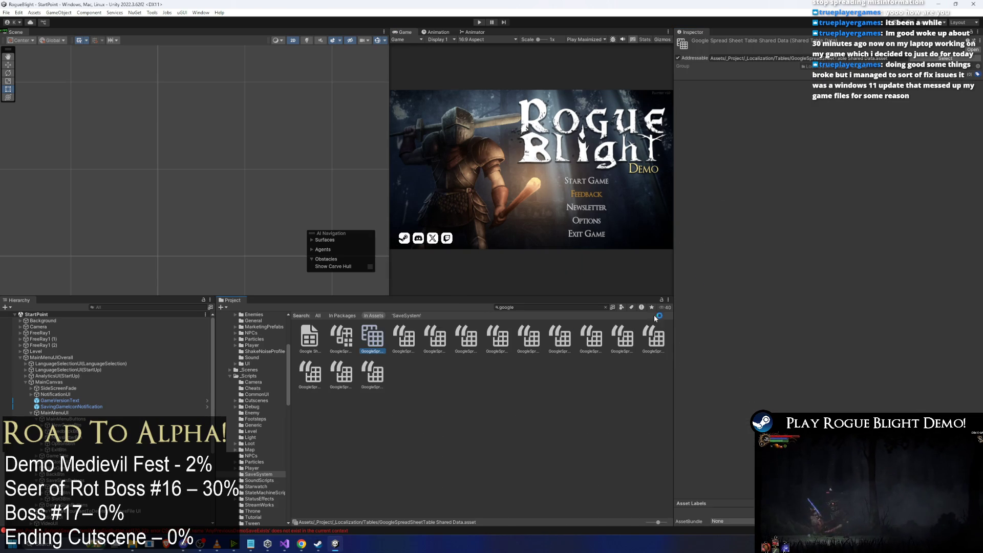
pyautogui.click(341, 338)
# Close the sign-in page, pull the spreadsheet strings into the table, and select a save-slot button.
pyautogui.click(909, 285)
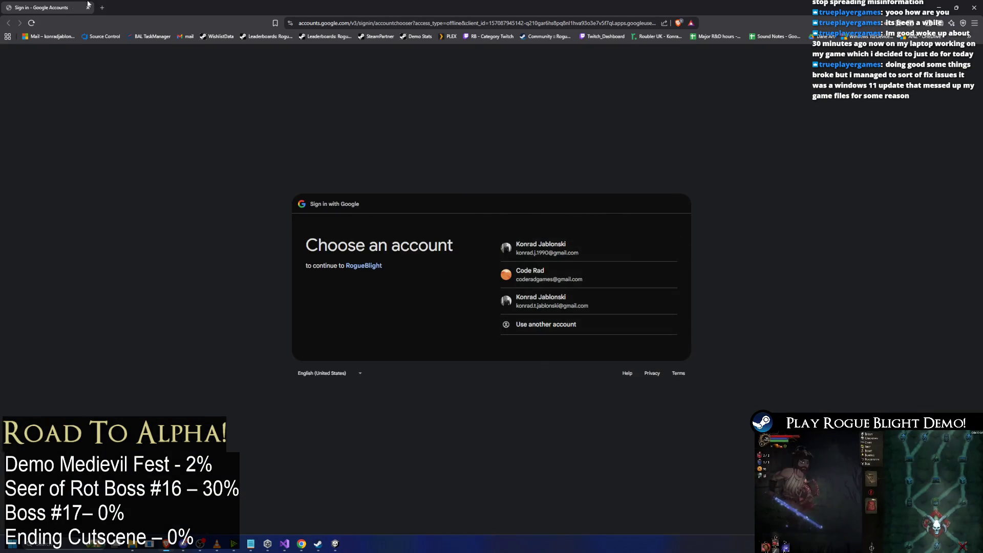
pyautogui.click(88, 6)
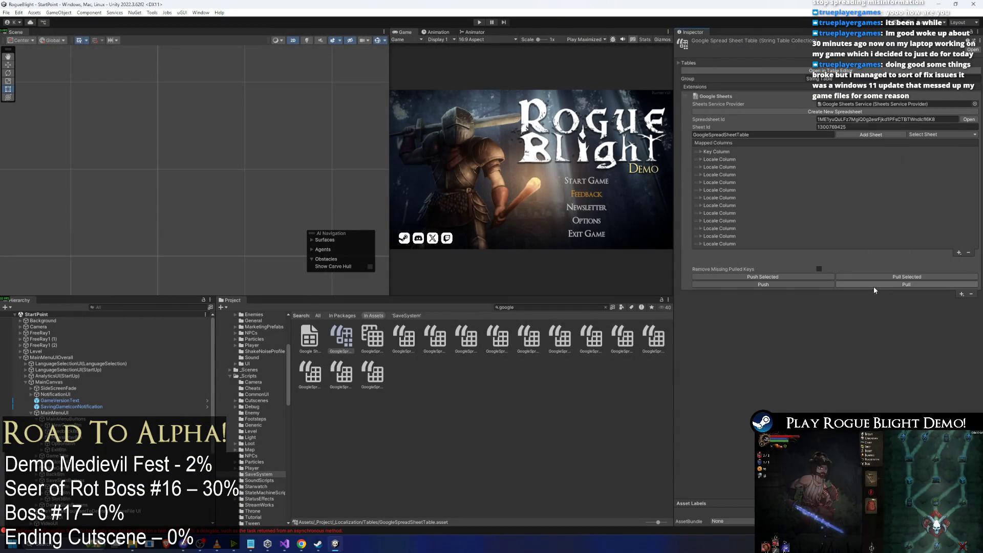
pyautogui.click(887, 285)
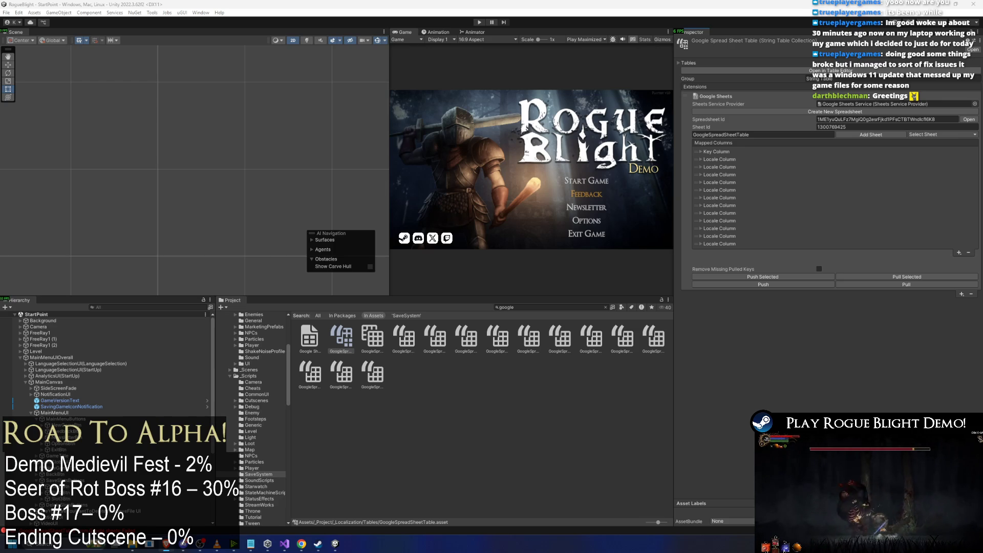
pyautogui.click(906, 284)
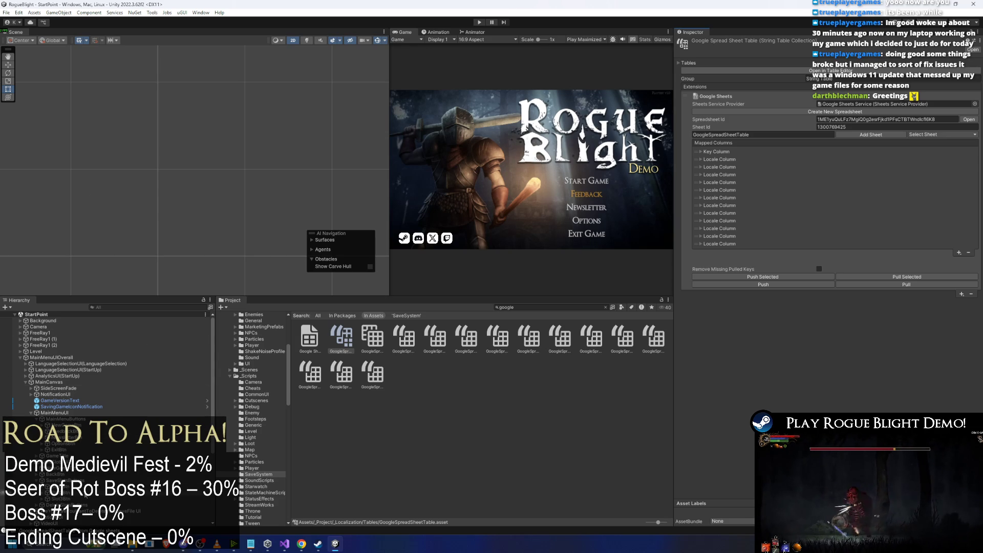
pyautogui.click(59, 487)
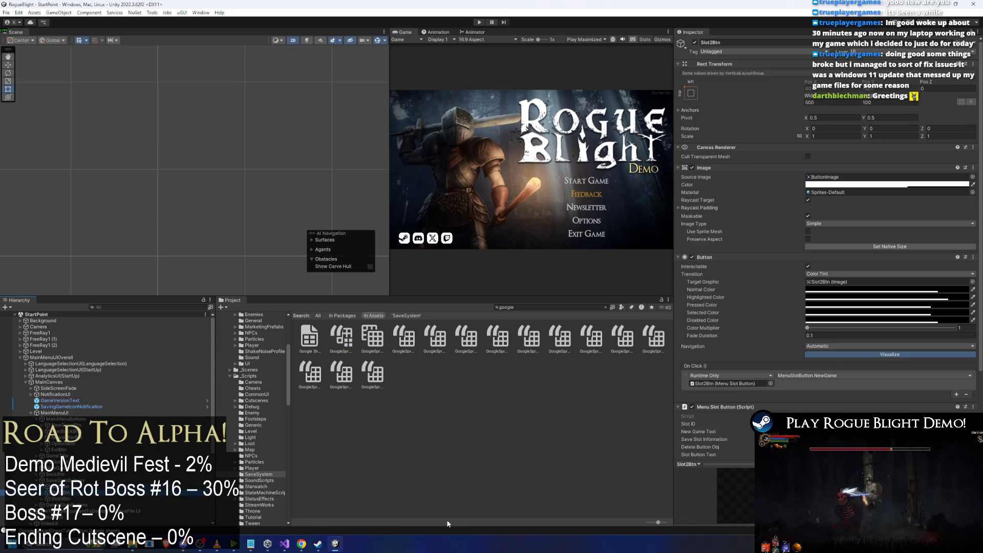
# Move down the Hierarchy to Slot3Btn to view its settings in the Inspector.
pyautogui.press('Down')
pyautogui.press('Down')
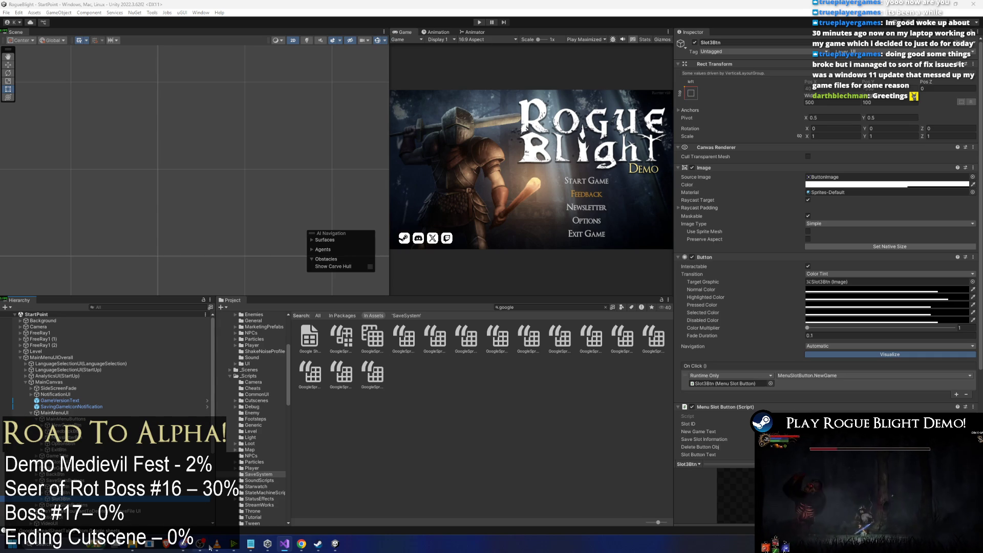
# Copy the txt_playtest_save_file_reward text from D1422, then return to Unity by way of Visual Studio.
pyautogui.moveTo(301, 544)
pyautogui.click(373, 509)
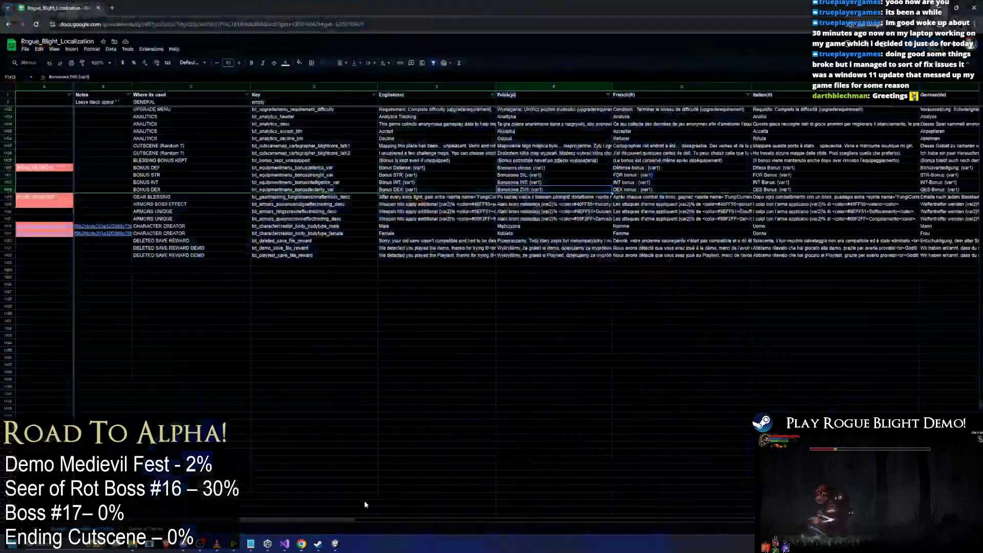
pyautogui.click(316, 255)
pyautogui.doubleClick(318, 259)
pyautogui.moveTo(319, 259); pyautogui.dragTo(187, 251)
pyautogui.hotkey('alt', 'Tab')
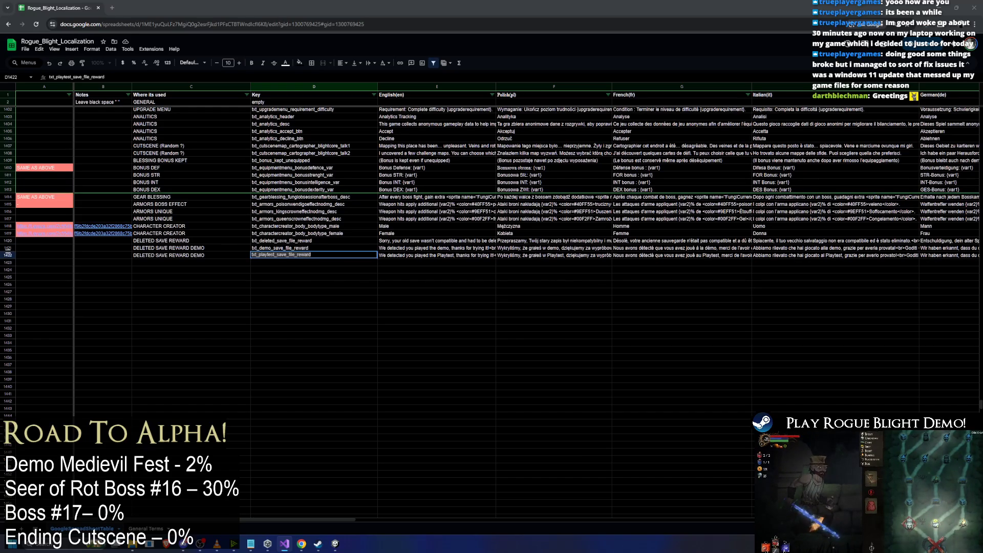
pyautogui.hotkey('alt', 'Tab')
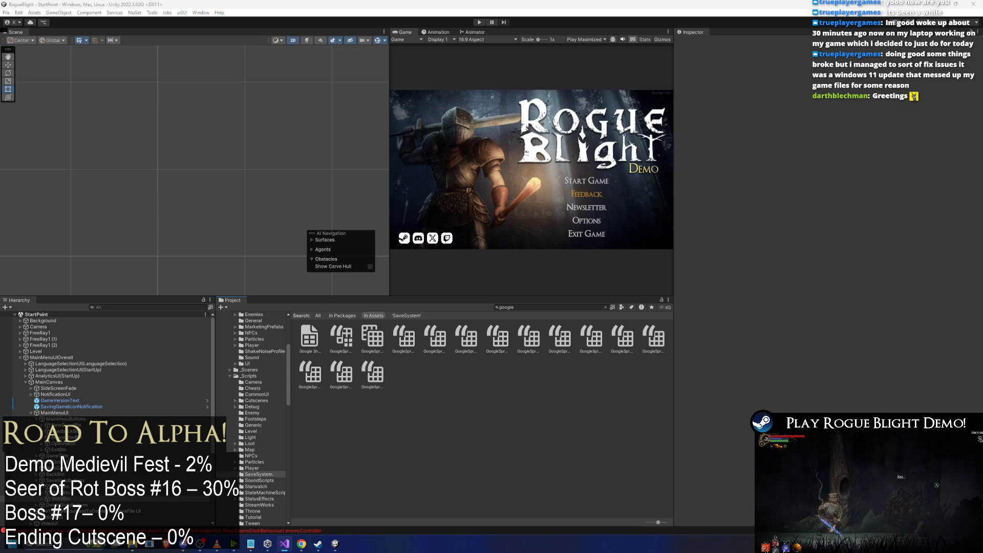
# Enter Play mode from the StartPoint scene.
pyautogui.click(480, 22)
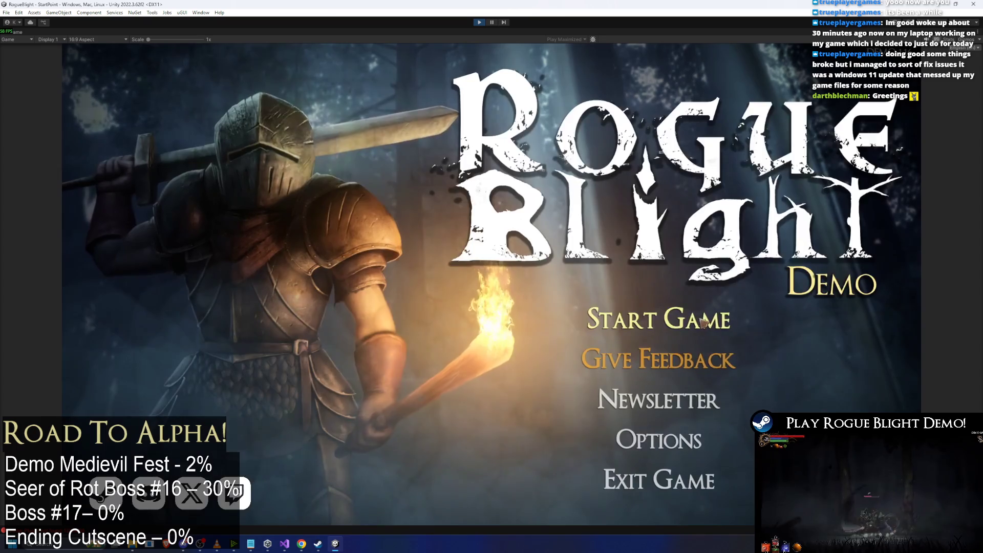
# Choose Start Game on the title menu to reach the save-slot selection.
pyautogui.click(703, 322)
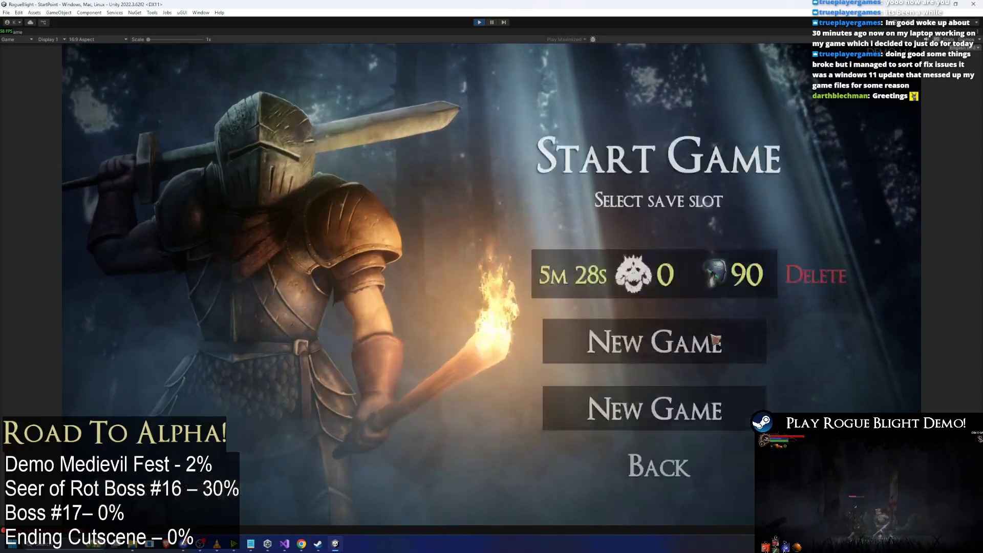
# Start a new game declining the 100 bonus, begin with preset 2, then save and quit.
pyautogui.click(699, 279)
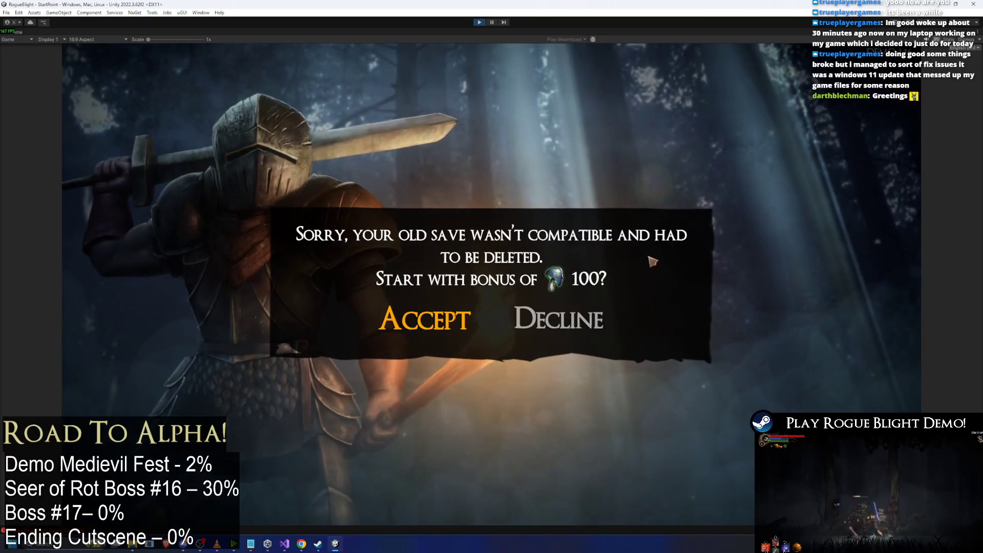
pyautogui.press('Right')
pyautogui.press('Return')
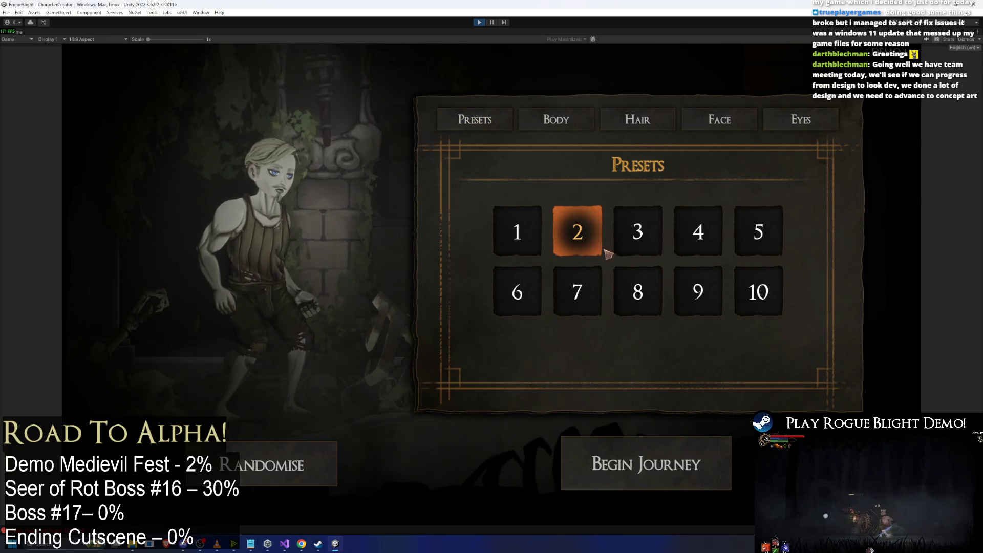
pyautogui.click(595, 456)
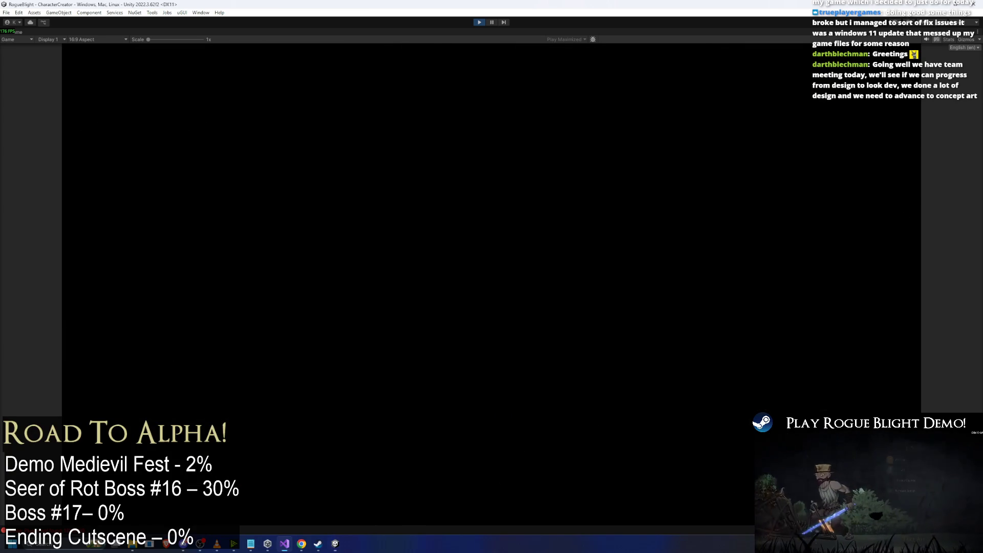
pyautogui.press('Escape')
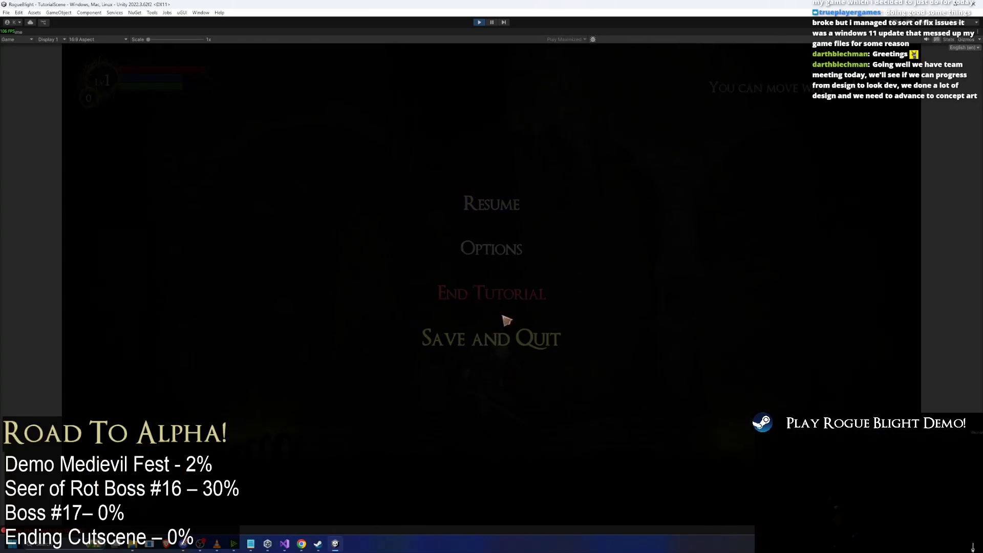
pyautogui.click(557, 343)
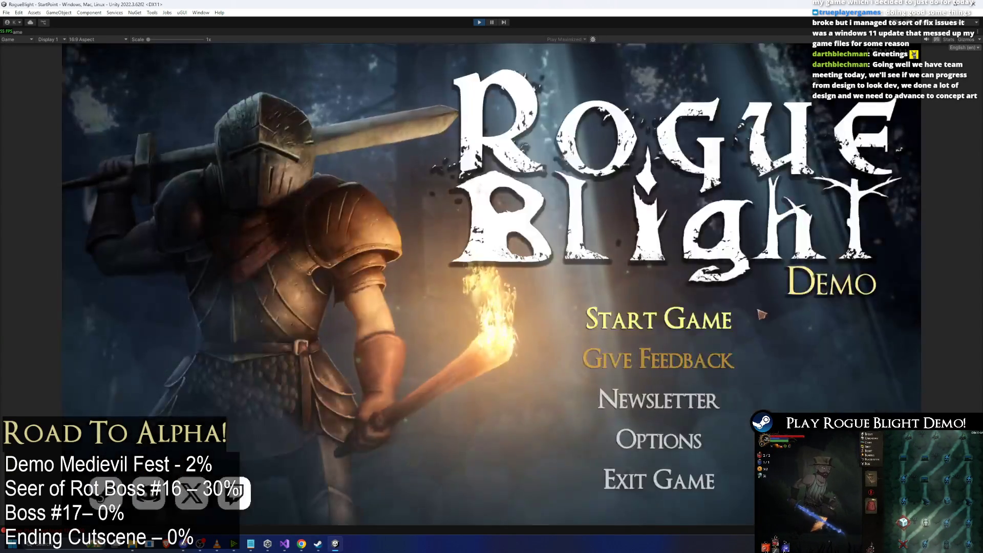
pyautogui.click(658, 309)
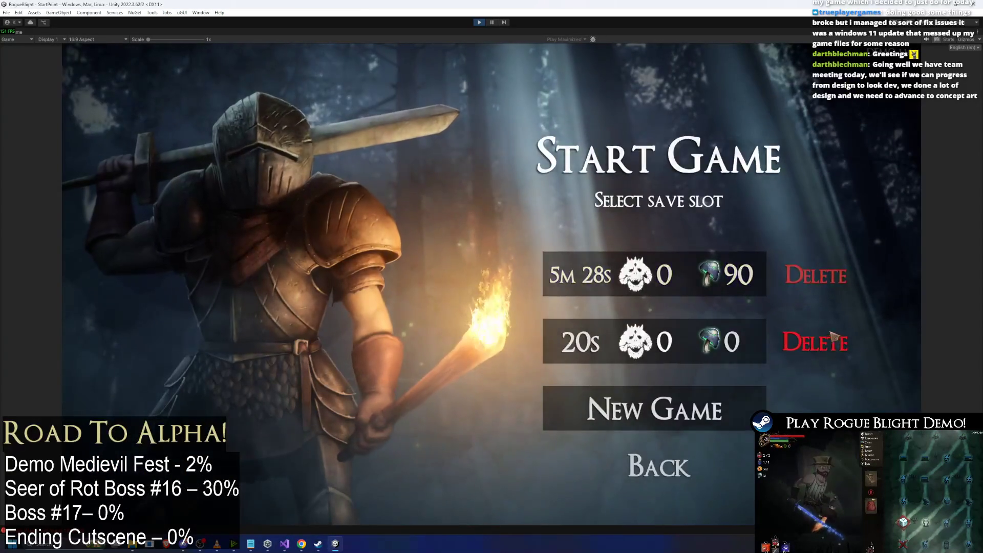
# Delete the second save and start a new game, accepting the Playtest thank-you reward.
pyautogui.click(830, 334)
pyautogui.click(636, 243)
pyautogui.click(654, 341)
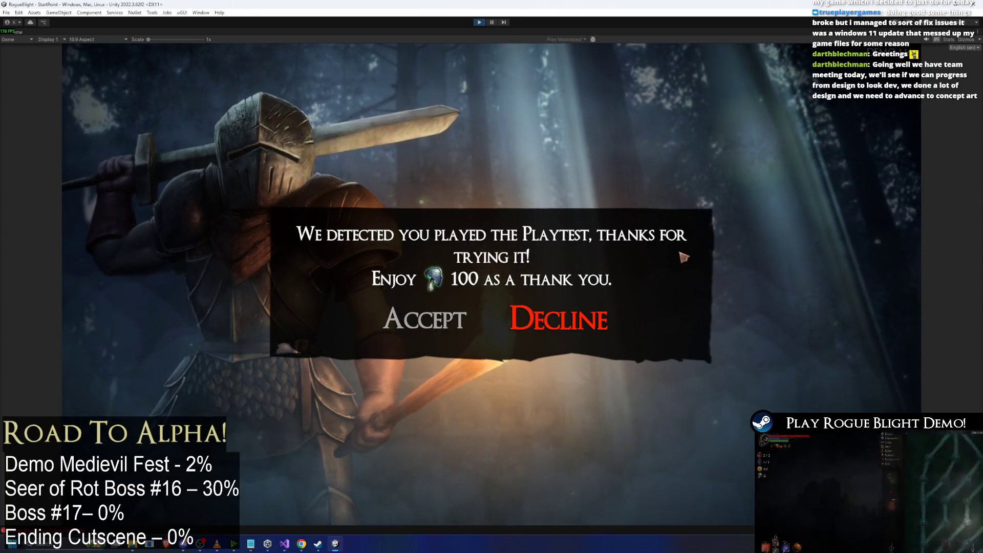
pyautogui.press('Left')
pyautogui.press('Return')
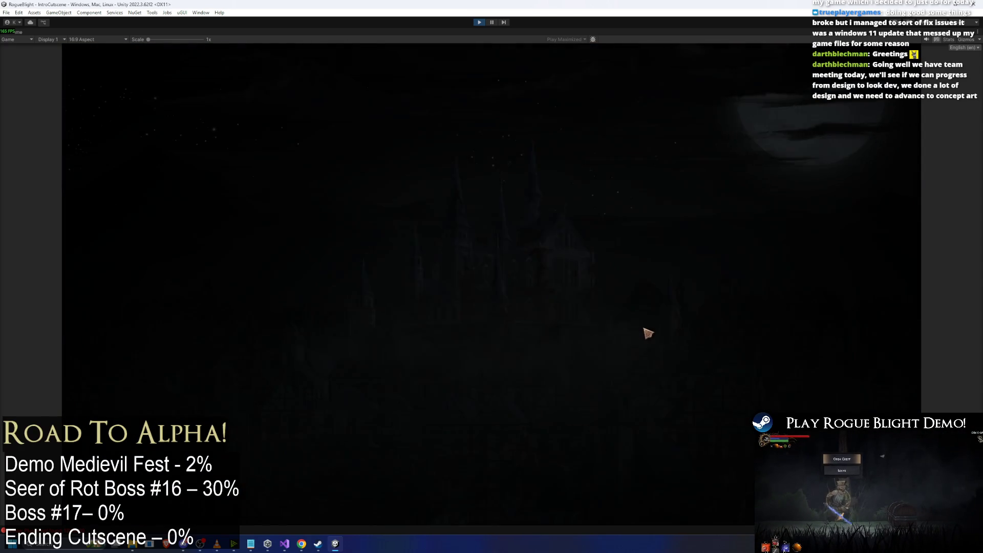
# Skip the intro, begin the journey with preset 2, then save and quit to slot selection.
pyautogui.click(631, 296)
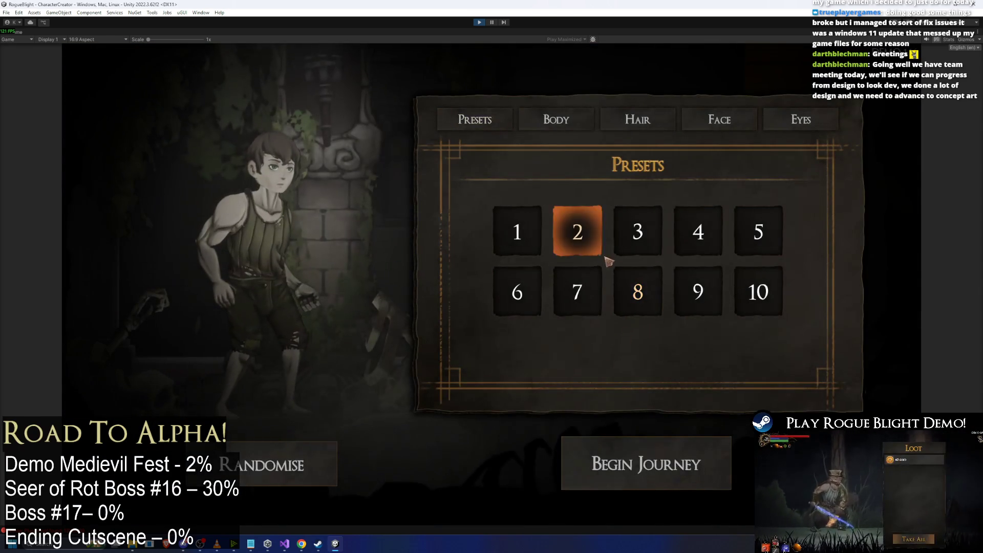
pyautogui.click(602, 255)
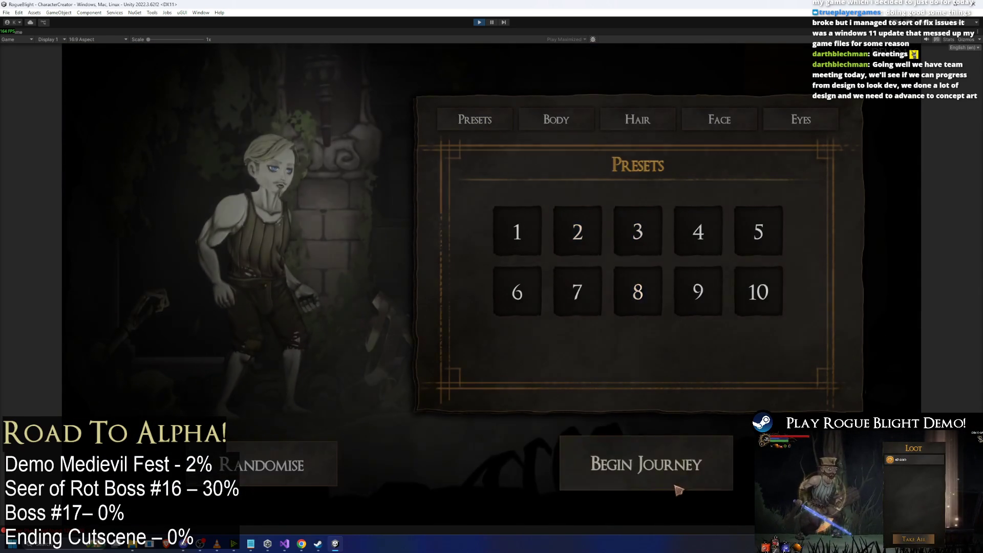
pyautogui.click(679, 490)
pyautogui.press('Escape')
pyautogui.click(510, 352)
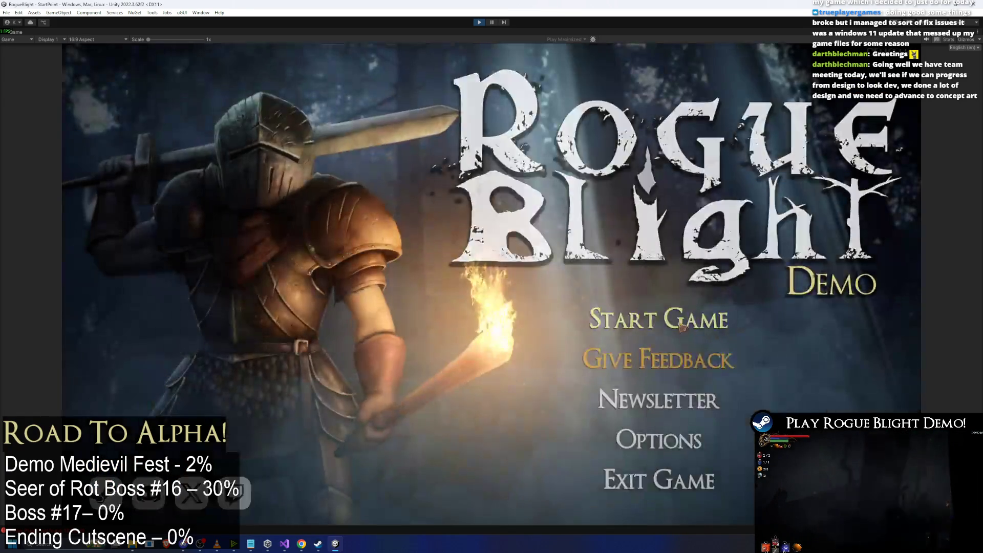
pyautogui.click(619, 329)
# Delete the second save again, decline the Playtest reward, and try different character presets.
pyautogui.click(633, 328)
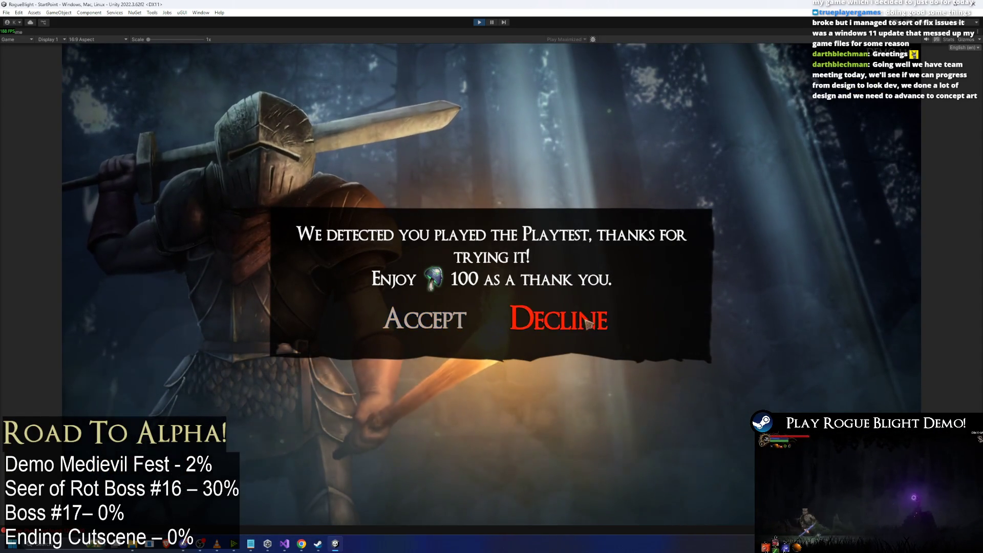
pyautogui.click(573, 320)
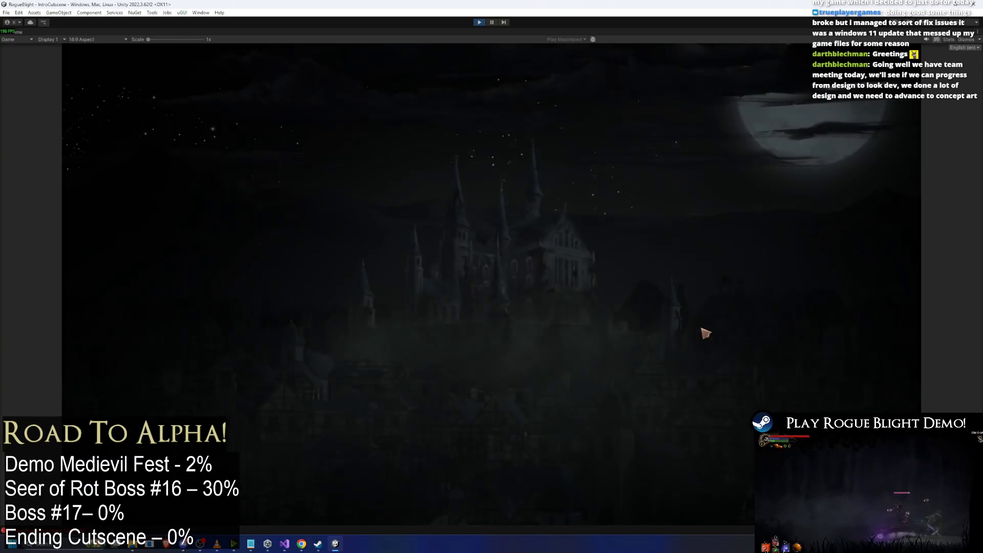
pyautogui.click(702, 334)
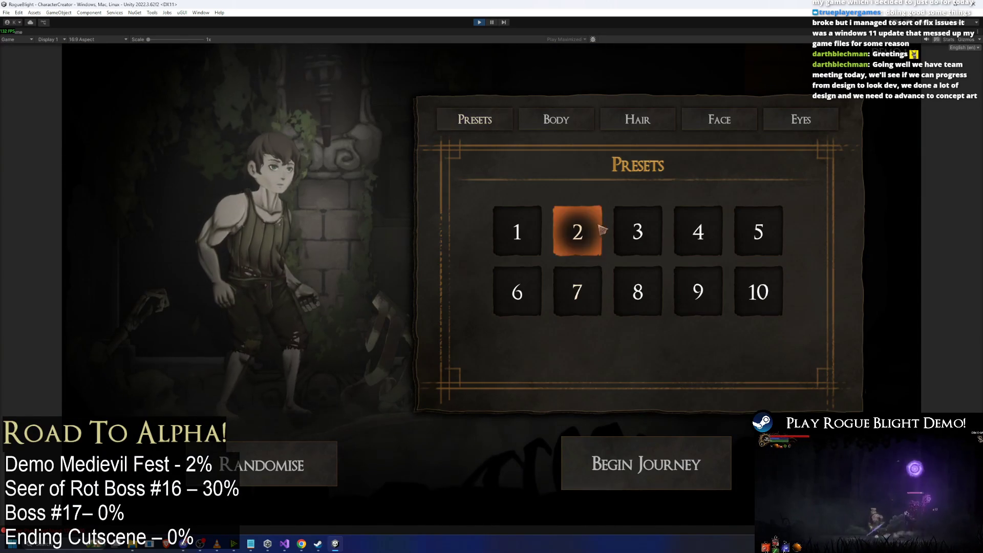
pyautogui.click(633, 294)
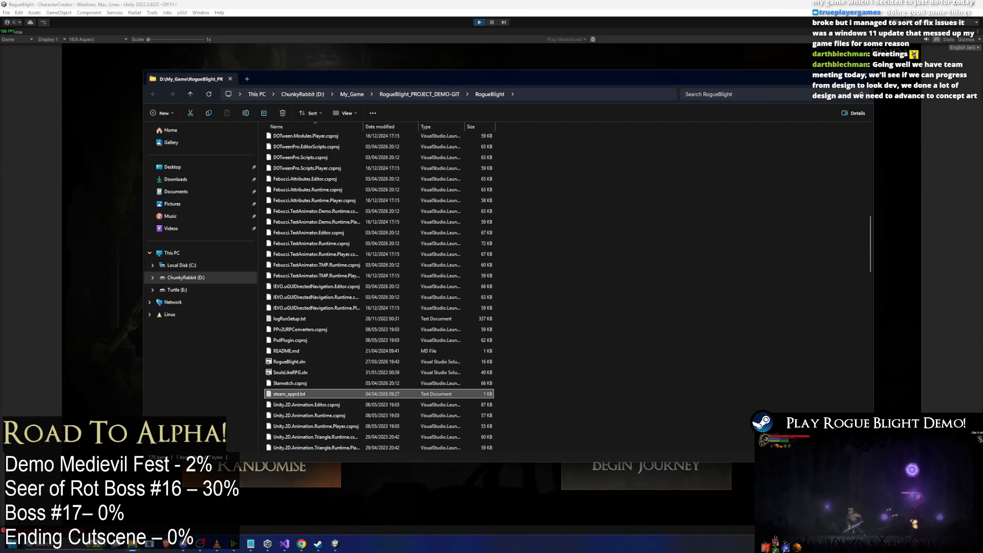
# Search Windows for 'run', then stop the running game in Unity.
pyautogui.press('super')
pyautogui.write('run')
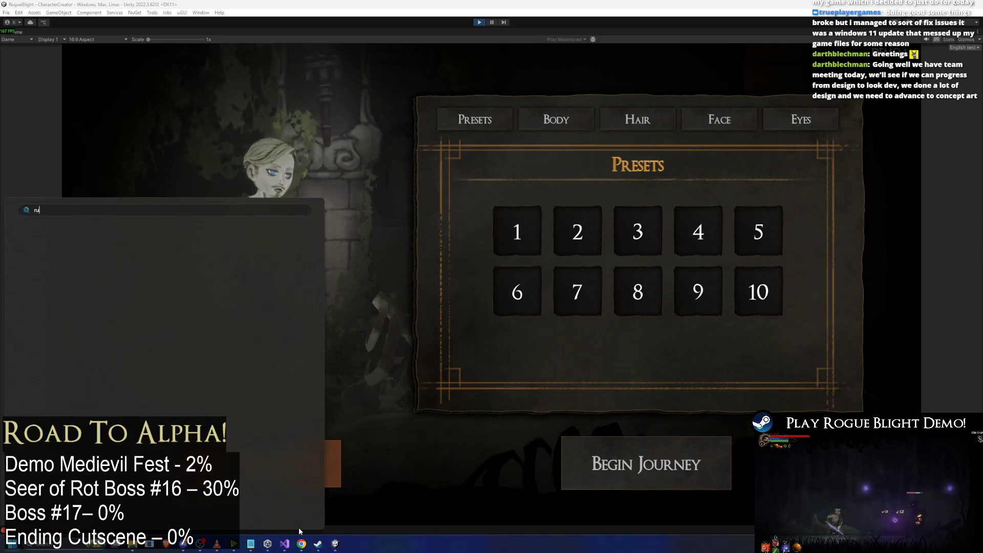
pyautogui.press('Escape')
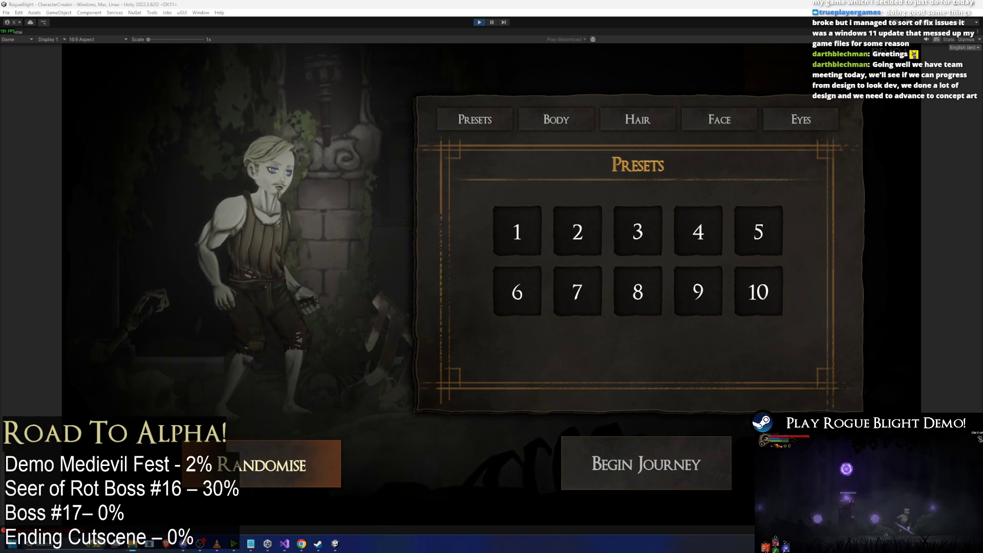
pyautogui.click(479, 23)
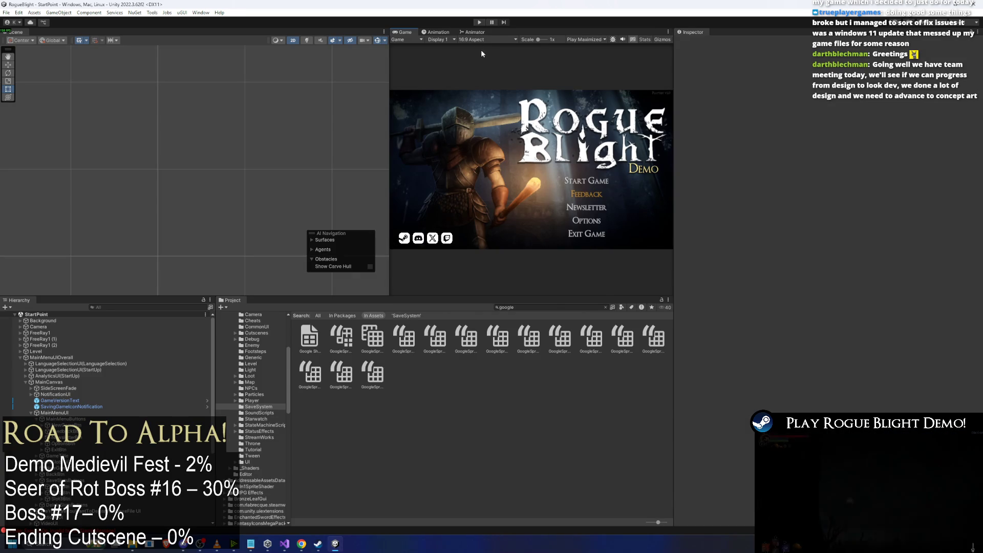
pyautogui.hotkey('ctrl', 'p')
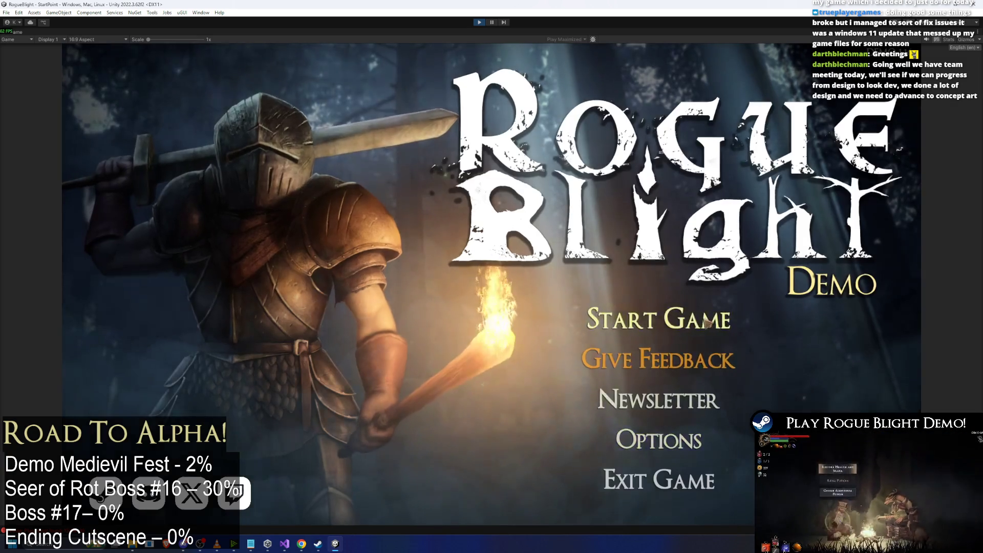
pyautogui.click(658, 312)
pyautogui.click(748, 327)
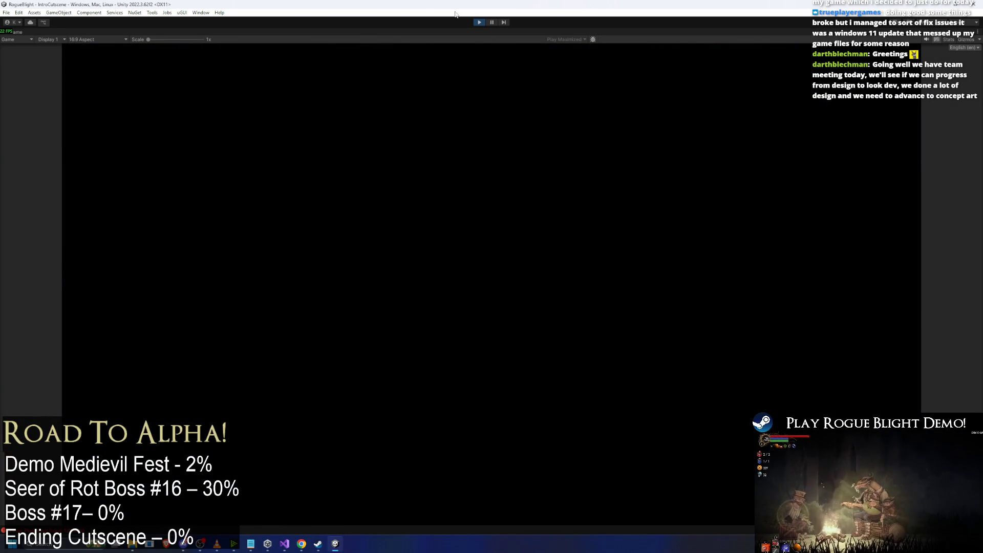
pyautogui.click(481, 23)
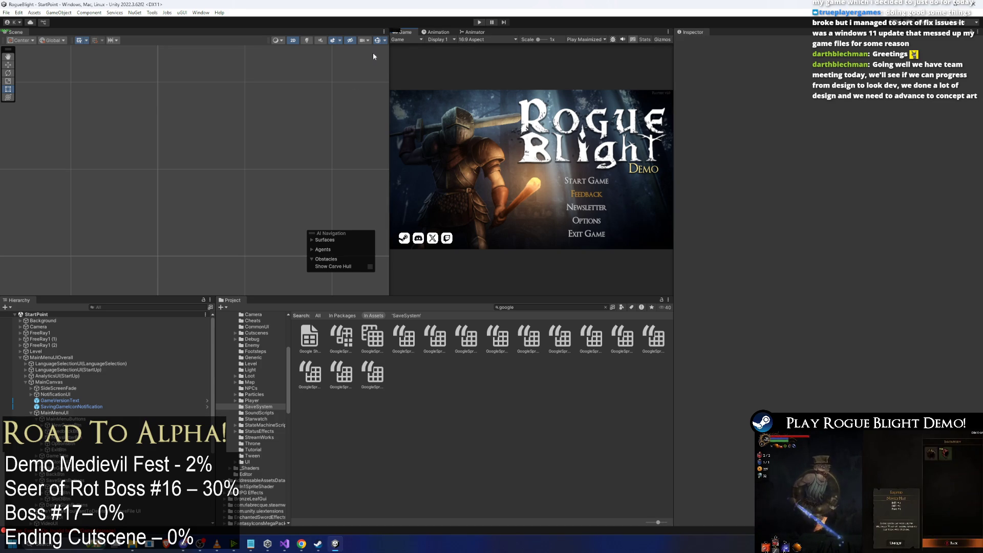
pyautogui.click(523, 305)
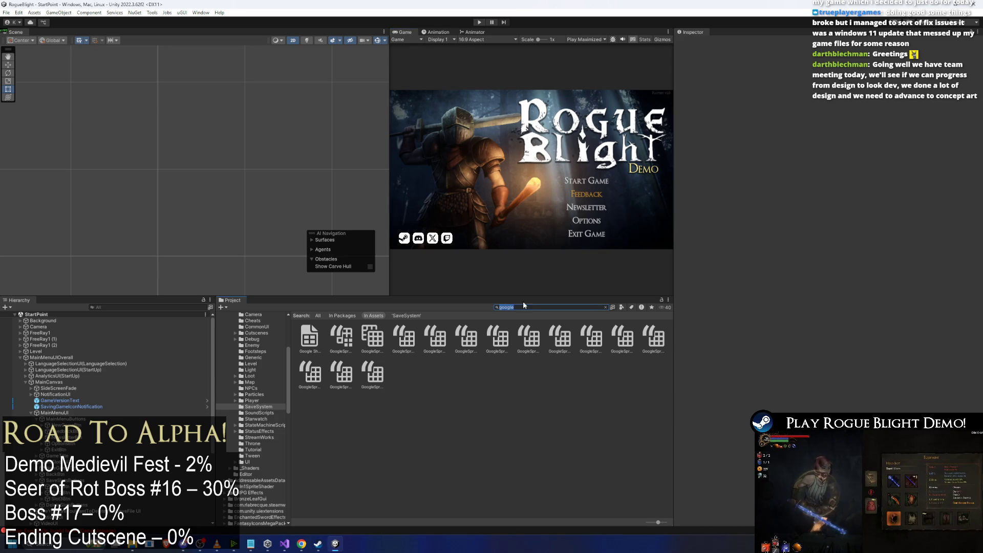
# Delete the 'google' search text so the SaveSystem folder's six scripts are listed.
pyautogui.press('BackSpace')
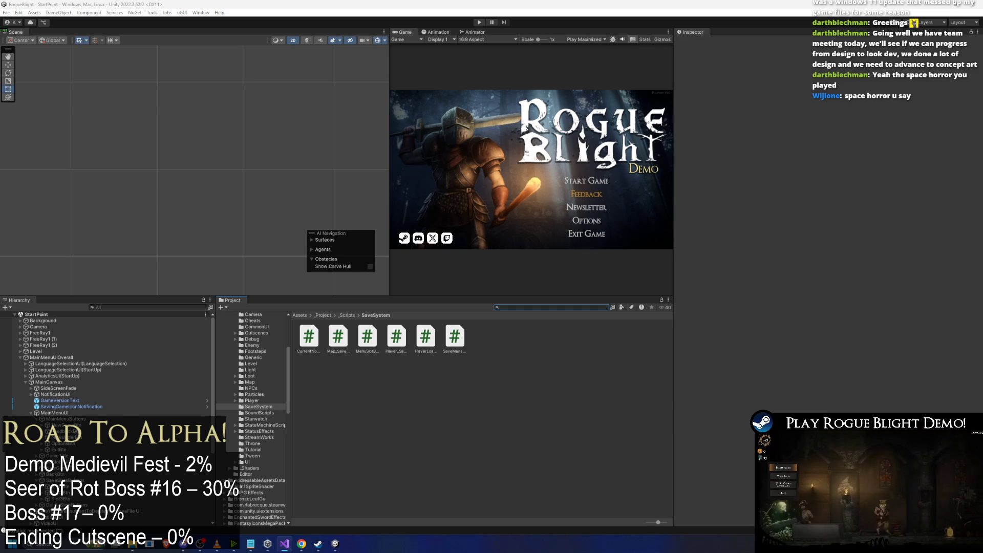
# Search the Project assets for 'combat' and 'rad', then start Play mode.
pyautogui.write('combat')
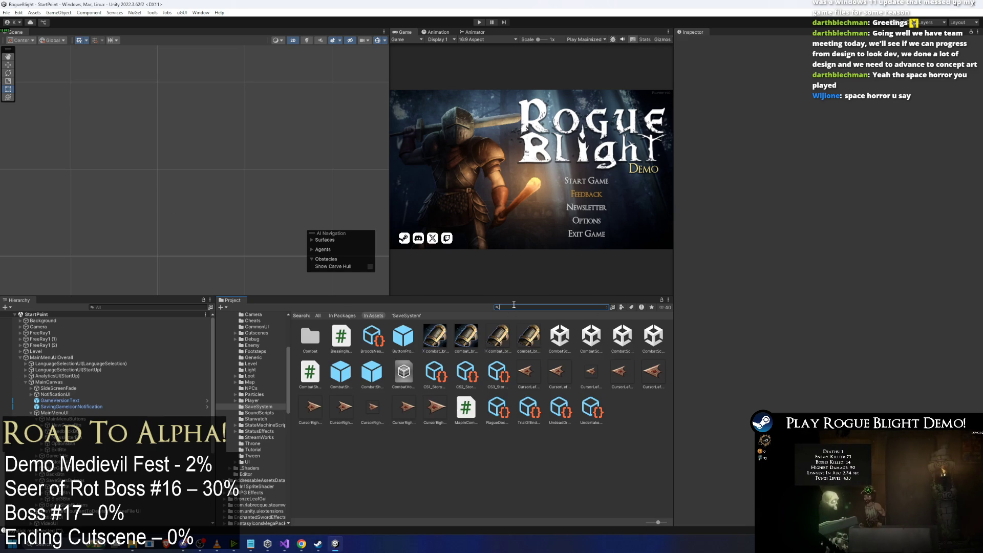
pyautogui.write('rad')
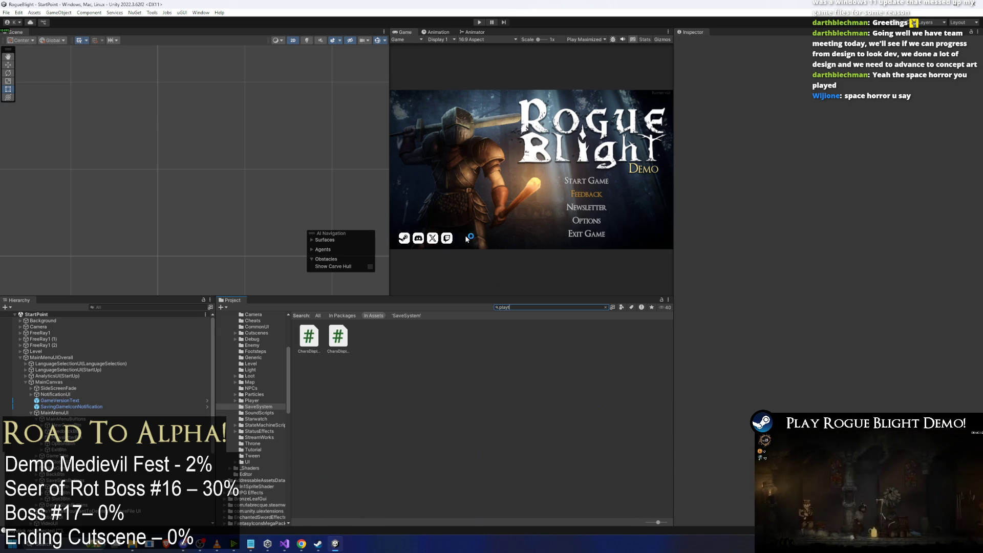
pyautogui.click(480, 23)
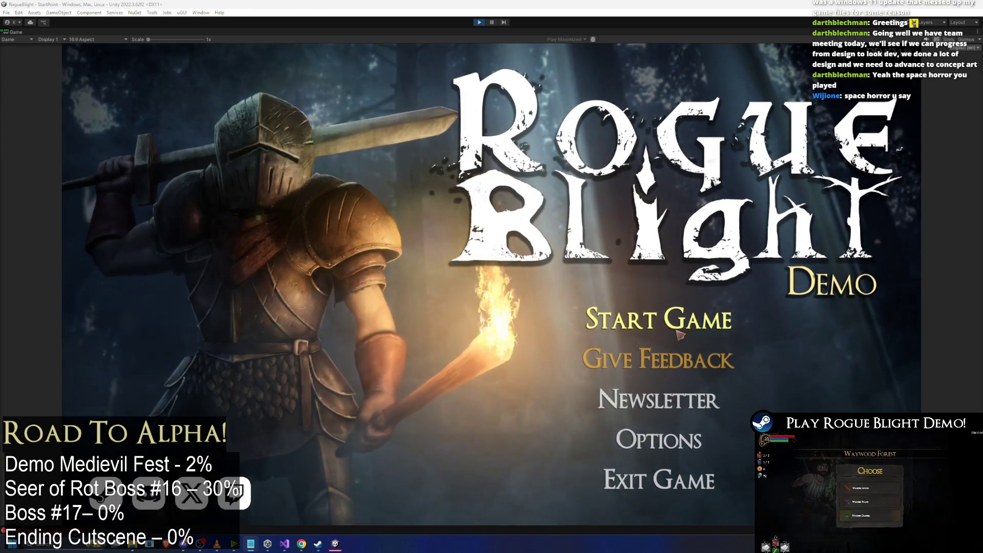
# Start the game from the first save slot and walk to the upgrades vendor.
pyautogui.click(680, 335)
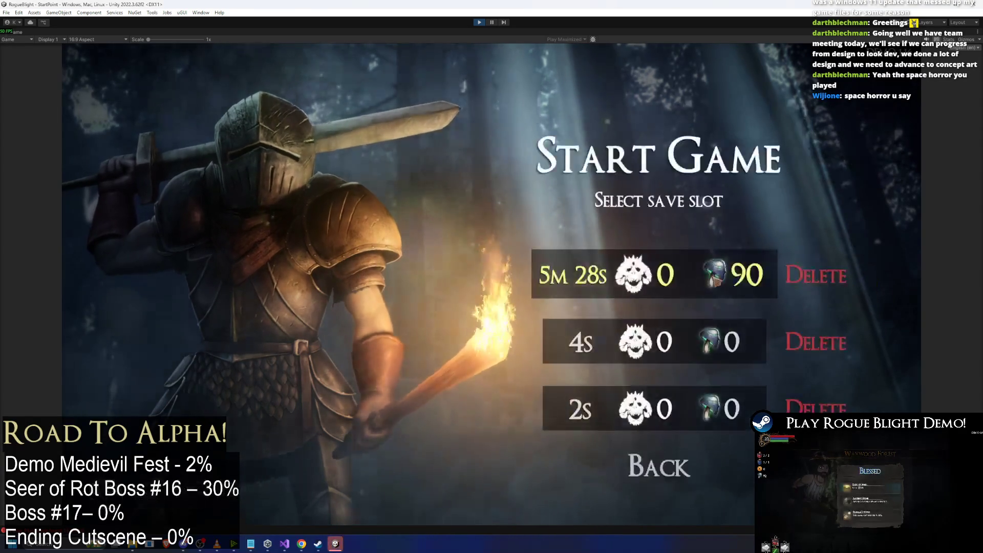
pyautogui.click(717, 285)
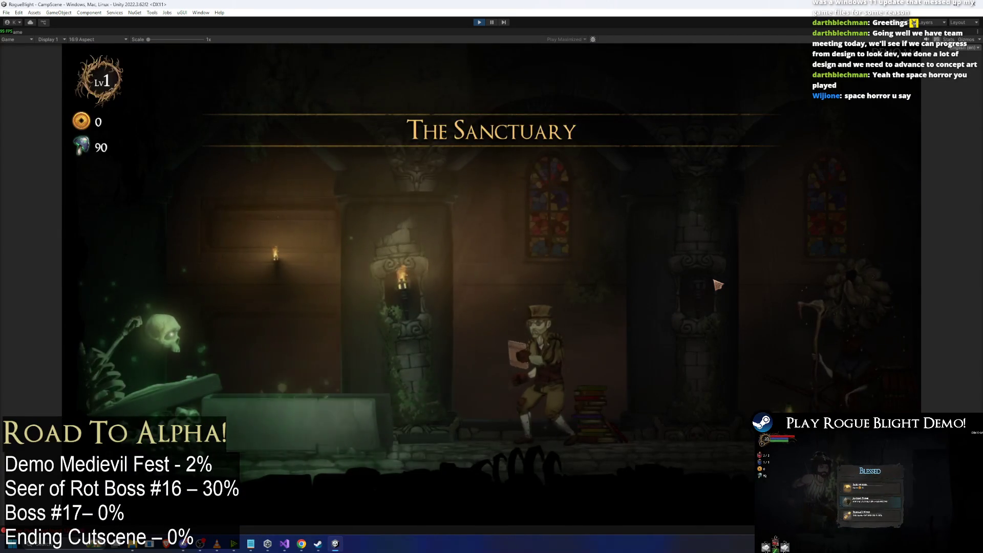
pyautogui.press('a')
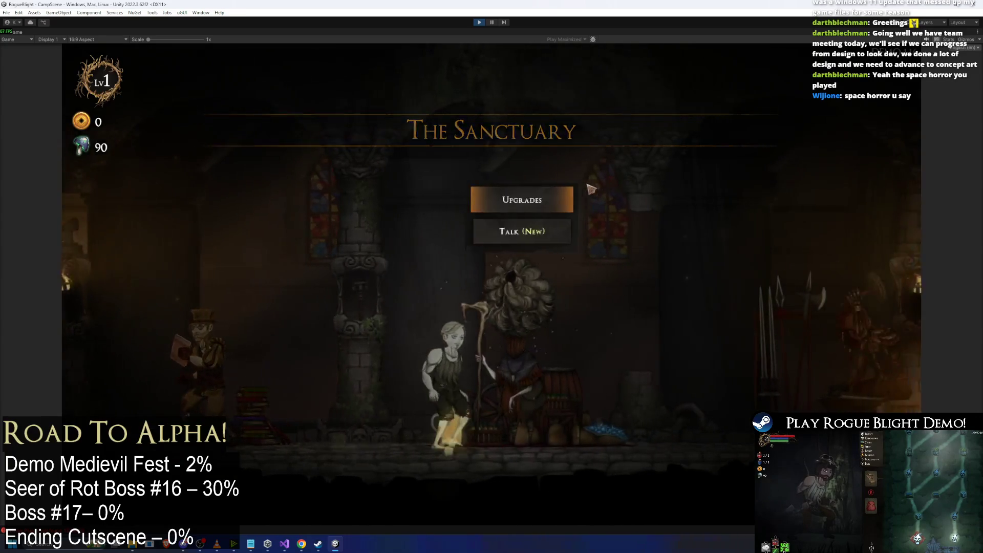
# Buy the Unlock Health Potion and Unlock Mana Potion upgrades, then switch to Steam.
pyautogui.click(520, 193)
pyautogui.click(620, 184)
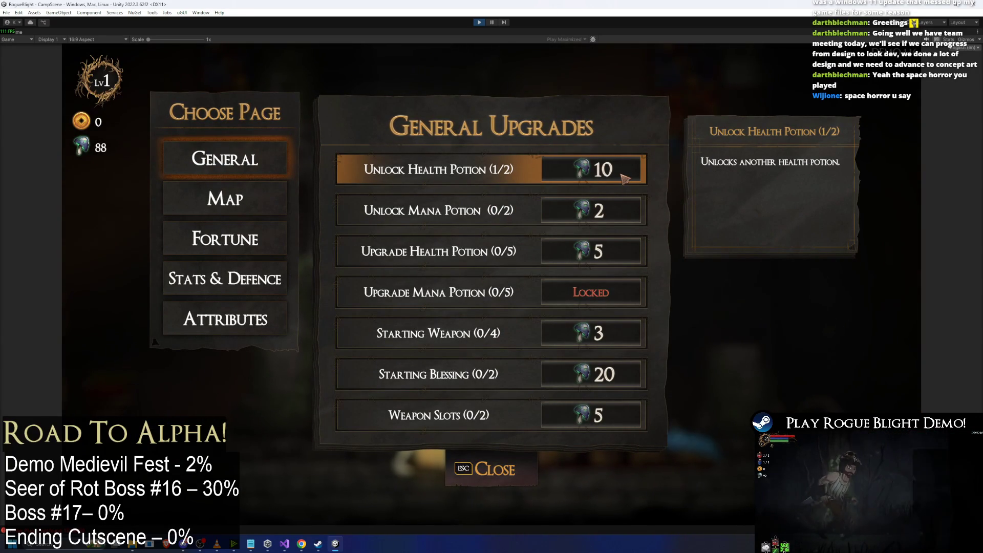
pyautogui.click(600, 219)
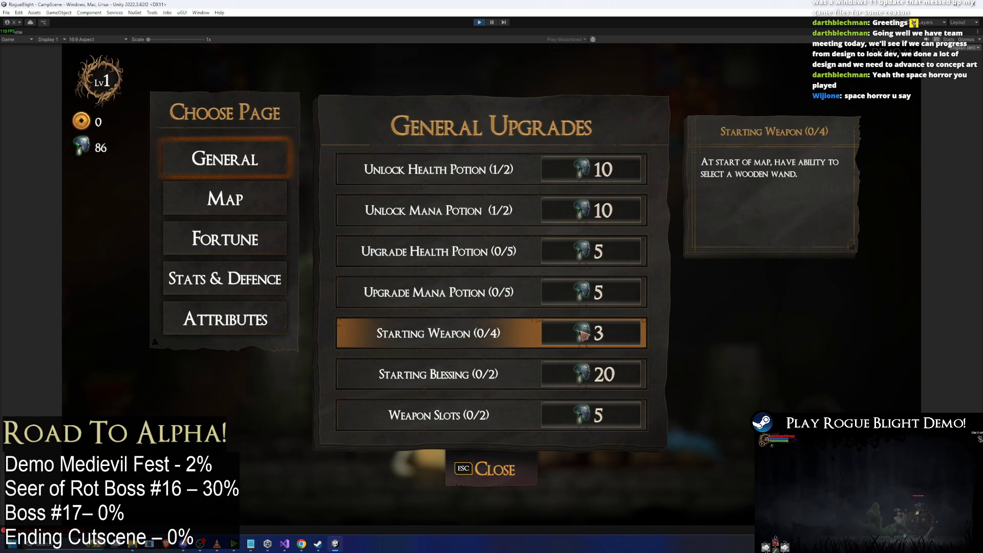
pyautogui.hotkey('alt', 'Tab')
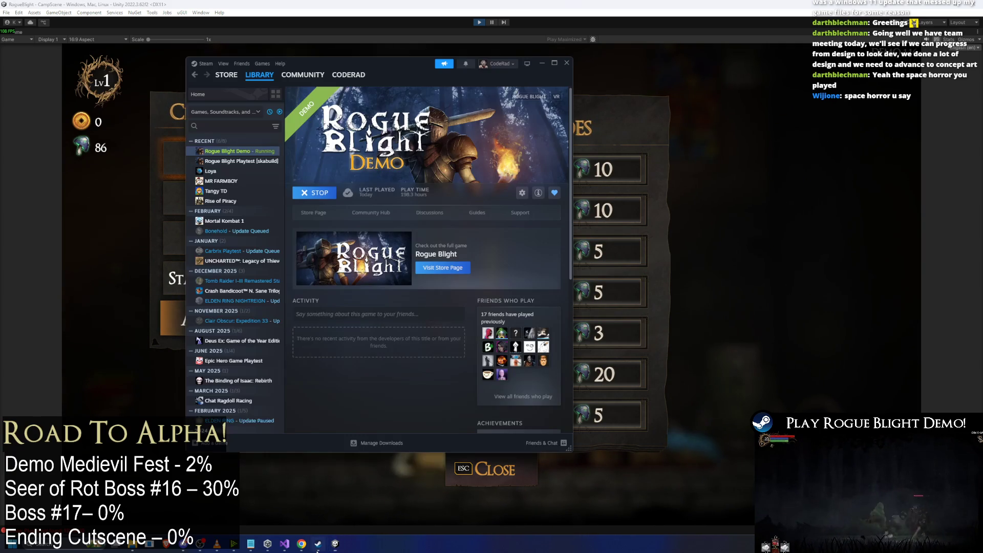
# Stop the Rogue Blight Demo from Steam's library and confirm the Exit game dialog.
pyautogui.click(318, 194)
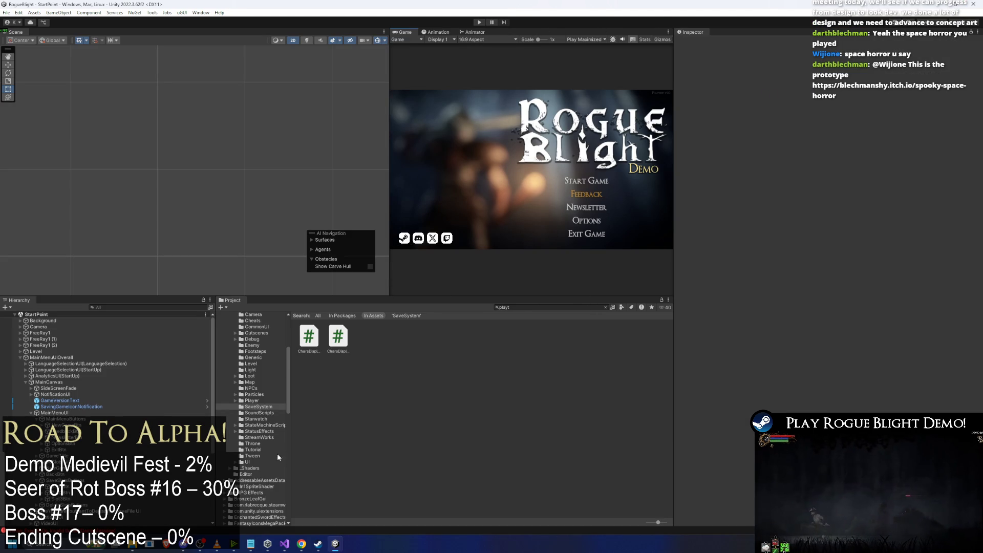
pyautogui.click(318, 544)
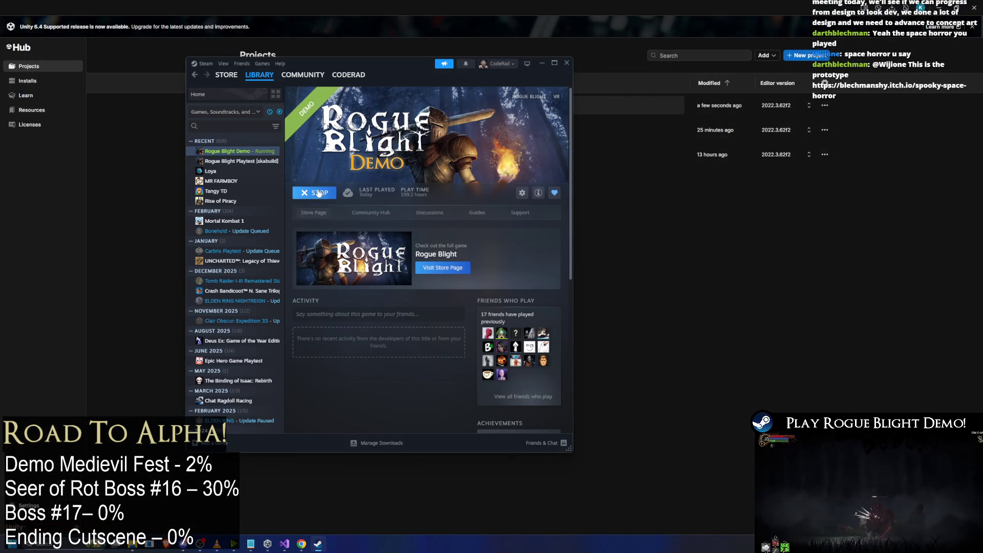
pyautogui.click(320, 191)
pyautogui.click(366, 275)
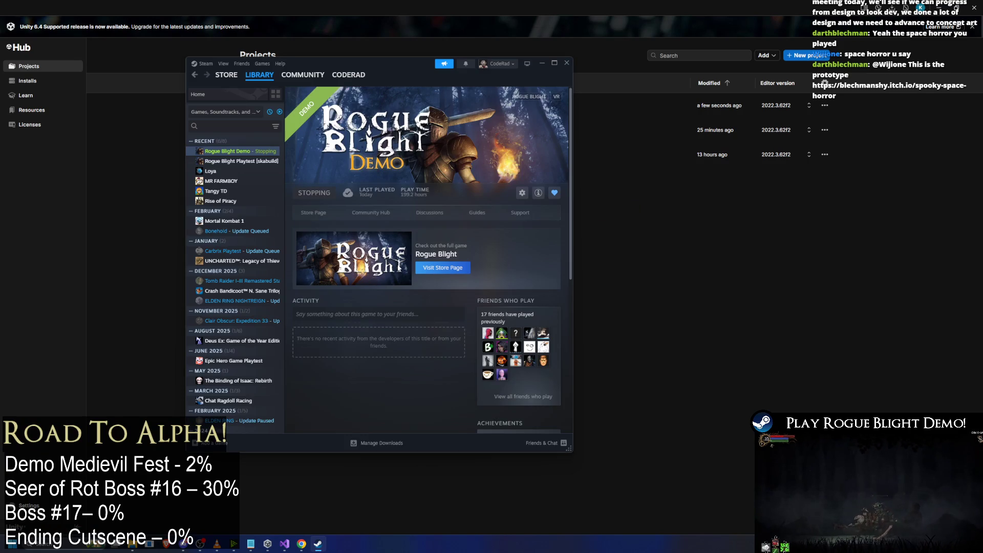
# Launch the demo and begin a new game in the first slot with character preset 1.
pyautogui.click(313, 192)
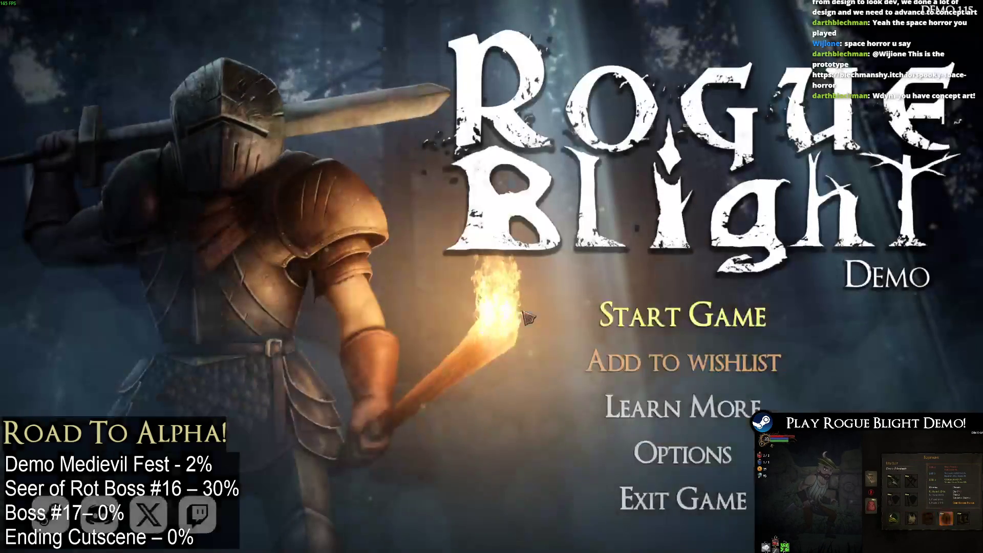
pyautogui.click(737, 307)
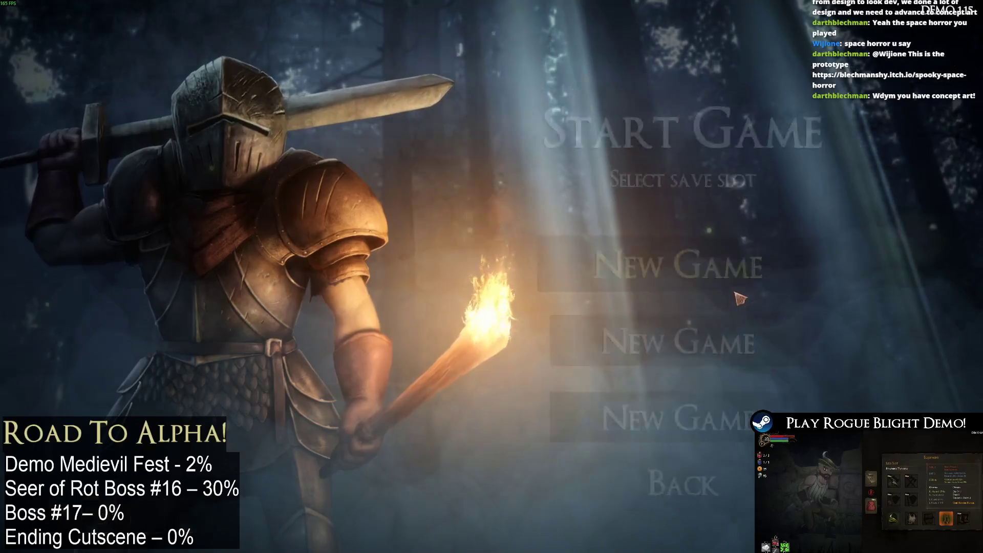
pyautogui.click(745, 327)
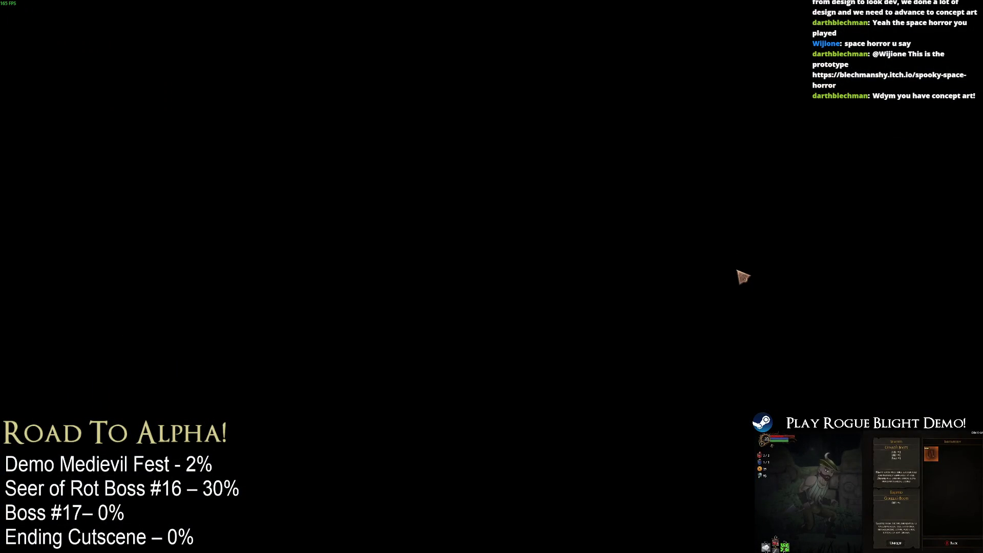
pyautogui.click(720, 279)
pyautogui.click(638, 234)
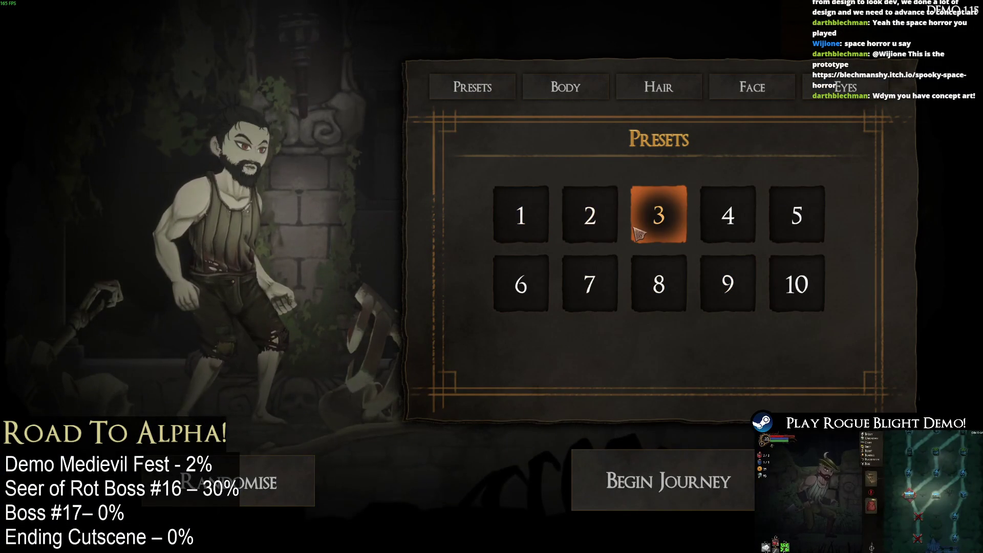
pyautogui.click(544, 242)
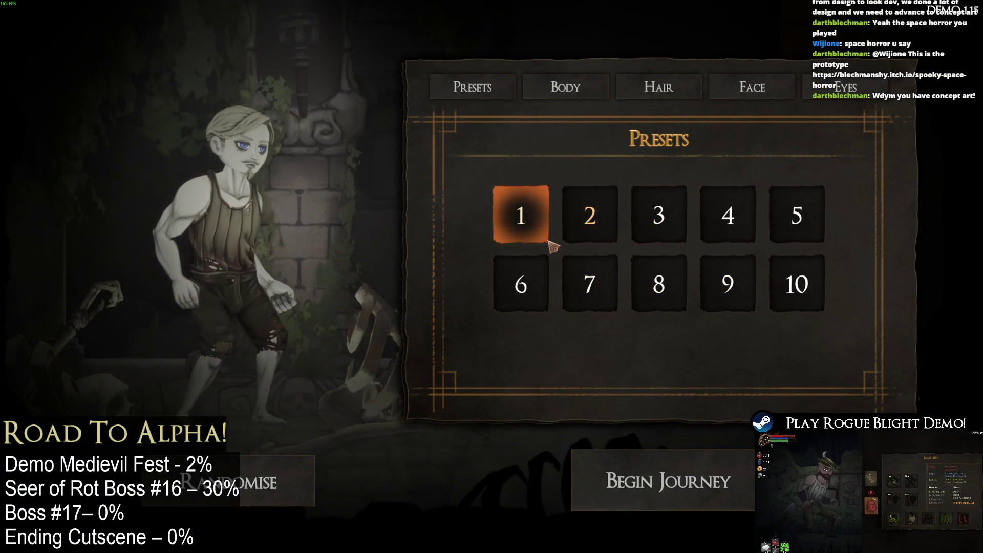
pyautogui.click(678, 475)
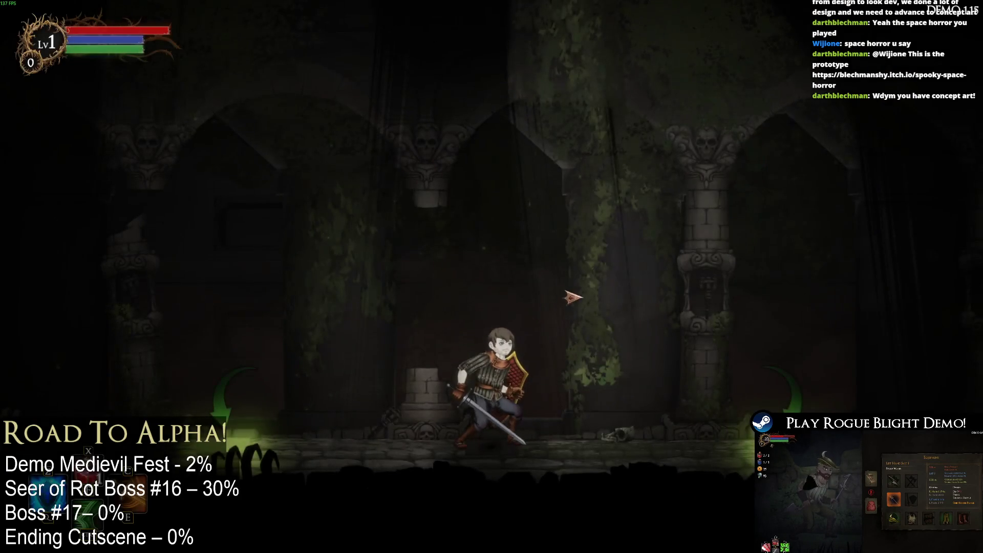
# End the tutorial, abandon the run, and close the frozen game.
pyautogui.press('Escape')
pyautogui.click(514, 286)
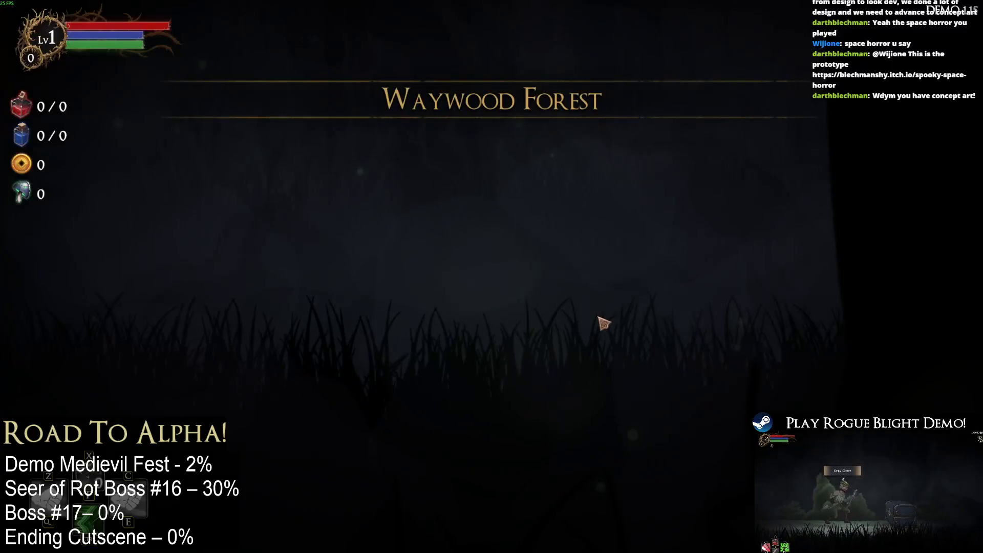
pyautogui.press('Escape')
pyautogui.click(504, 290)
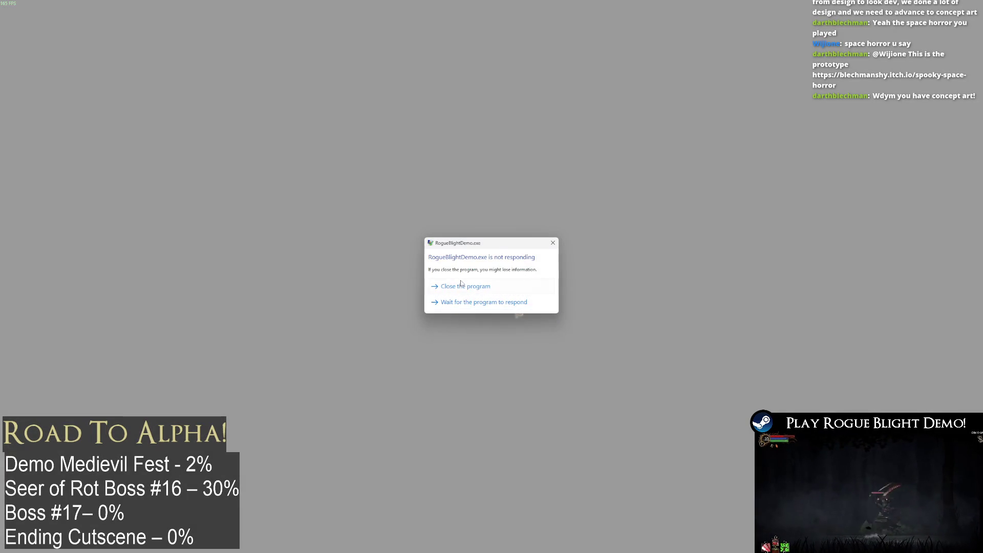
pyautogui.click(451, 285)
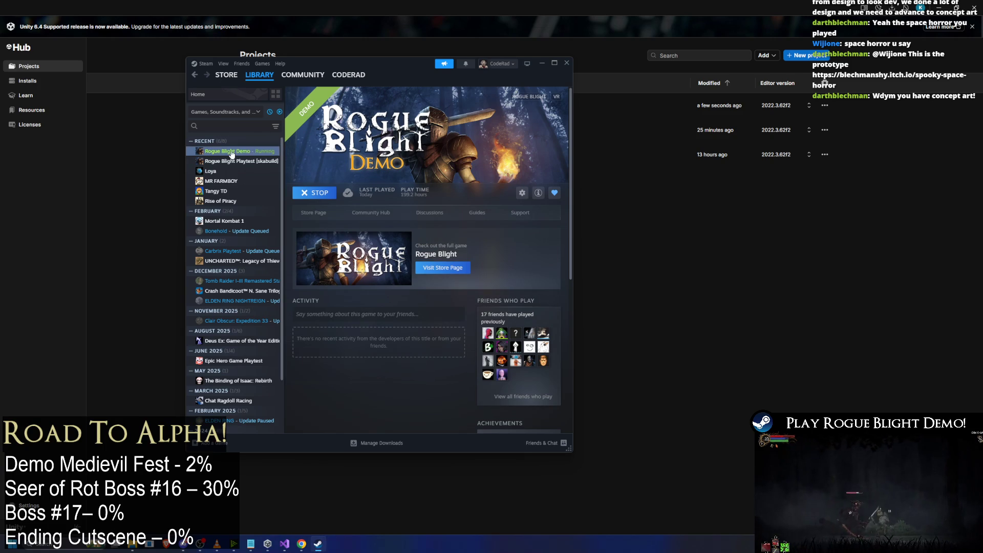
# Browse the Rogue Blight Demo's local install files in Explorer, then close the folder window.
pyautogui.rightClick(232, 151)
pyautogui.moveTo(284, 210)
pyautogui.click(348, 226)
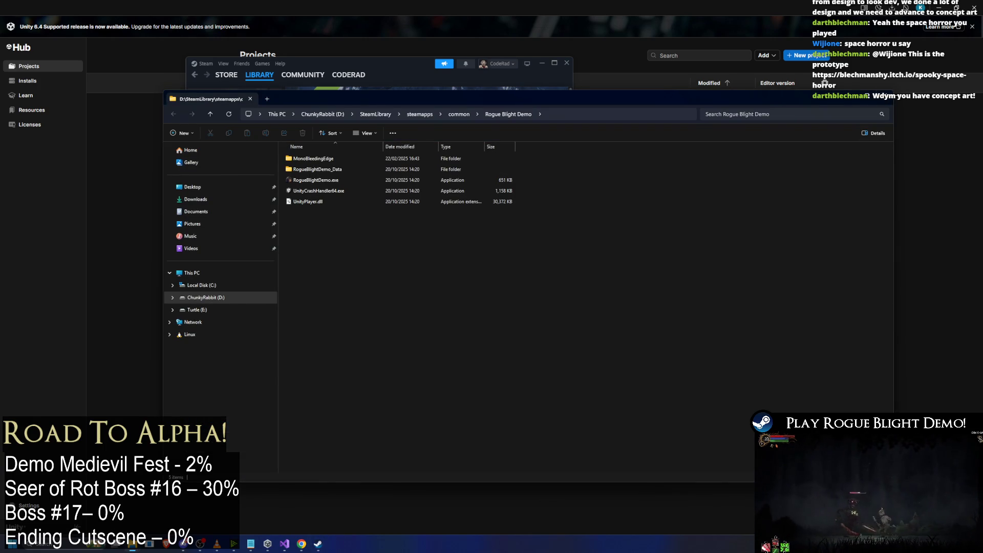
pyautogui.hotkey('alt', 'F4')
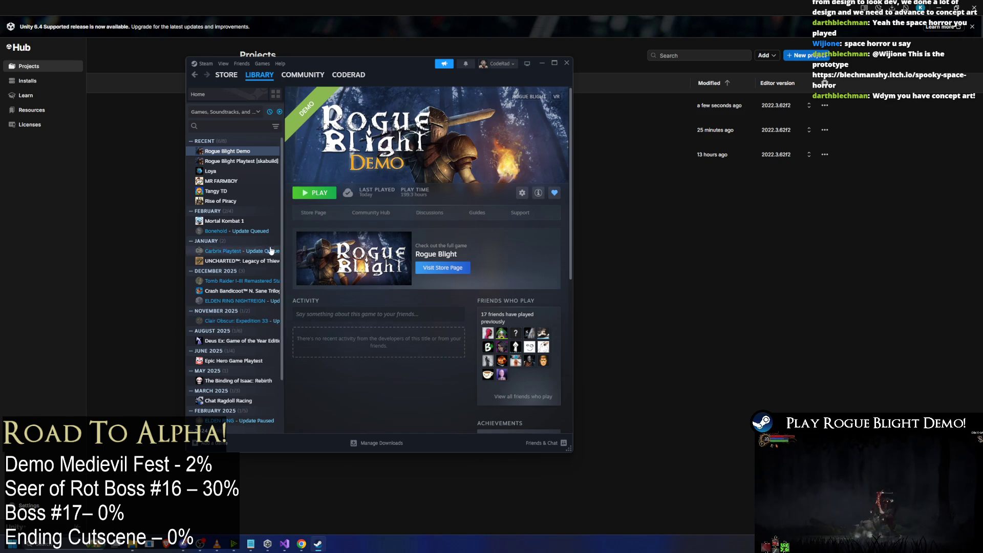
# Relaunch the demo in English, start a new game with preset 2, then switch out to the desktop.
pyautogui.click(316, 192)
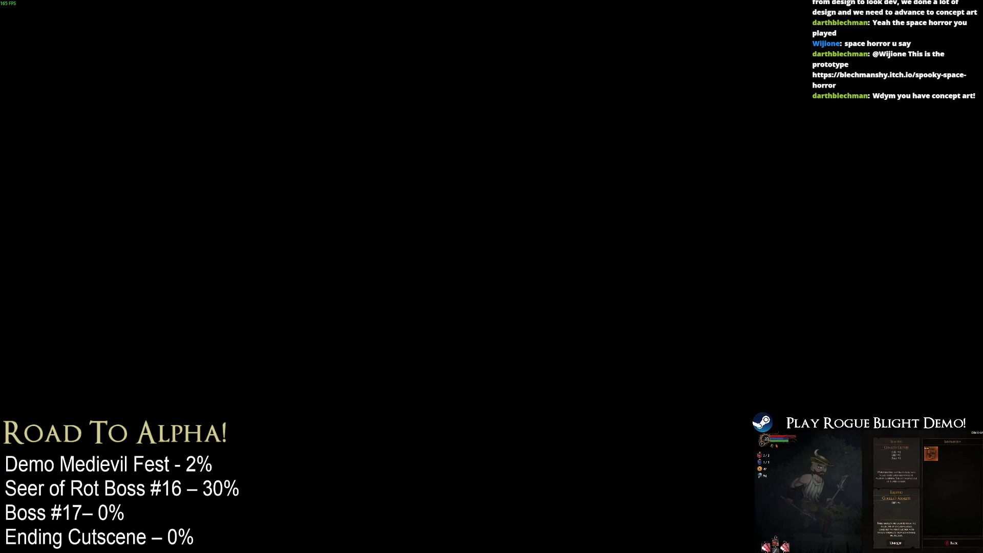
pyautogui.click(430, 140)
pyautogui.click(689, 302)
pyautogui.click(753, 204)
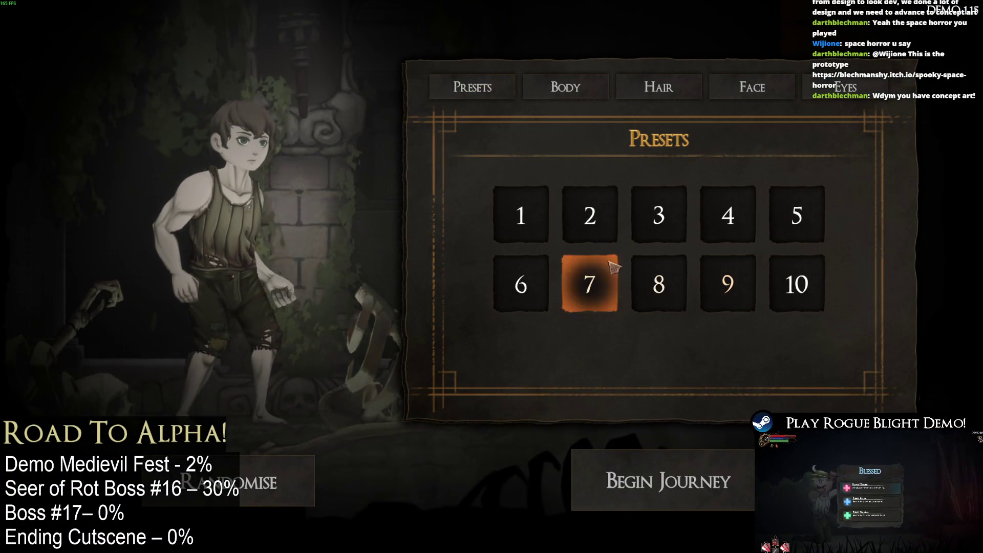
pyautogui.click(590, 225)
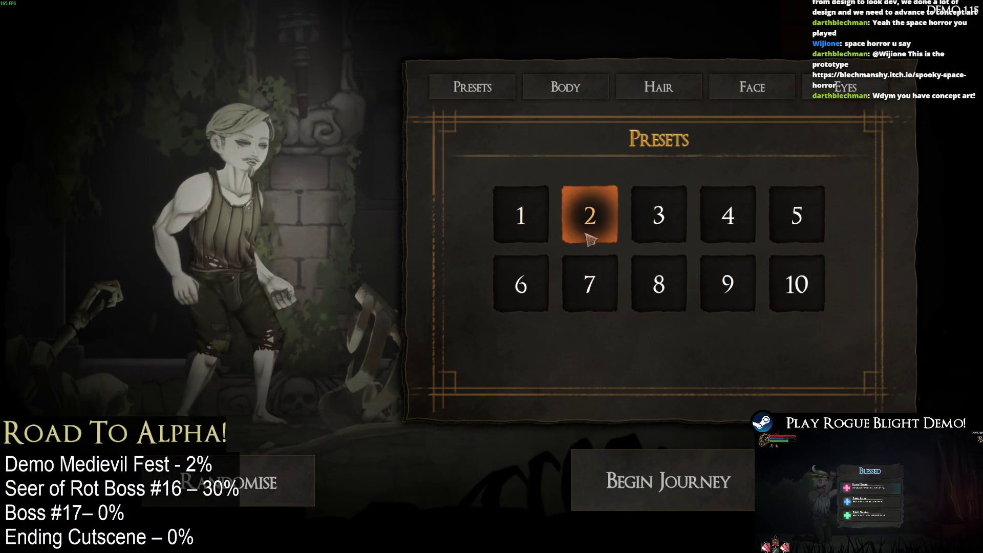
pyautogui.click(647, 466)
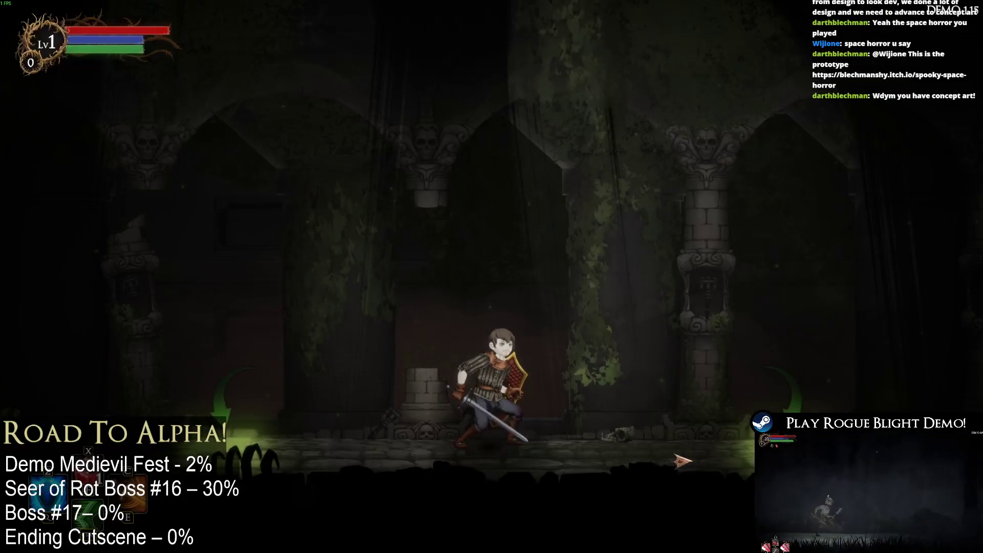
pyautogui.hotkey('alt', 'Tab')
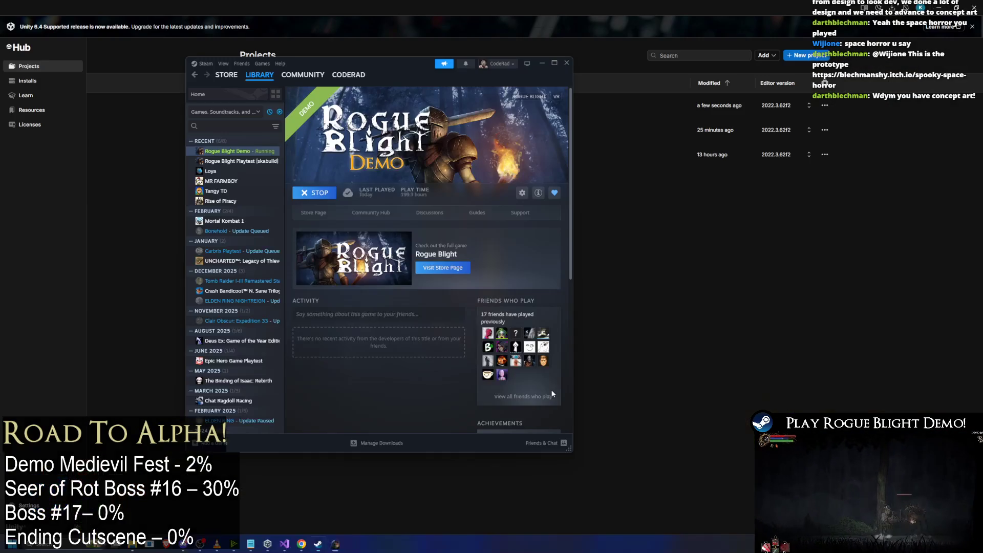
# Stop the running demo, browse its local files, and go up to the common folder.
pyautogui.click(315, 192)
pyautogui.click(382, 274)
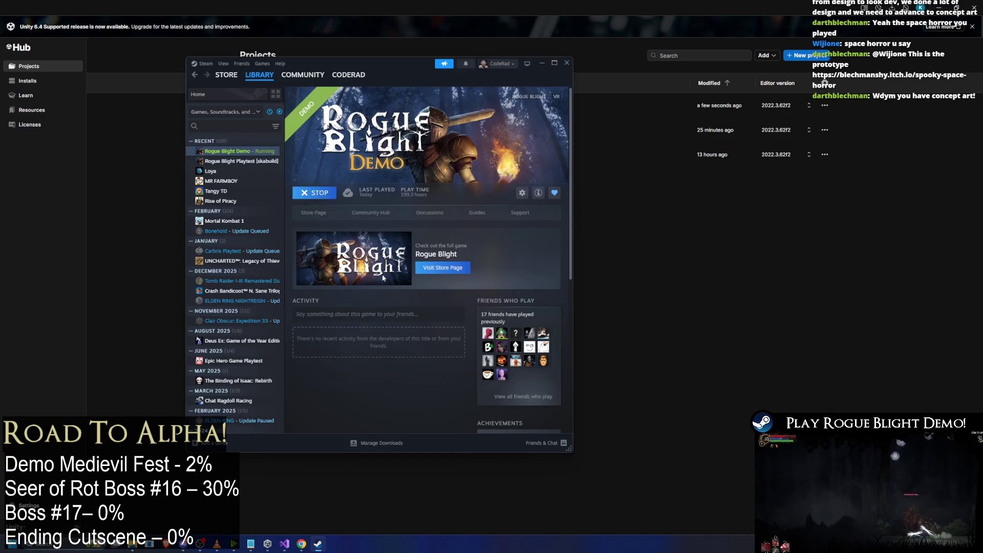
pyautogui.rightClick(241, 151)
pyautogui.moveTo(328, 212)
pyautogui.click(360, 223)
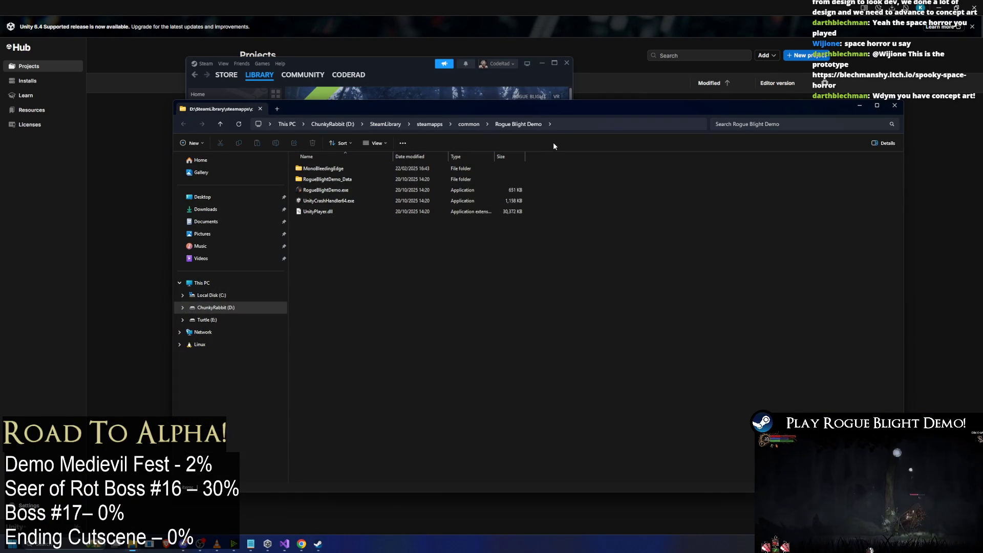
pyautogui.click(469, 125)
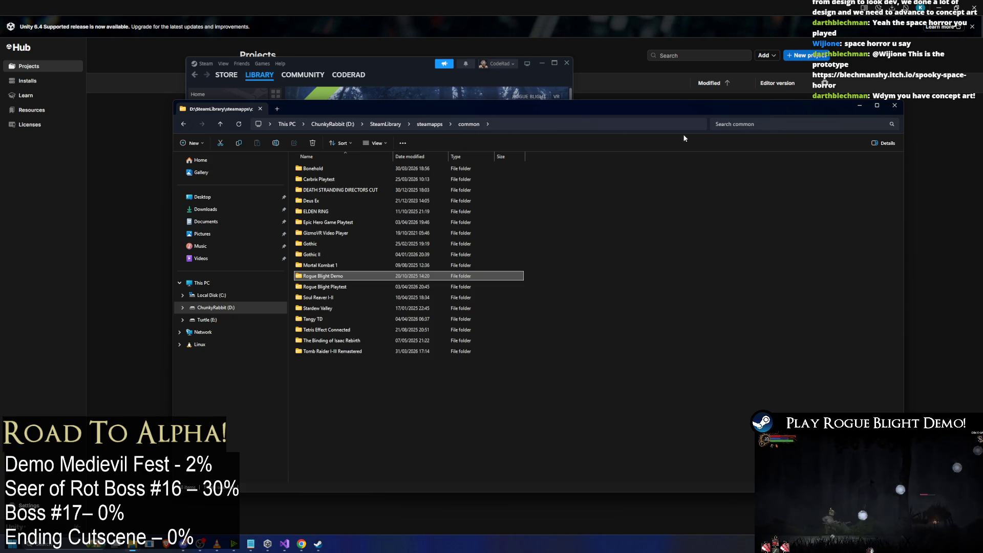
pyautogui.click(858, 105)
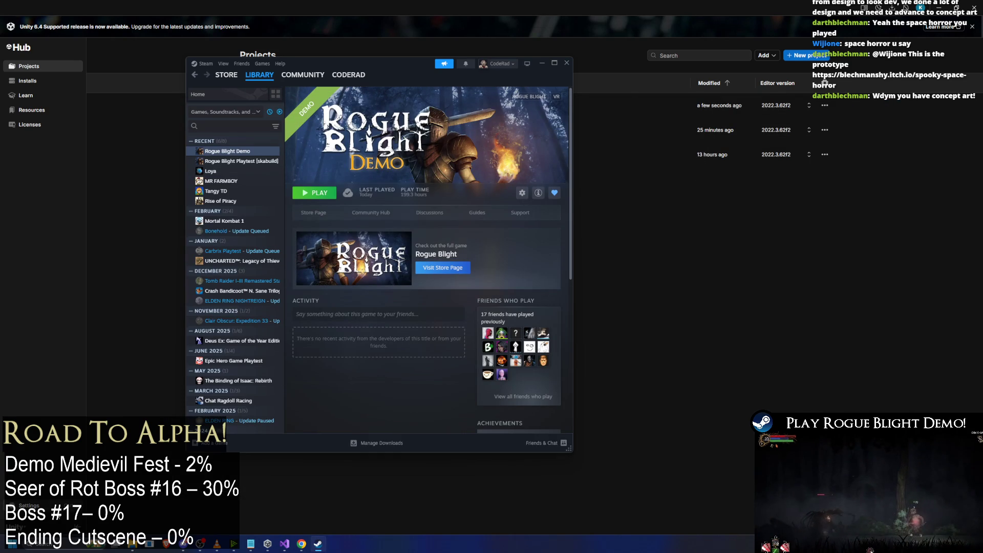
# Delete all five files inside the Rogue Blight Demo folder, then return to the common folder.
pyautogui.moveTo(134, 543)
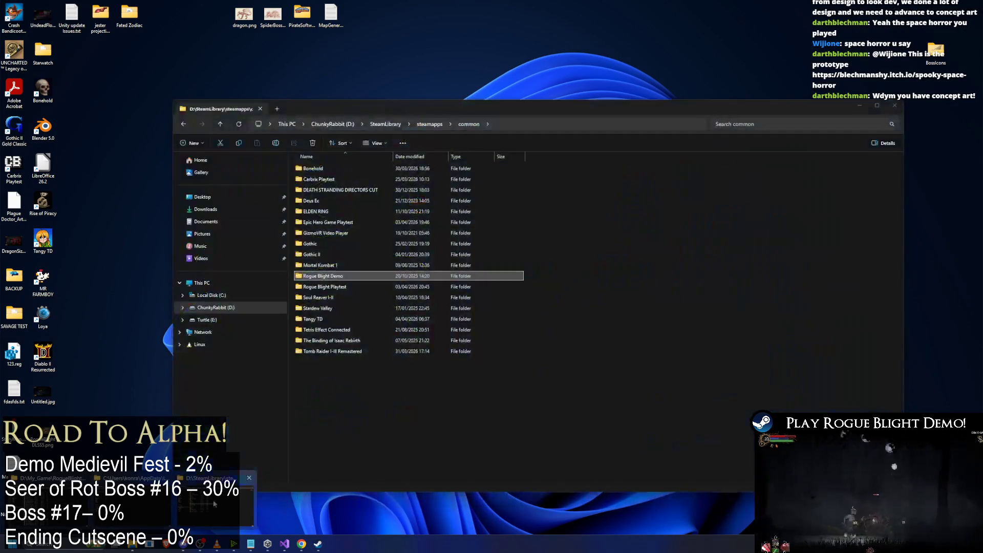
pyautogui.click(214, 504)
pyautogui.doubleClick(374, 276)
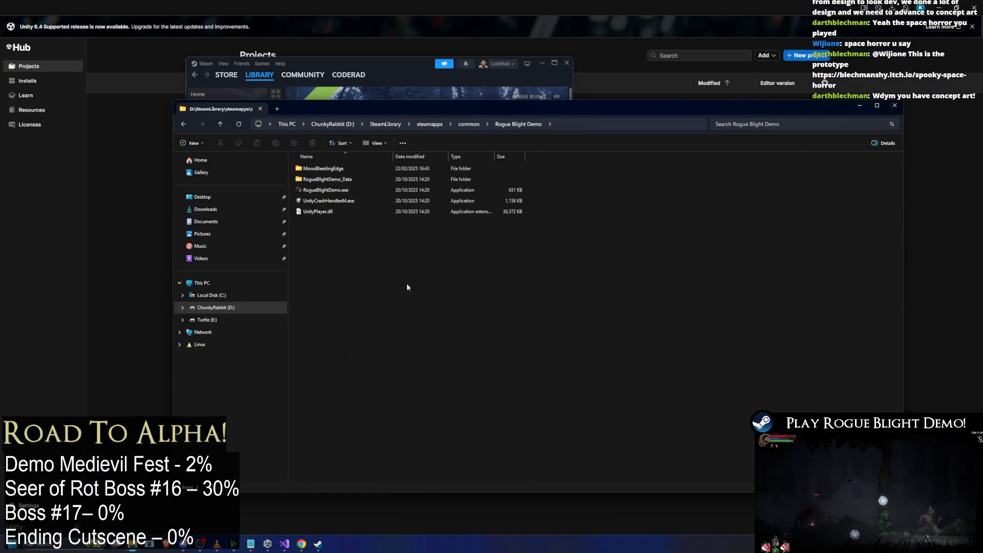
pyautogui.hotkey('ctrl', 'a')
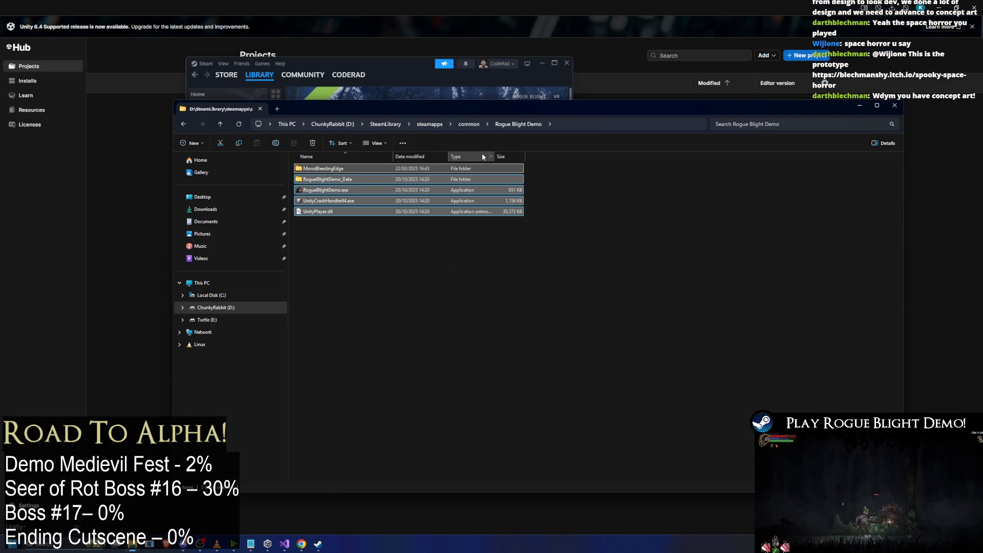
pyautogui.press('Delete')
pyautogui.hotkey('alt', 'Up')
pyautogui.click(859, 105)
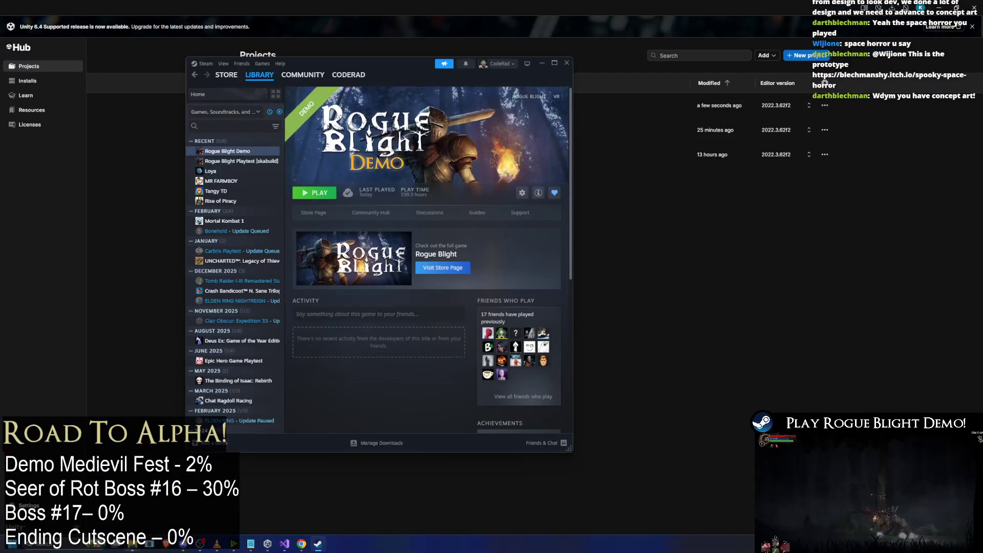
# Relaunch the Rogue Blight Demo from Steam.
pyautogui.moveTo(134, 543)
pyautogui.moveTo(57, 505)
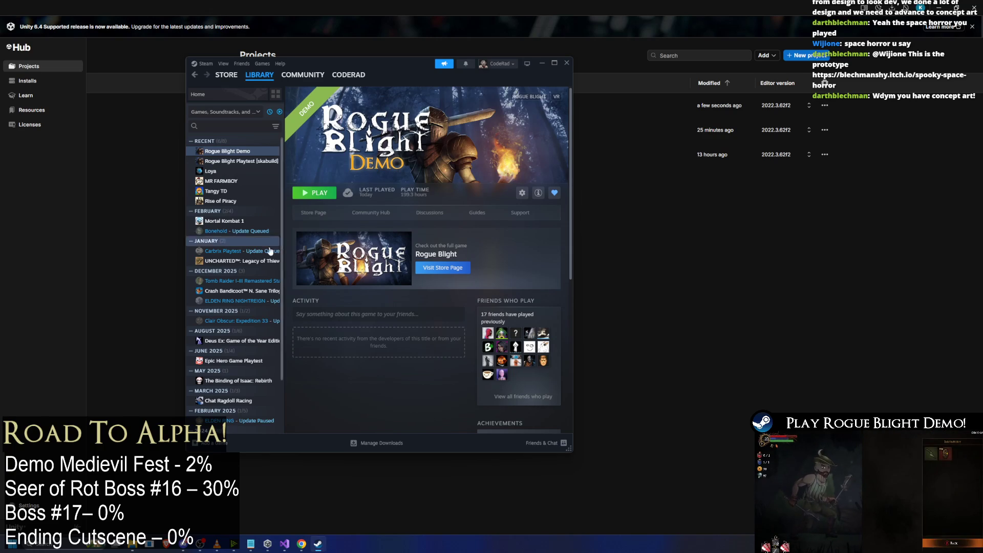
pyautogui.click(334, 196)
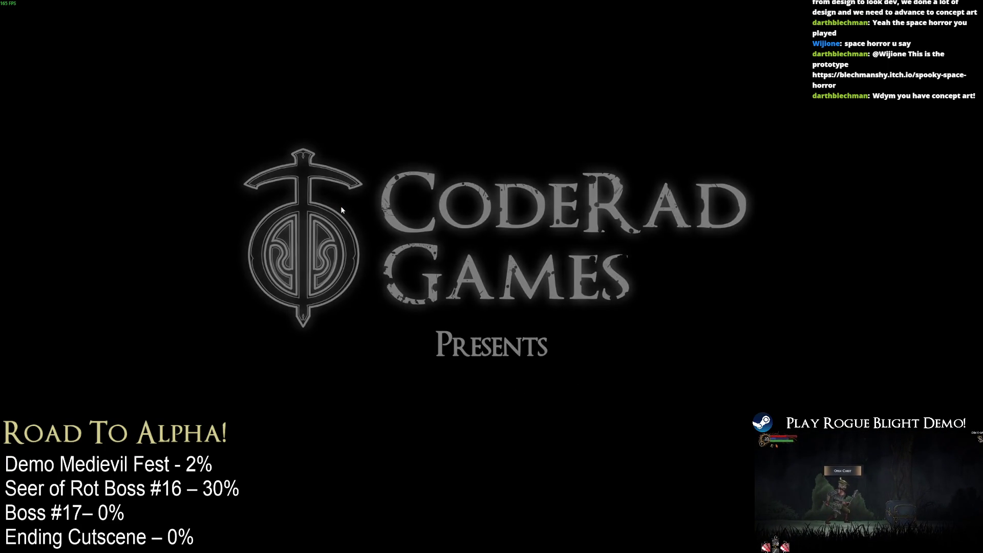
# Confirm English as the game language to reach the main menu.
pyautogui.press('Return')
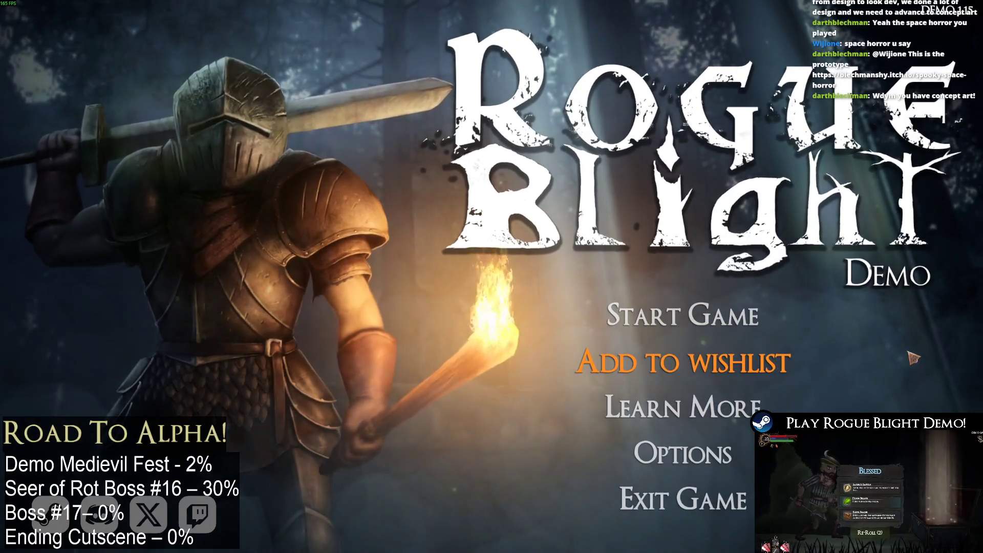
pyautogui.hotkey('alt', 'Tab')
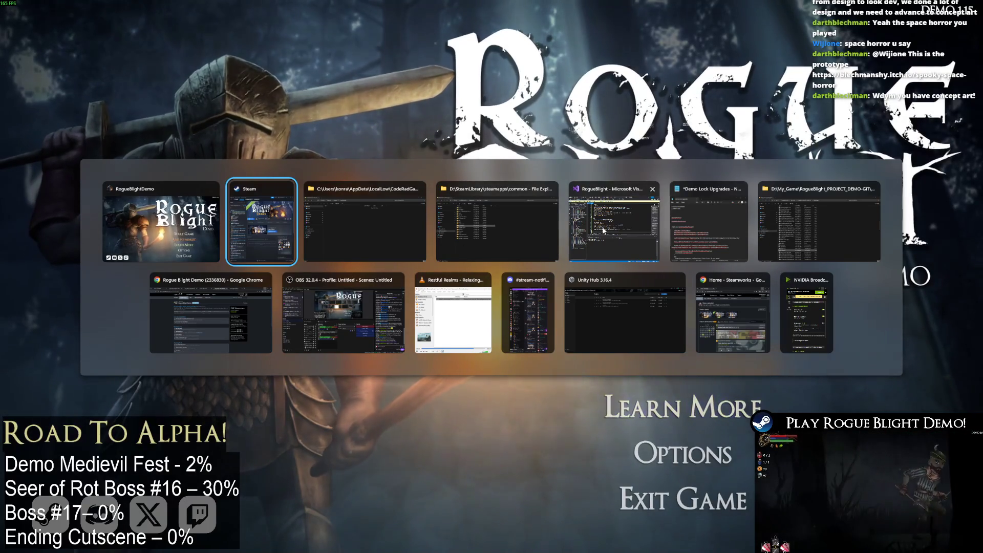
pyautogui.press('Escape')
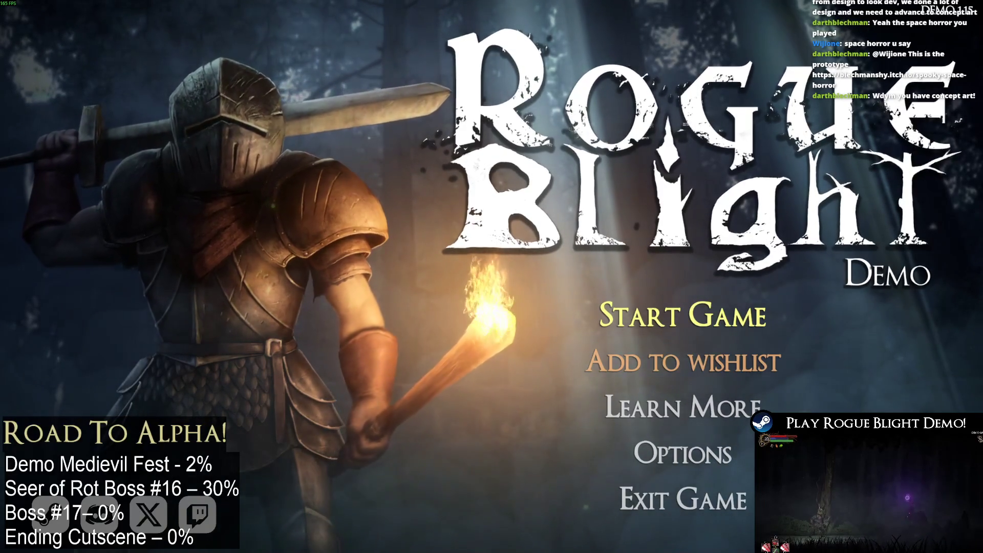
# Start a new game in the second slot with character preset 7, then pause inside the level.
pyautogui.click(709, 334)
pyautogui.click(710, 479)
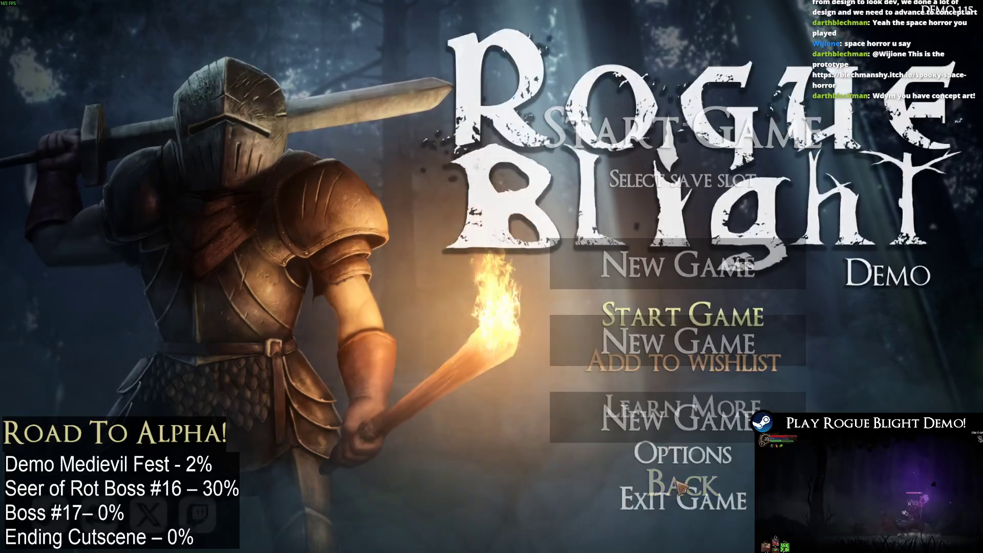
pyautogui.click(683, 316)
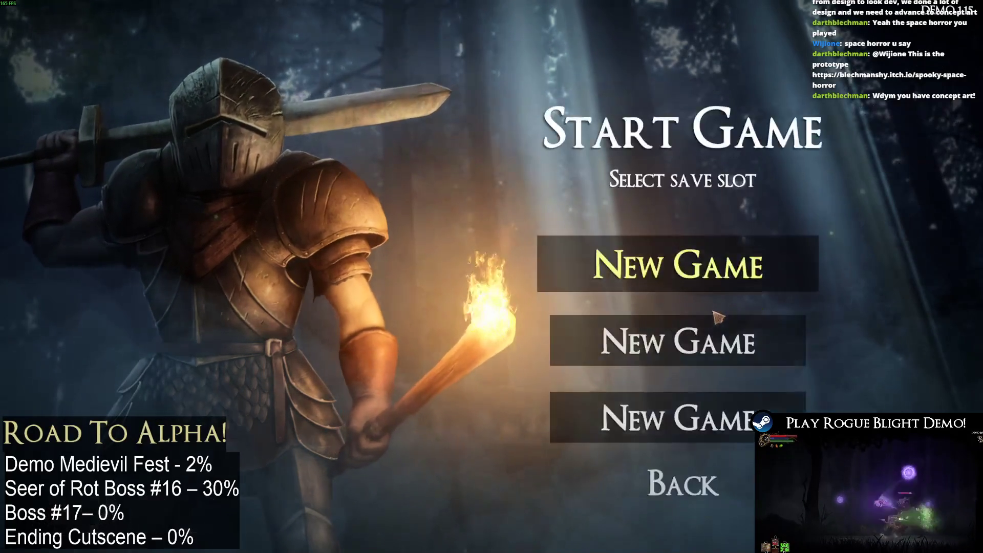
pyautogui.click(699, 350)
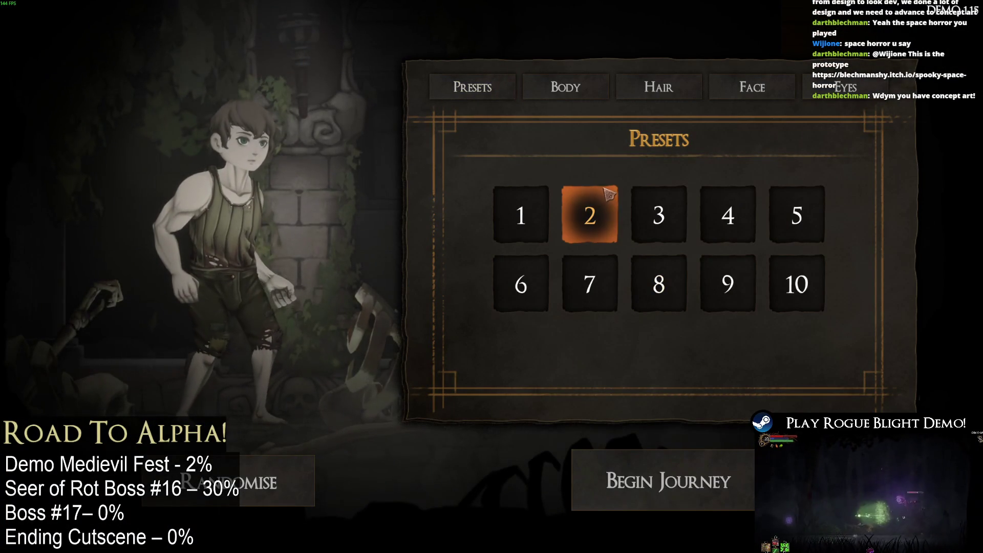
pyautogui.click(279, 481)
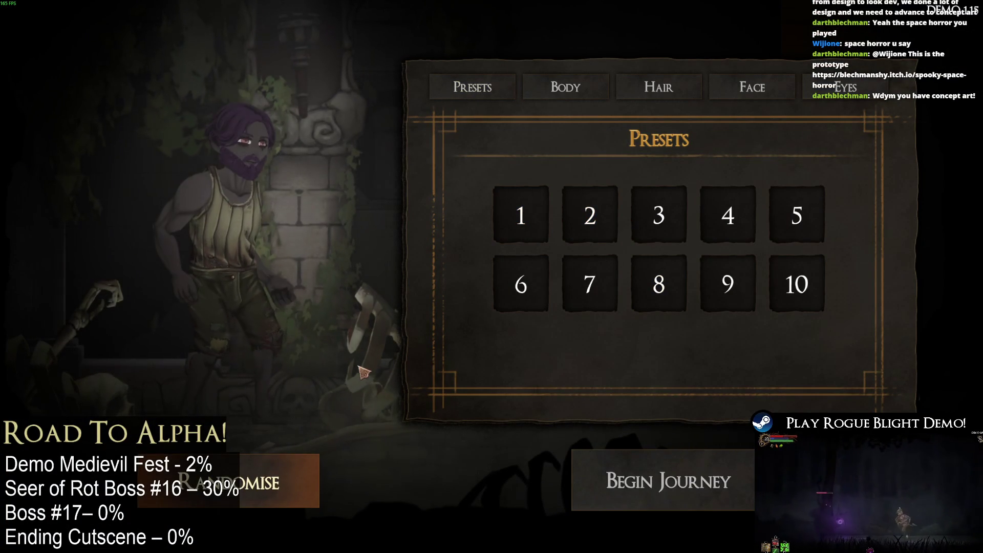
pyautogui.click(546, 241)
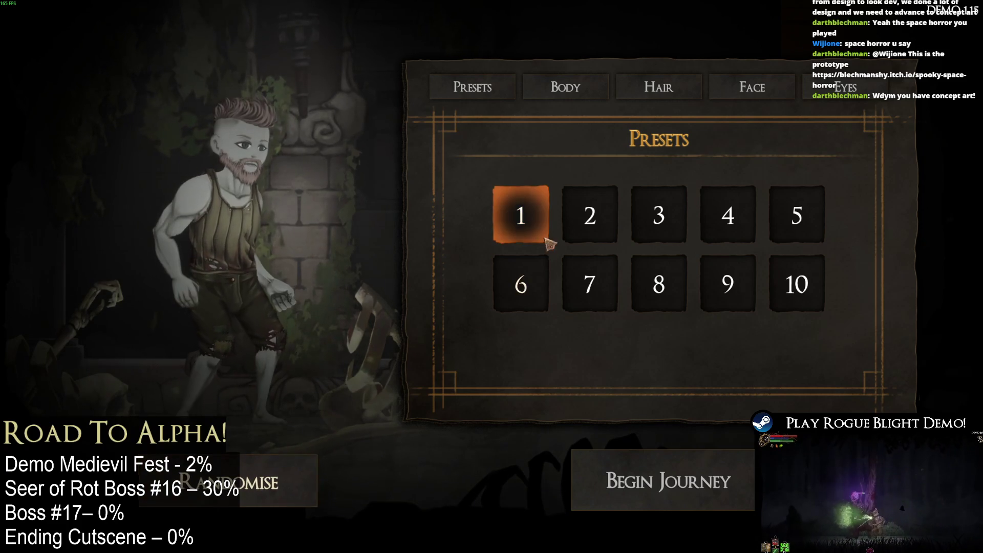
pyautogui.click(589, 284)
pyautogui.click(695, 482)
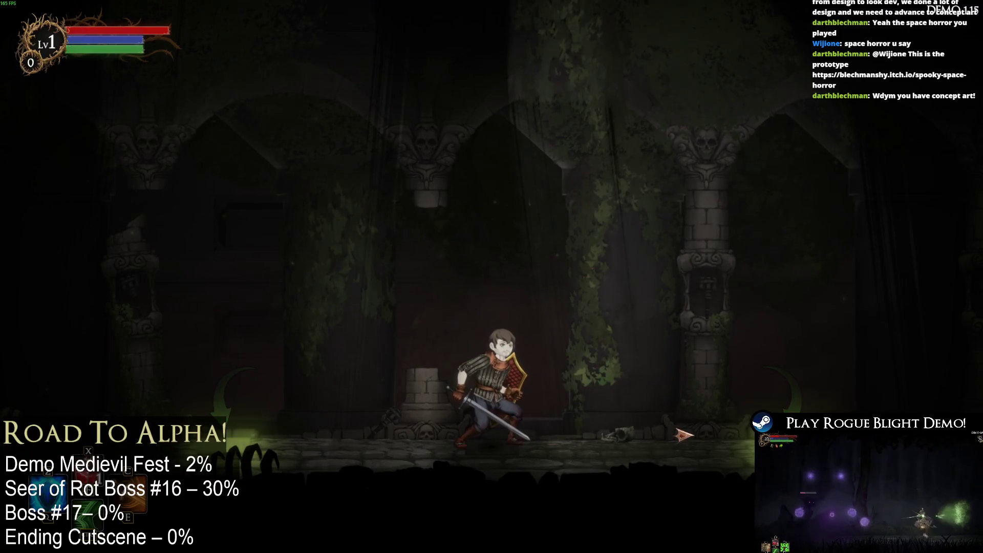
pyautogui.press('Escape')
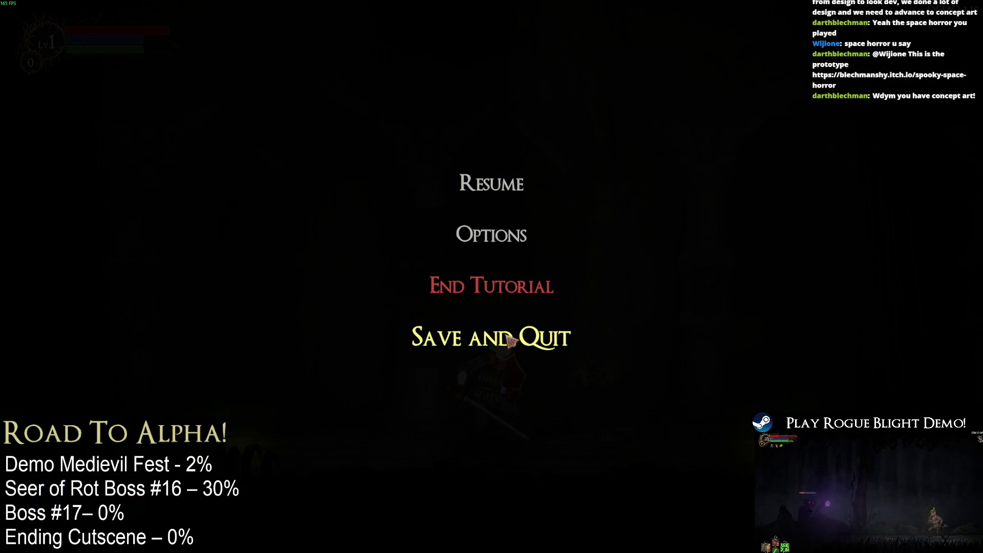
# Save and quit, begin another new game with character preset 1, then switch out to Steam.
pyautogui.click(511, 340)
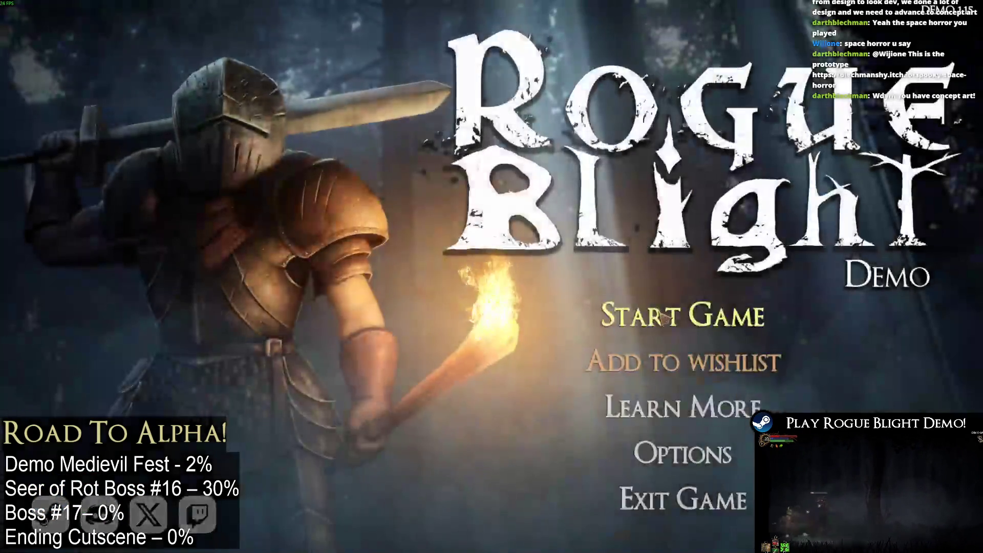
pyautogui.click(661, 322)
pyautogui.click(681, 324)
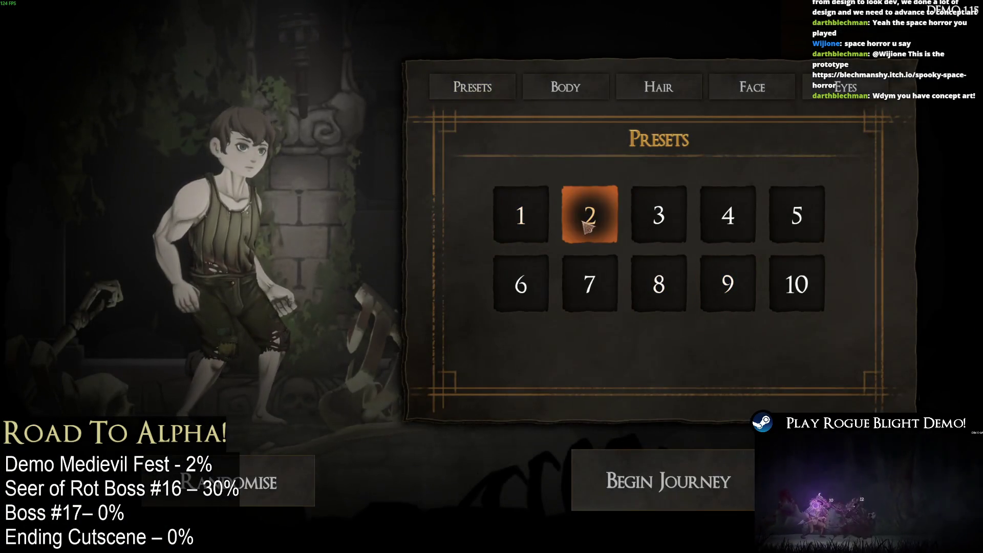
pyautogui.click(524, 229)
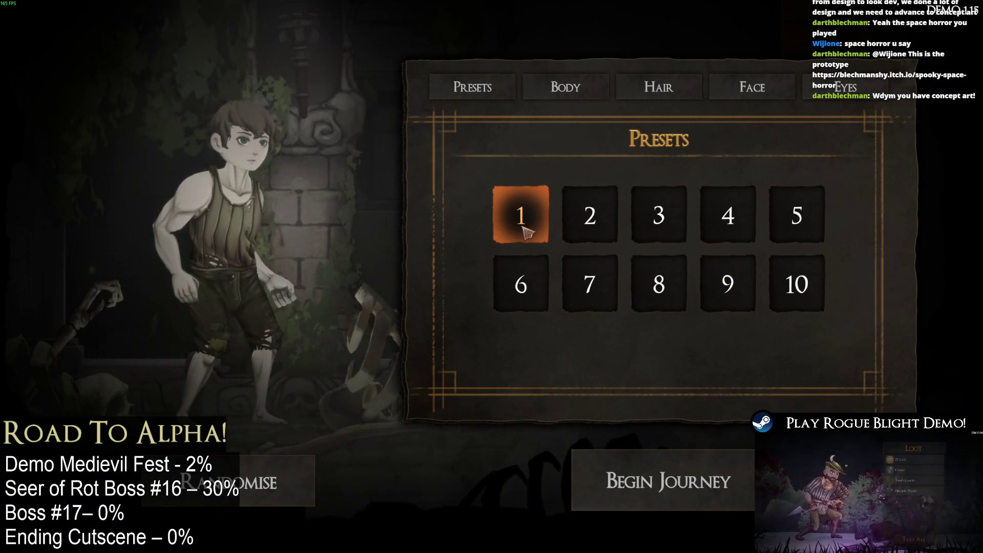
pyautogui.click(686, 482)
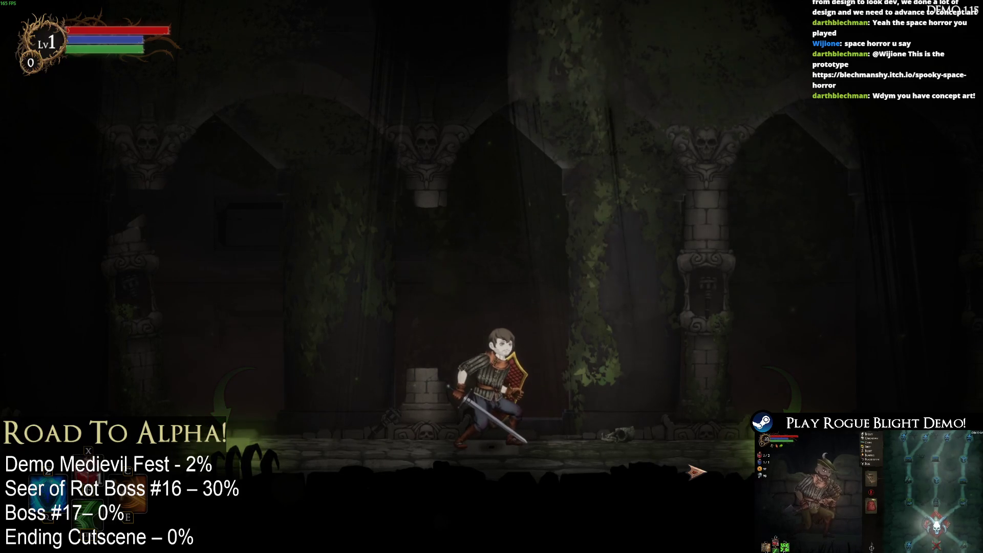
pyautogui.hotkey('alt', 'Tab')
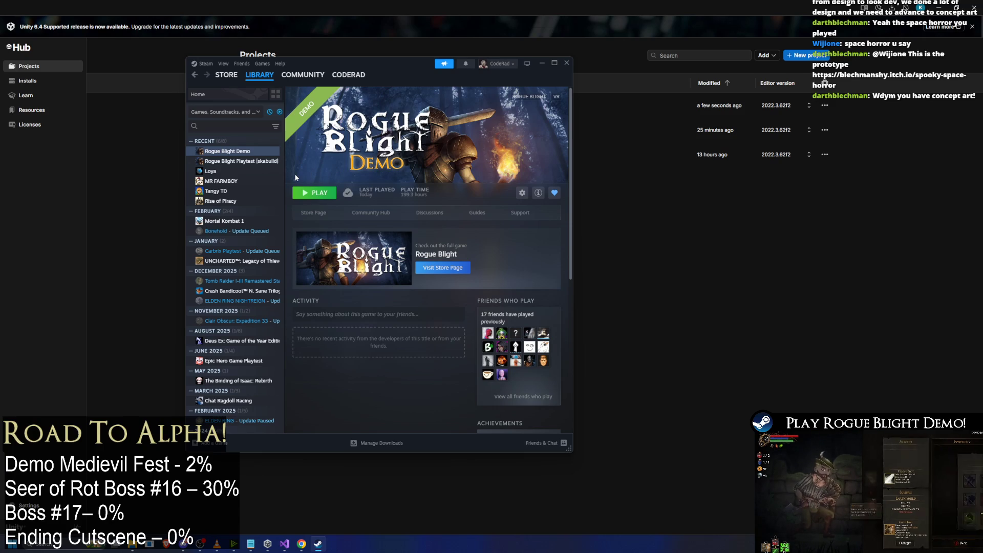
# Maximize the Steam library window and launch the Rogue Blight Demo again with PLAY.
pyautogui.rightClick(236, 155)
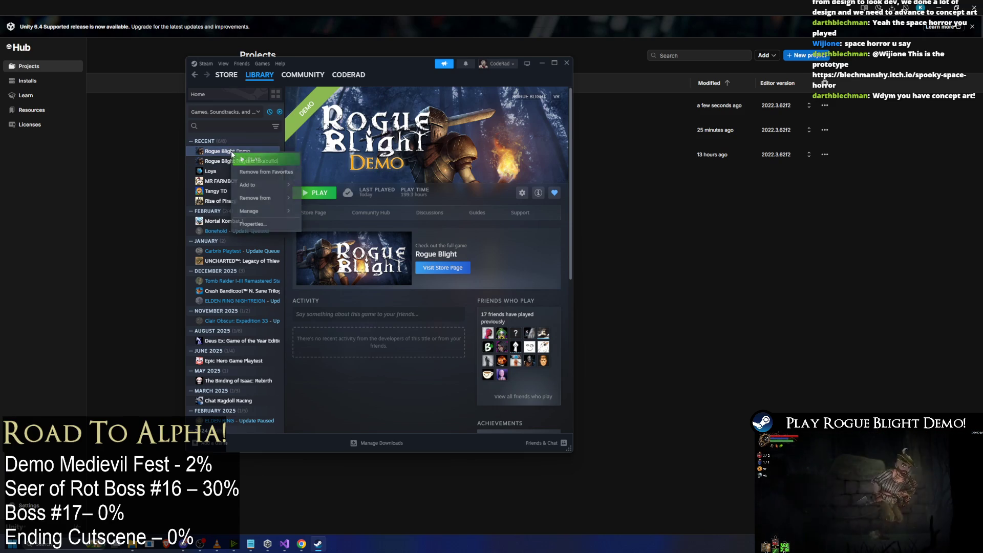
pyautogui.doubleClick(399, 66)
pyautogui.click(84, 95)
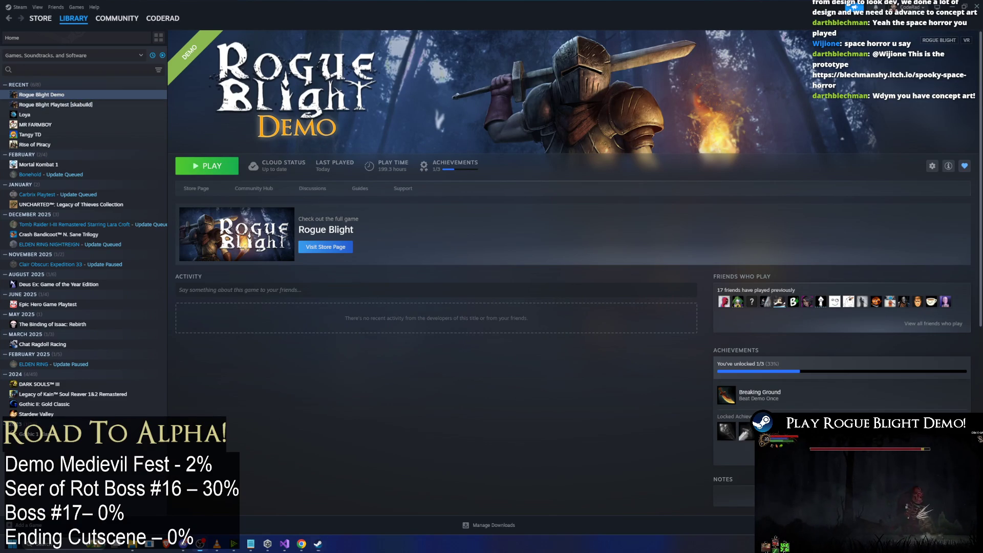
pyautogui.moveTo(297, 544)
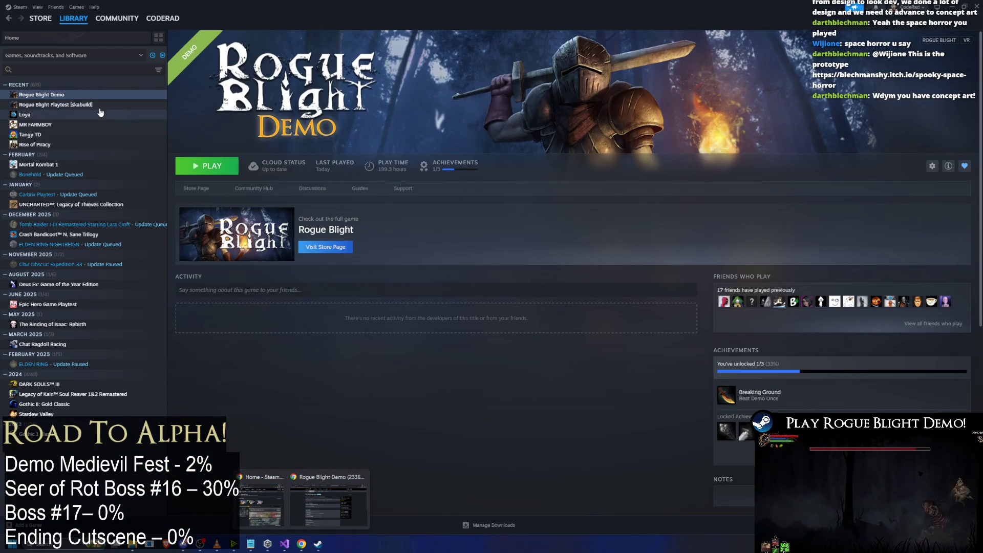
pyautogui.click(205, 165)
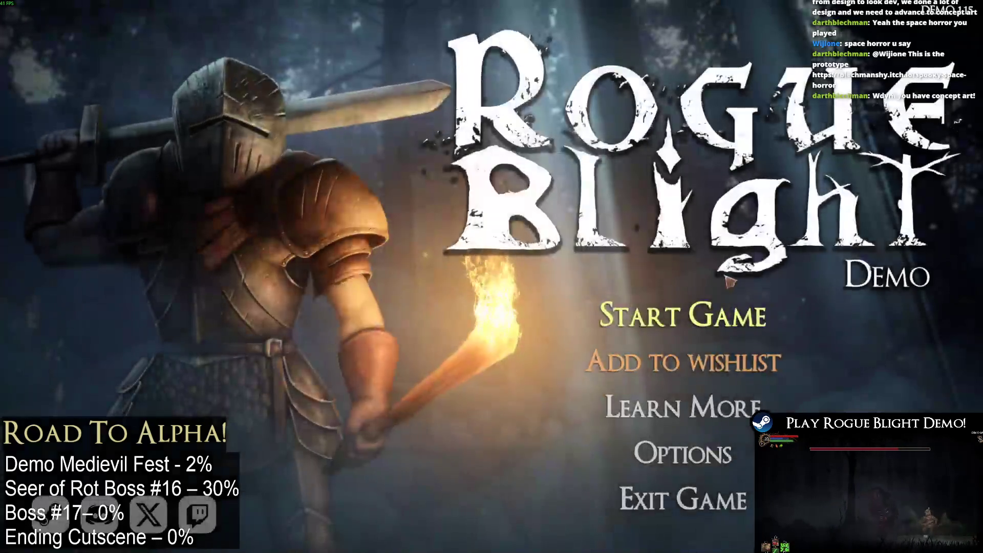
# Start a new game in the second save slot, try character presets 2, 7 and 2, then return to Steam.
pyautogui.click(683, 316)
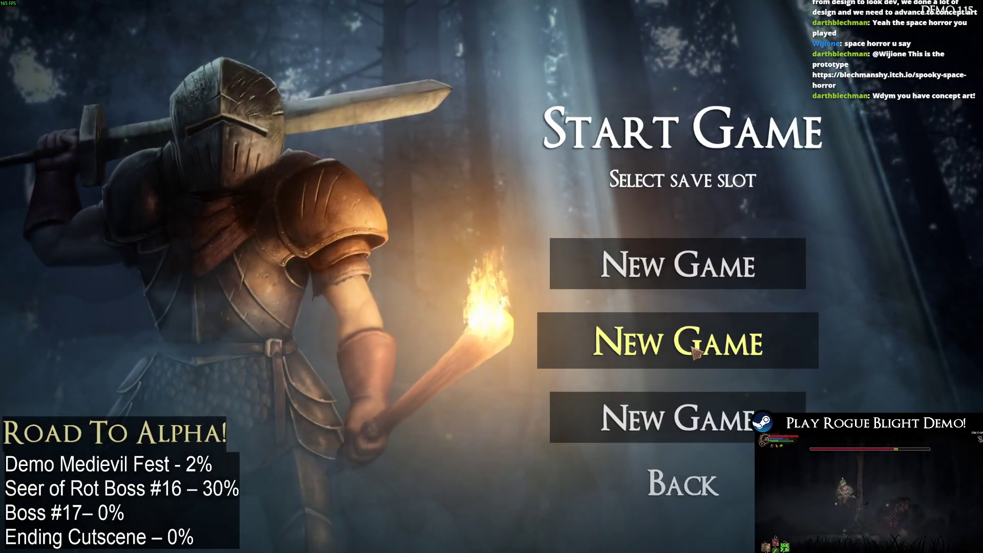
pyautogui.click(697, 352)
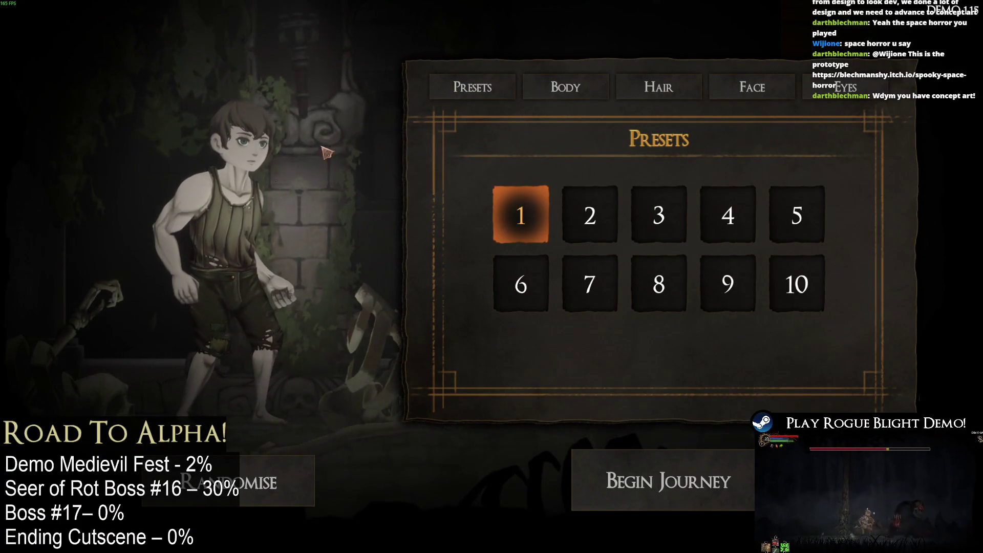
pyautogui.click(608, 219)
pyautogui.click(599, 289)
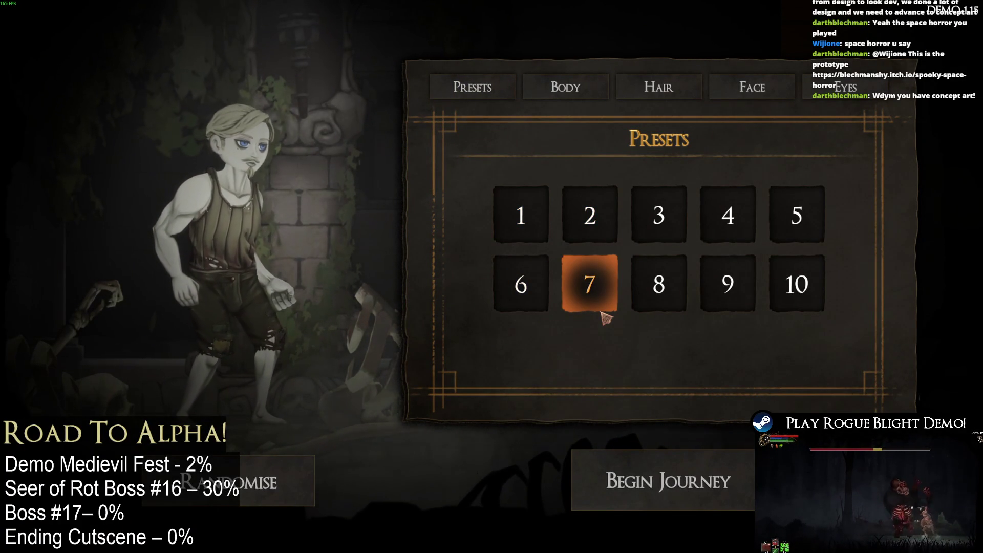
pyautogui.click(578, 233)
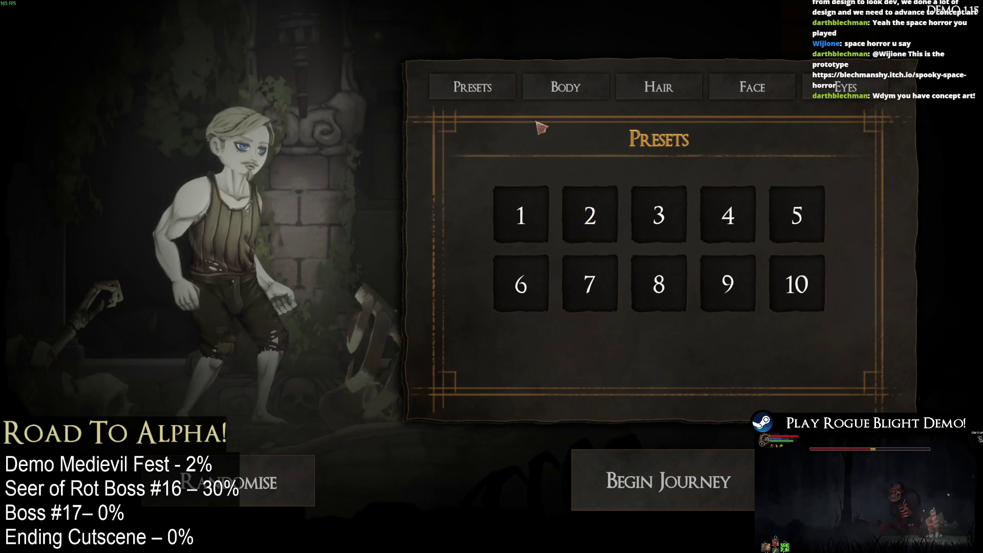
pyautogui.hotkey('alt', 'Tab')
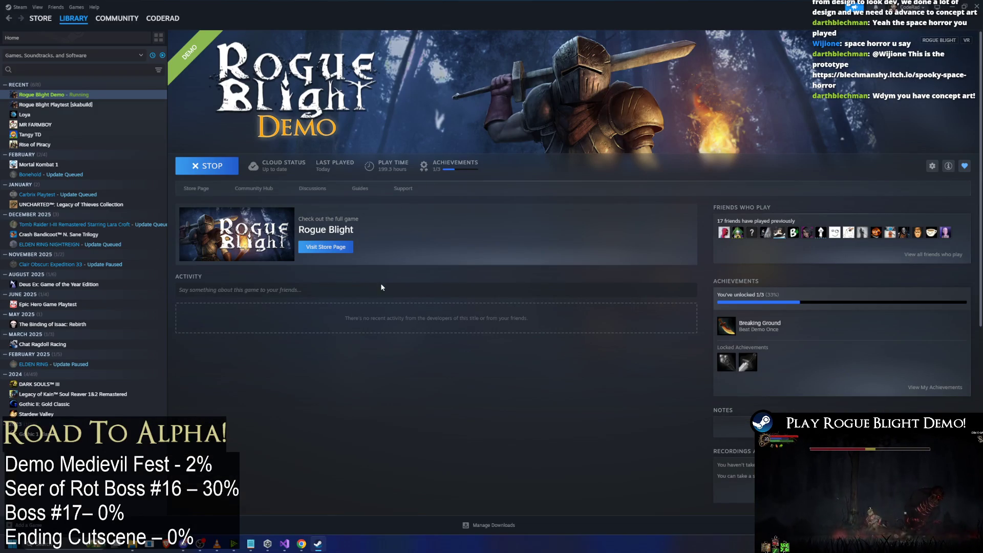
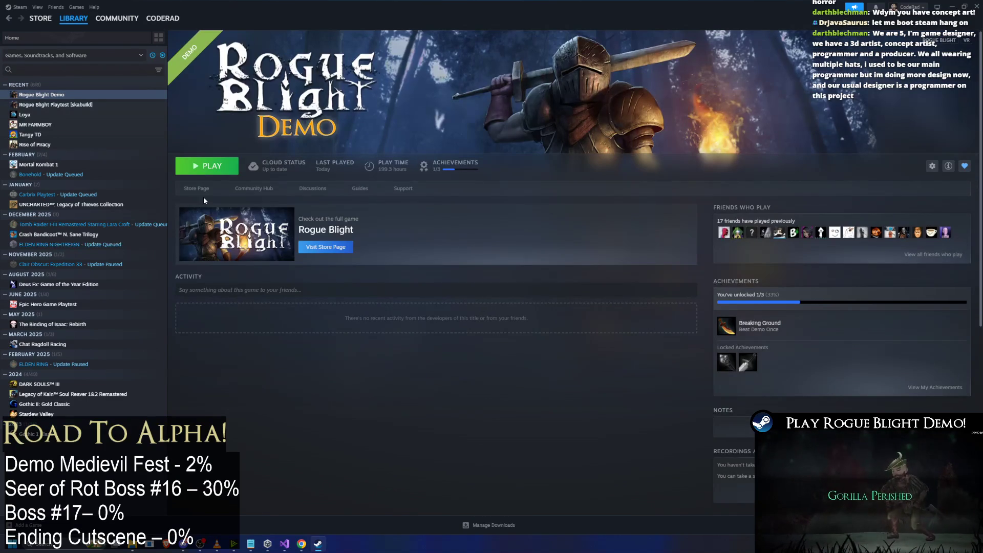
# Uninstall Rogue Blight Demo through Manage > Uninstall, then go to the Steam store.
pyautogui.rightClick(50, 95)
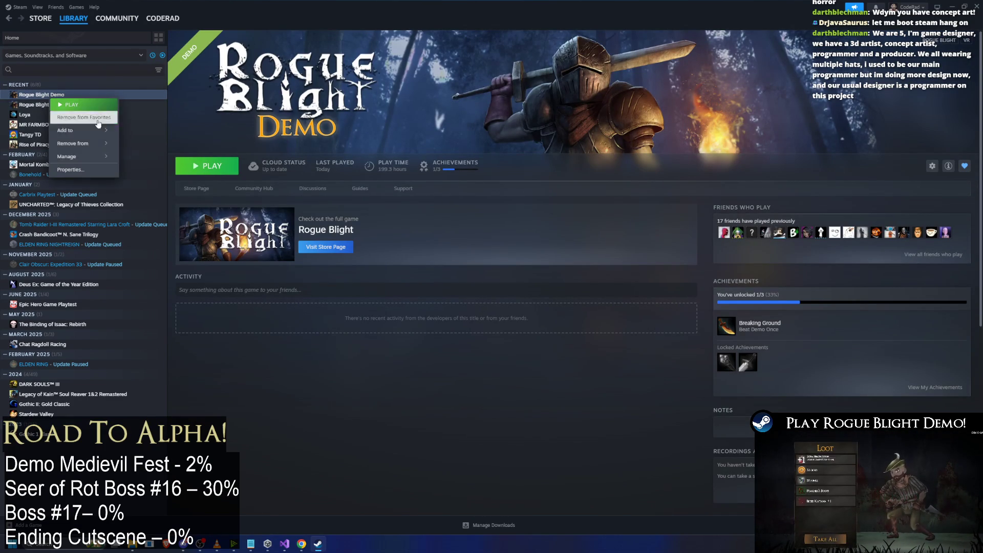
pyautogui.moveTo(103, 156)
pyautogui.click(148, 220)
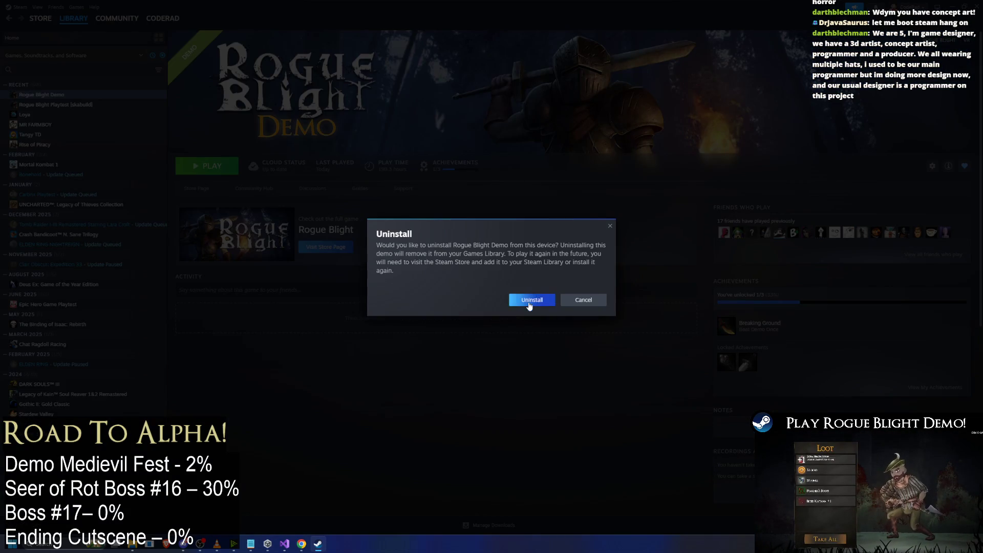
pyautogui.click(531, 300)
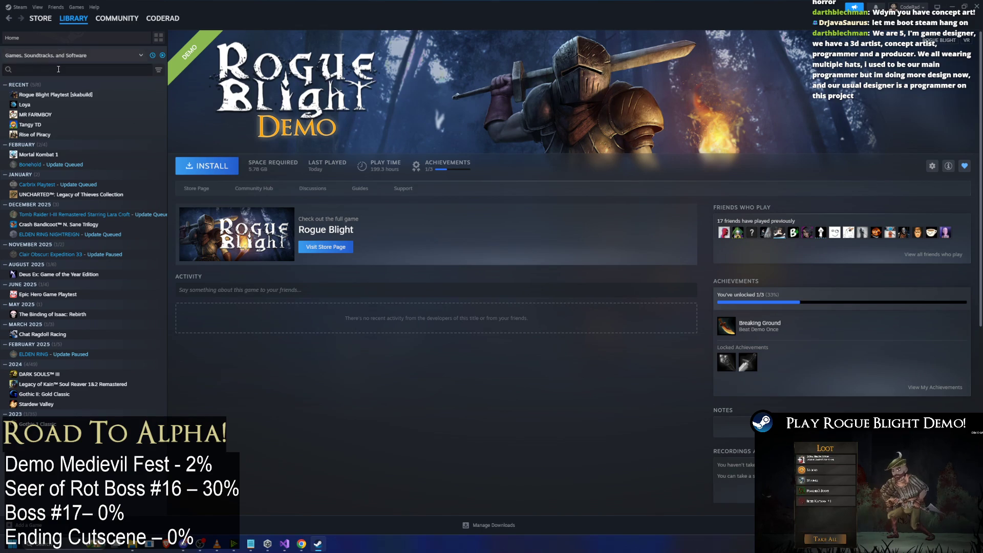
pyautogui.click(40, 18)
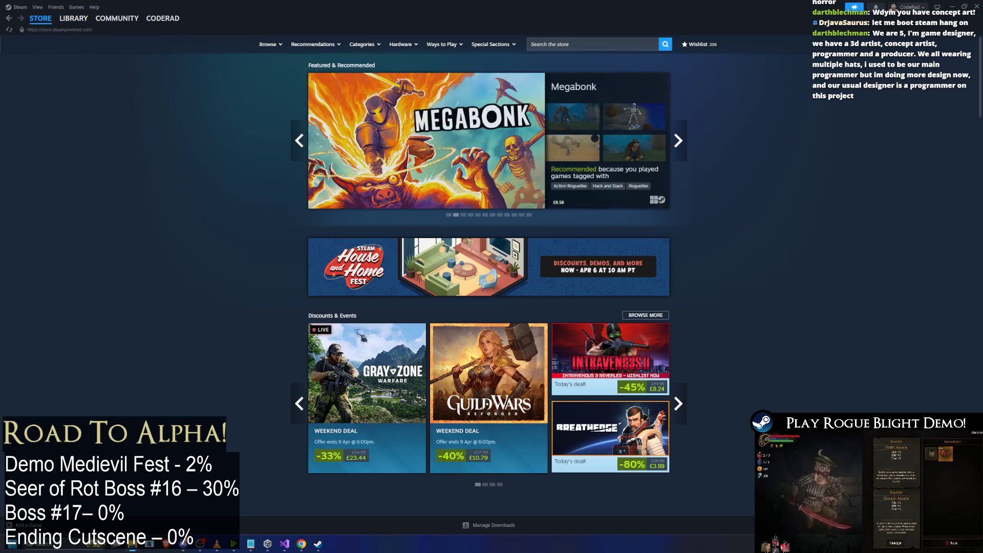
# Search the store for 'Rogue Blight demo' and open its store page.
pyautogui.click(574, 41)
pyautogui.write('Rogue')
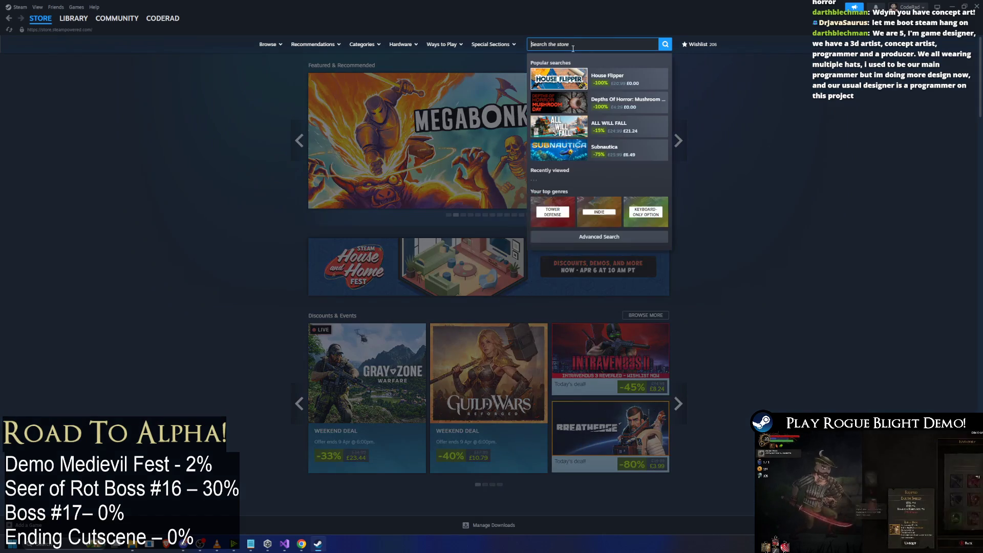
pyautogui.write('ight demo')
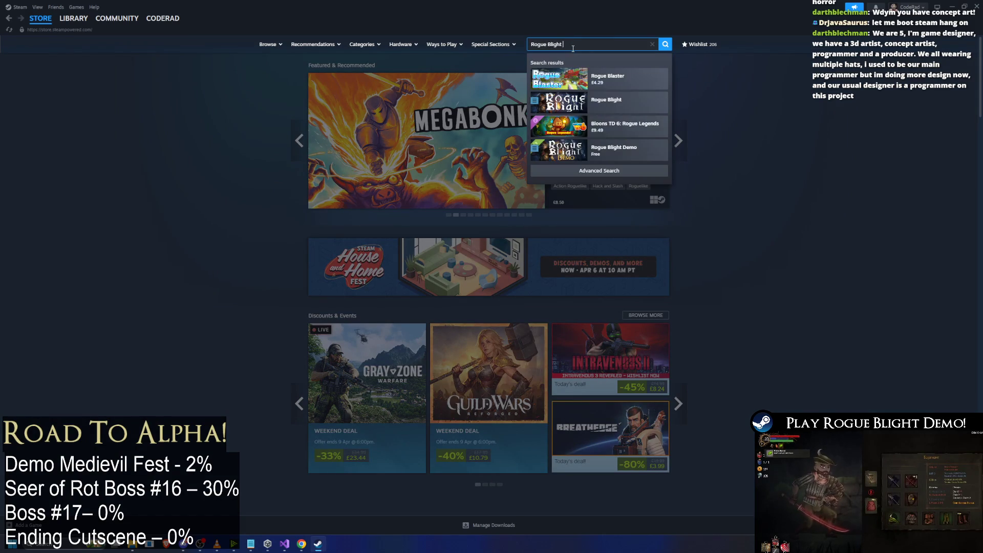
pyautogui.click(604, 75)
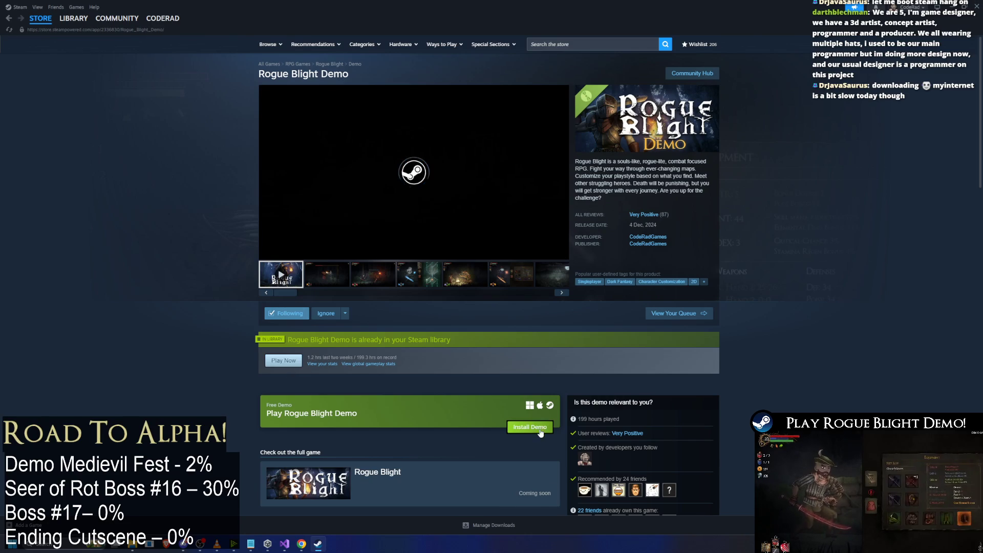
# Install the demo onto the ChunkyRabbit (D:) drive and show its library page.
pyautogui.click(530, 426)
pyautogui.click(484, 296)
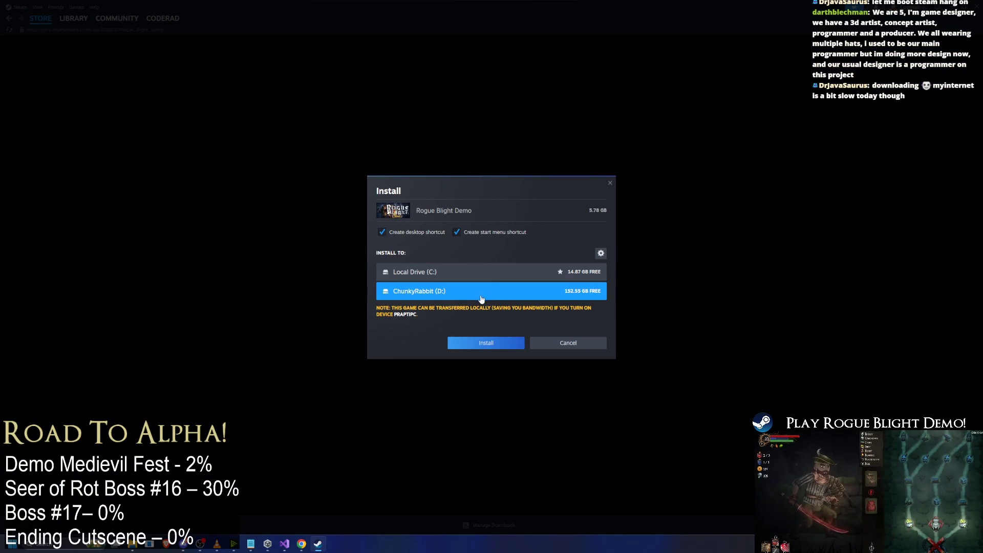
pyautogui.click(496, 350)
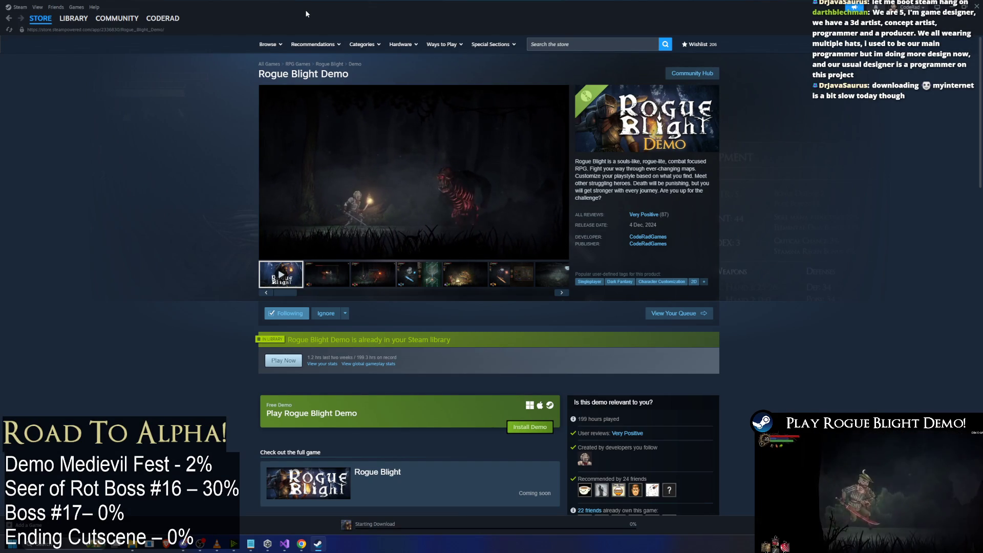
pyautogui.click(73, 18)
pyautogui.click(100, 95)
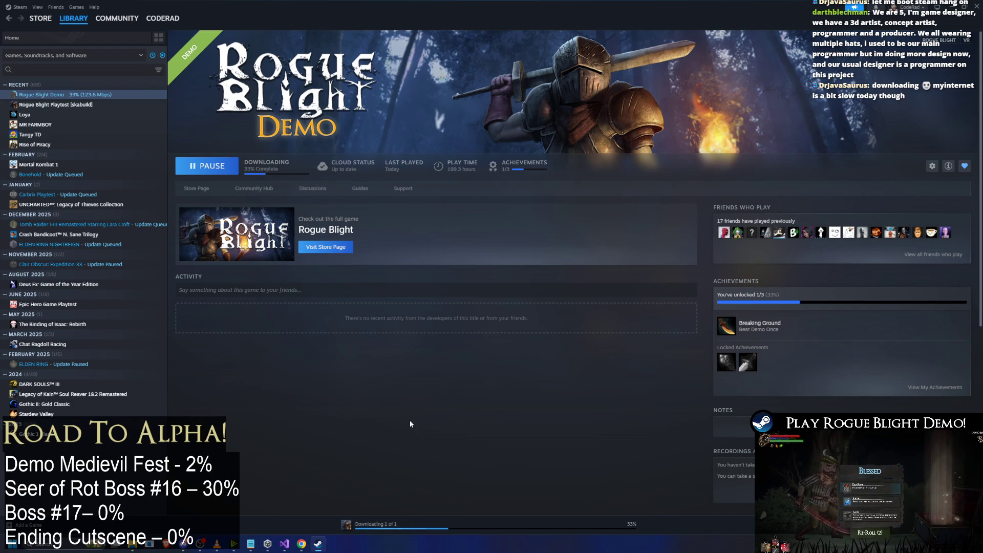
# Check the Downloads page, return to the game page, and launch the demo once finished.
pyautogui.click(400, 535)
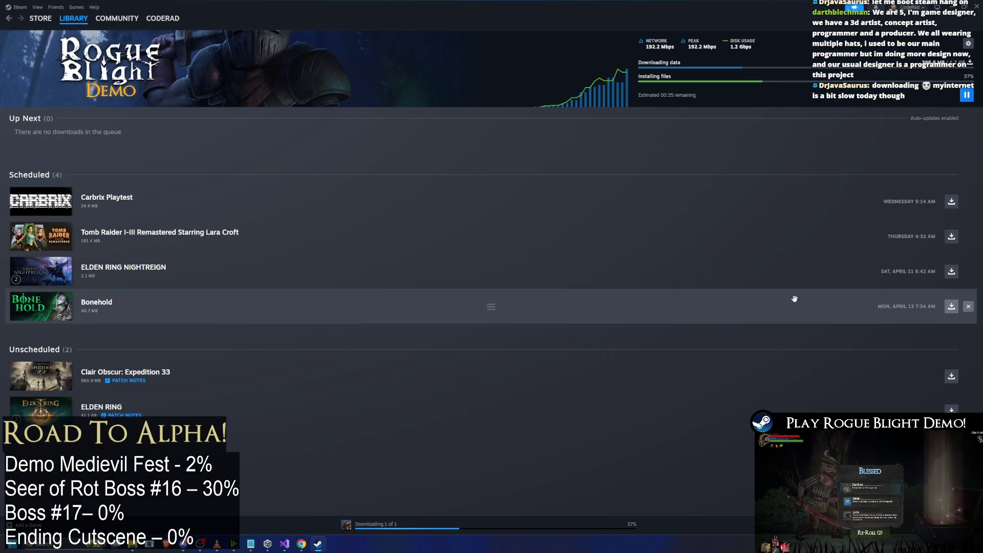
pyautogui.hotkey('alt', 'Left')
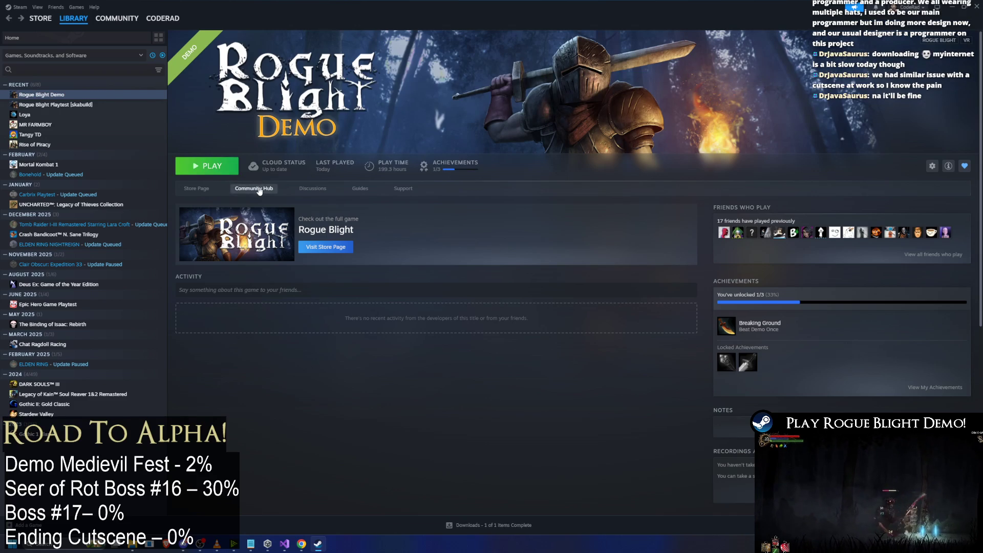
pyautogui.click(221, 166)
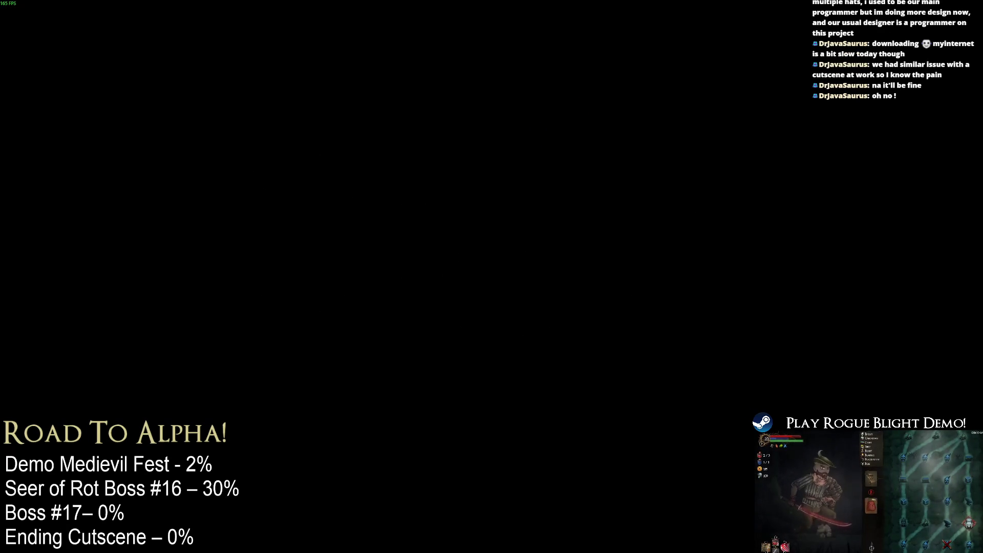
# Pick the language and start a new game in the first slot with character preset 2.
pyautogui.click(466, 139)
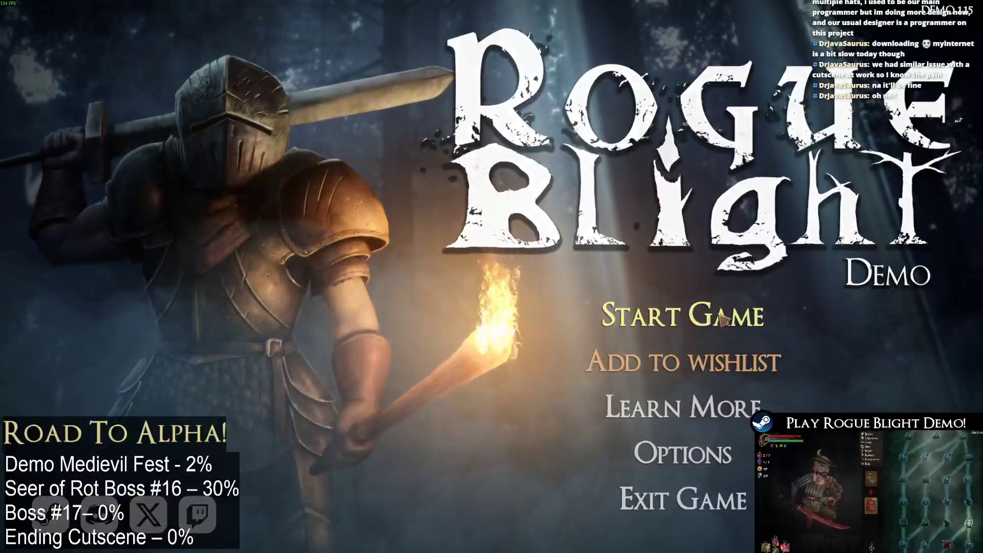
pyautogui.click(737, 309)
pyautogui.click(746, 265)
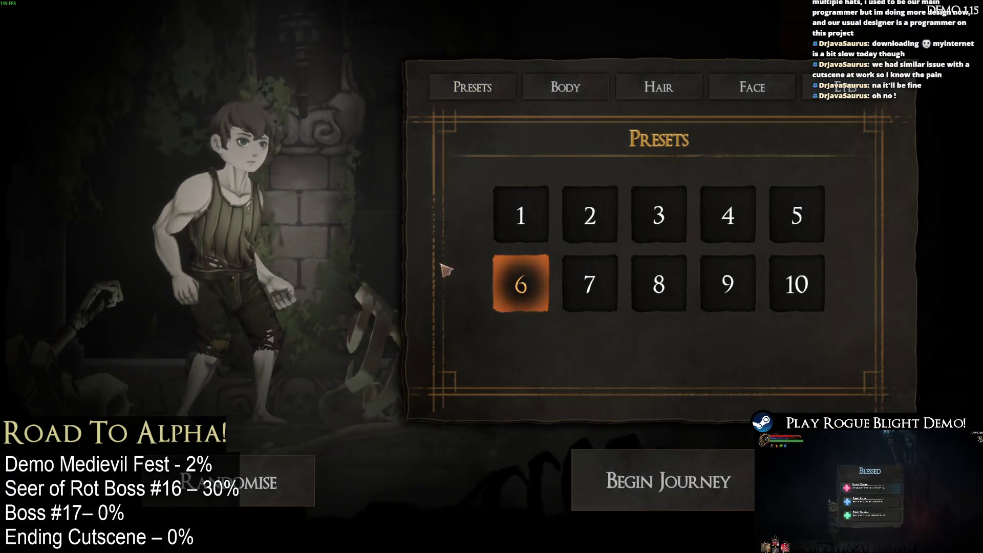
pyautogui.click(599, 222)
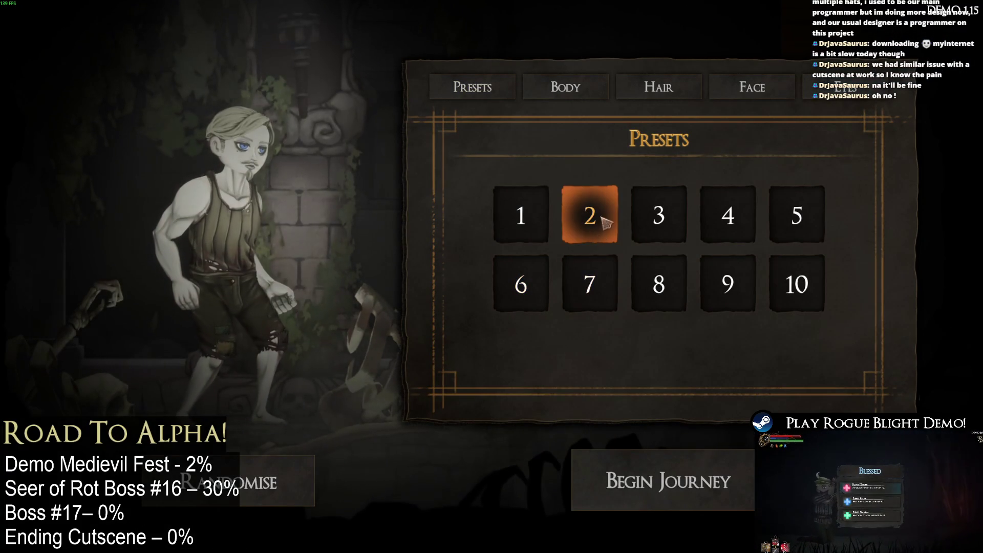
pyautogui.click(675, 492)
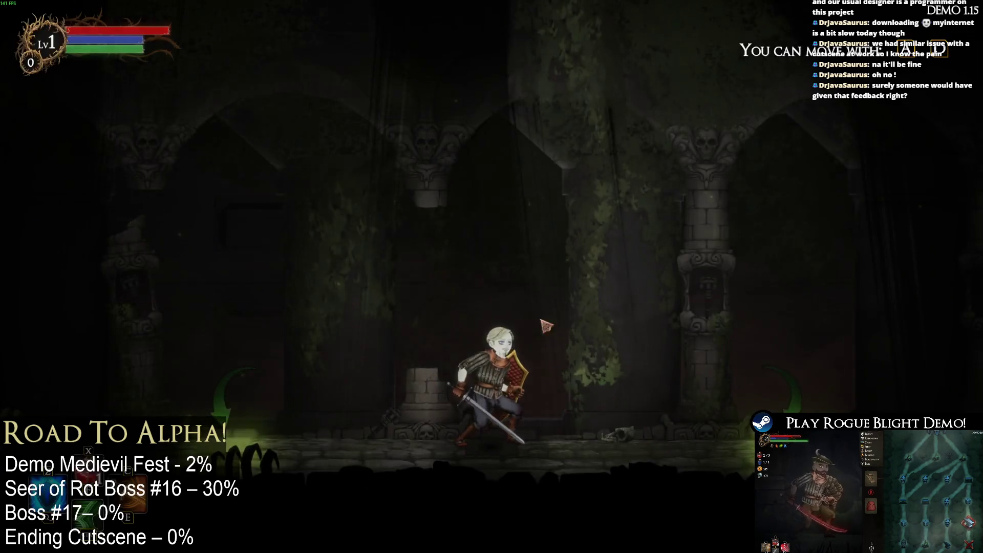
# End the tutorial from the pause menu, take the Wooden Sword, and switch back to Steam.
pyautogui.press('Escape')
pyautogui.click(509, 291)
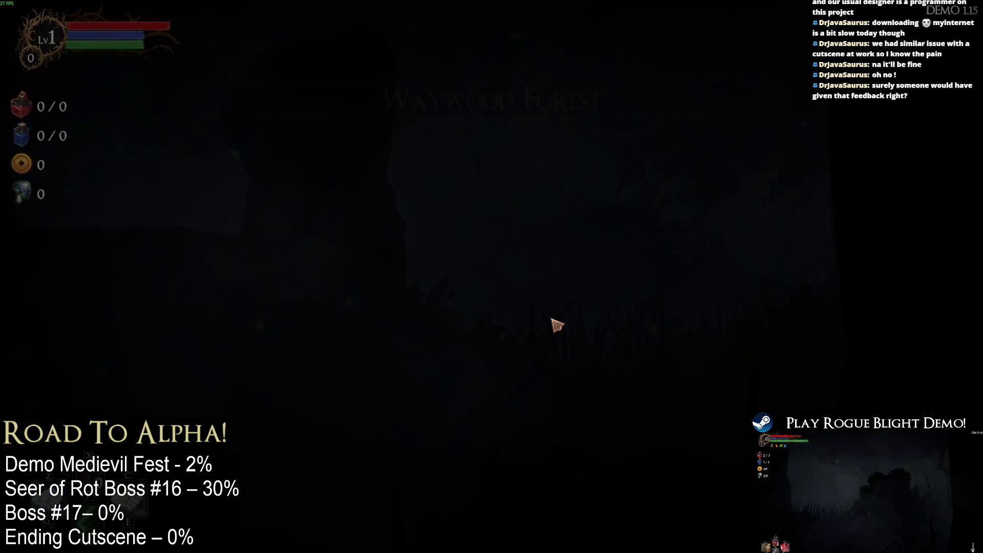
pyautogui.click(535, 268)
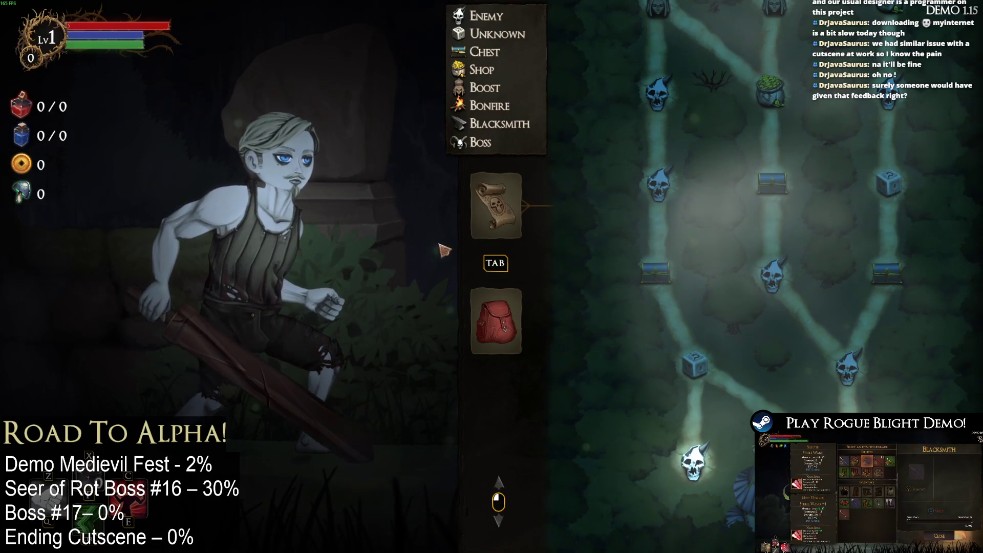
pyautogui.hotkey('alt', 'Tab')
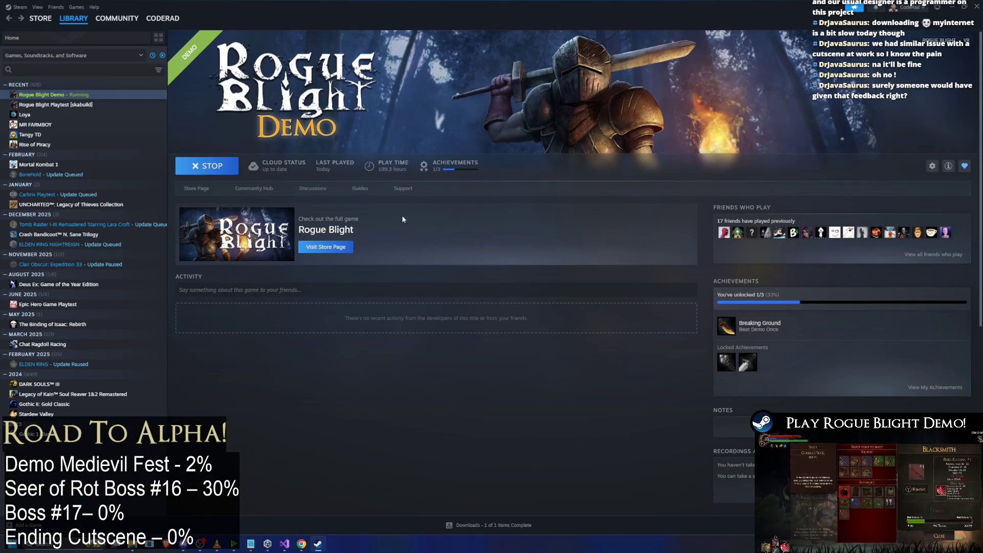
# Stop Rogue Blight Demo from its library page and launch it again.
pyautogui.click(219, 172)
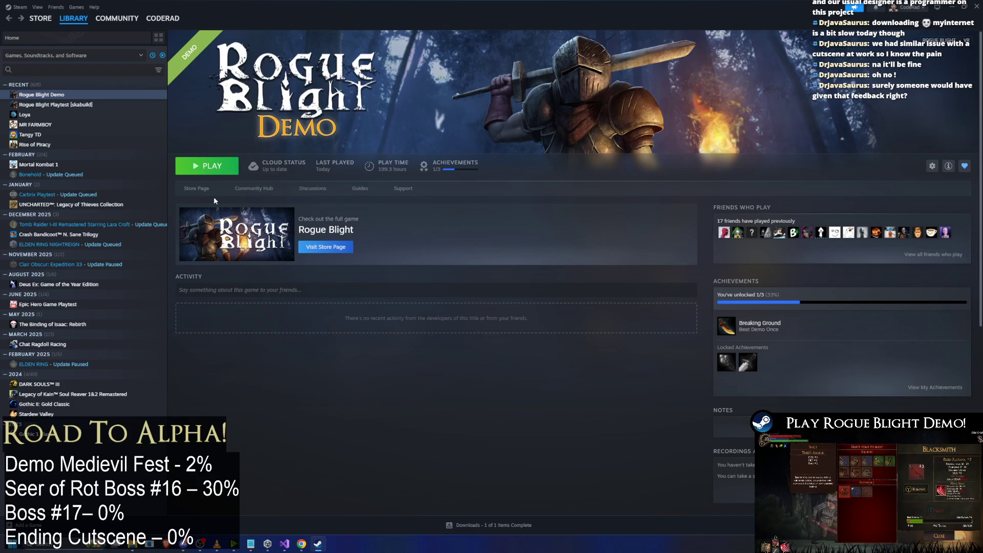
pyautogui.click(206, 167)
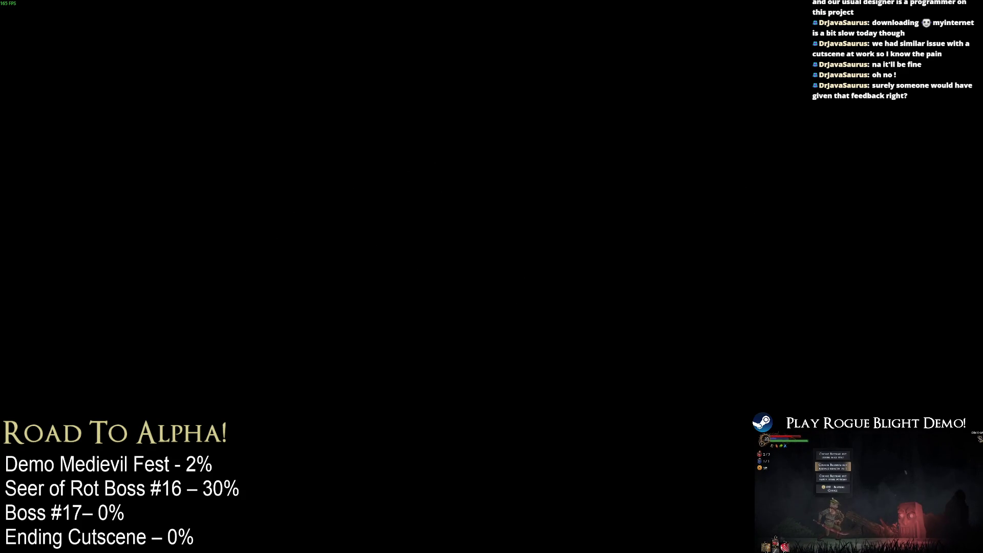
# Load the existing save and walk the character through the Sanctuary to the Seer.
pyautogui.press('Return')
pyautogui.press('Return')
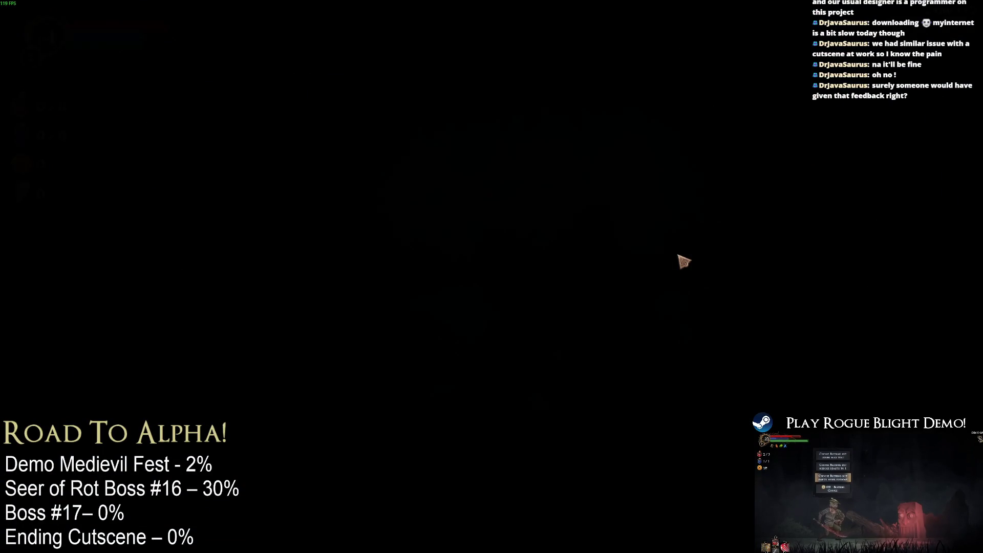
pyautogui.press('Escape')
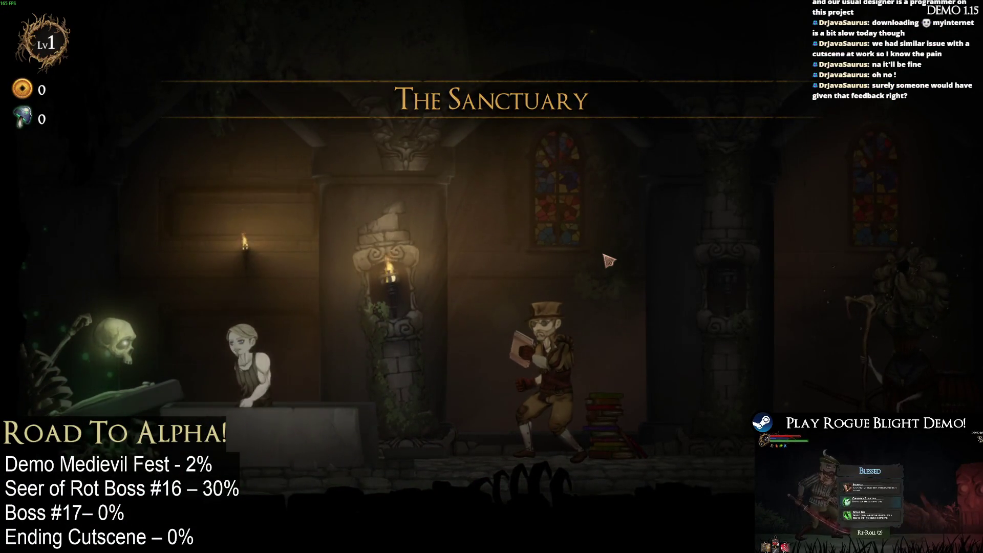
pyautogui.press('a')
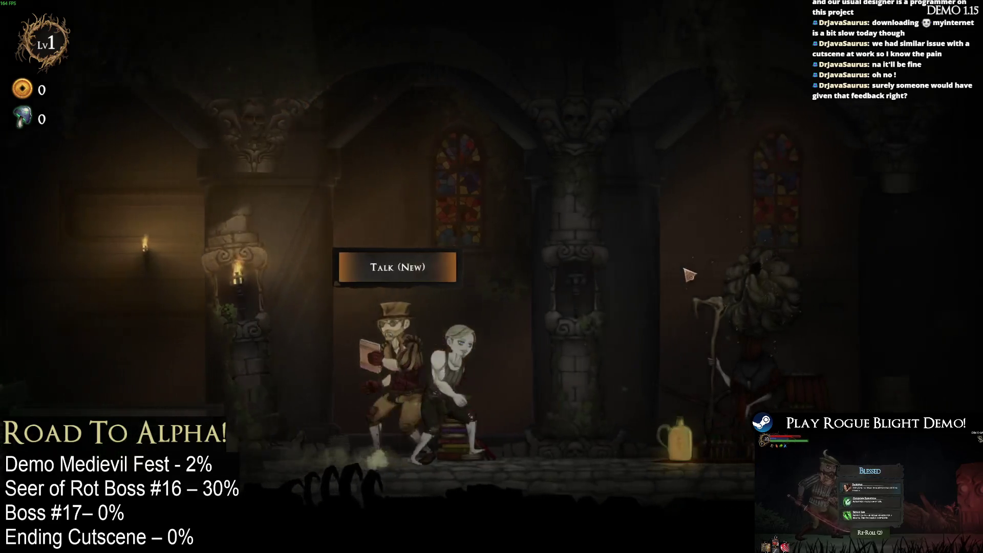
pyautogui.press('d')
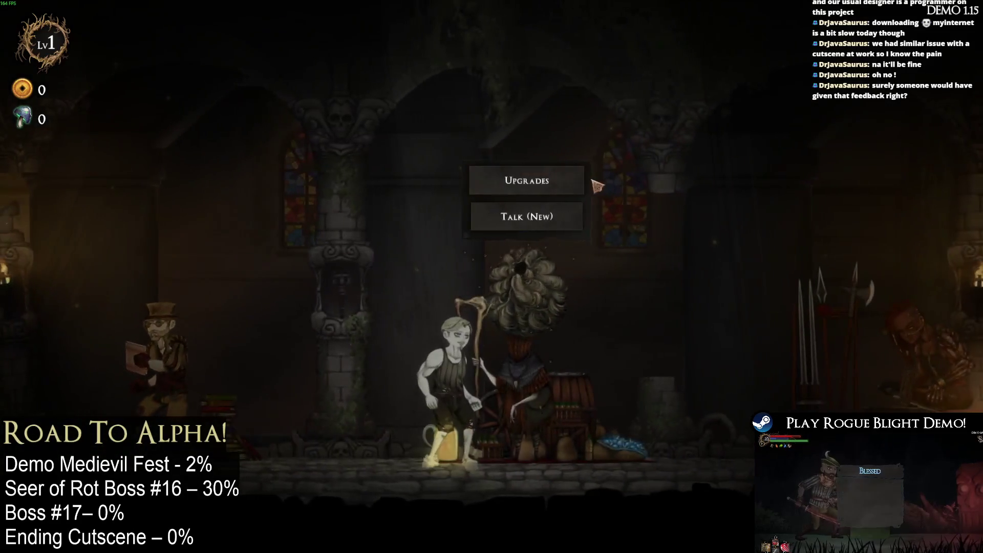
# Browse the Seer's general upgrades and map upgrades pages.
pyautogui.click(579, 180)
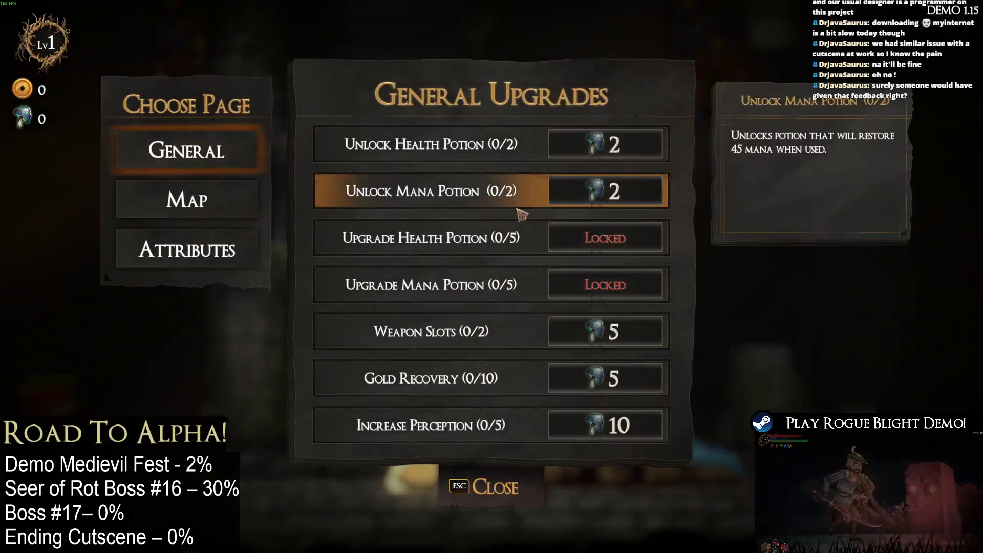
pyautogui.press('Escape')
pyautogui.press('a')
pyautogui.click(663, 180)
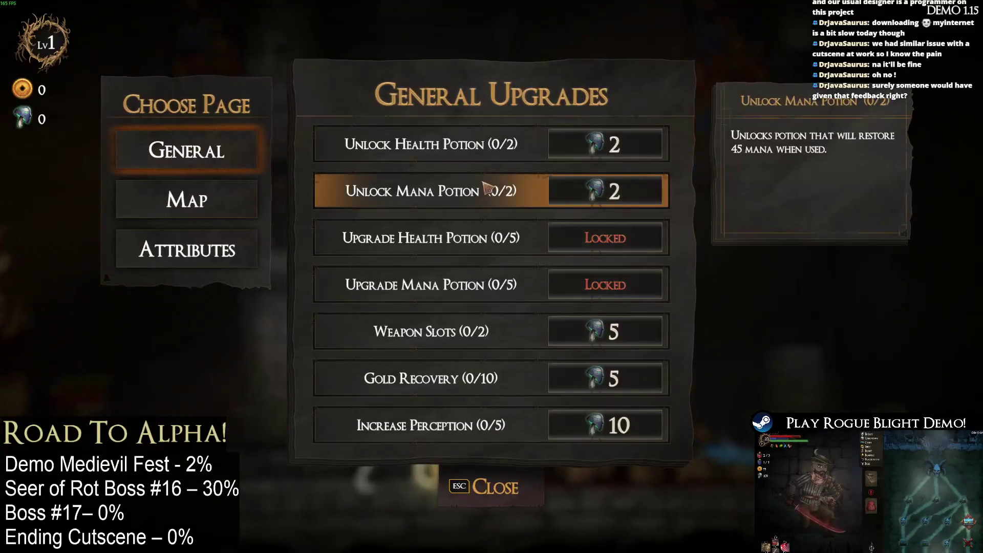
pyautogui.click(224, 201)
pyautogui.click(224, 151)
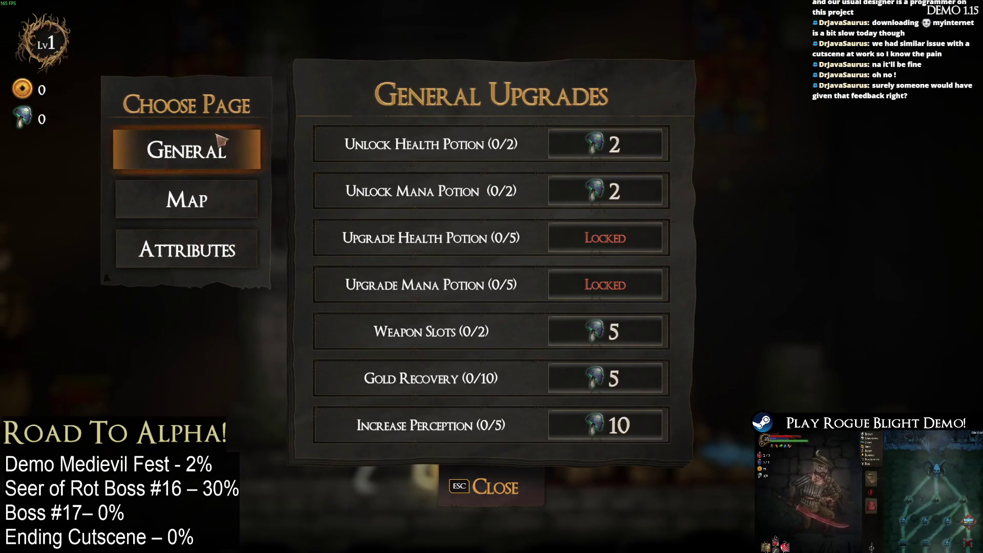
# Close the upgrades panel, switch to Steam, and stop the running demo.
pyautogui.moveTo(642, 147)
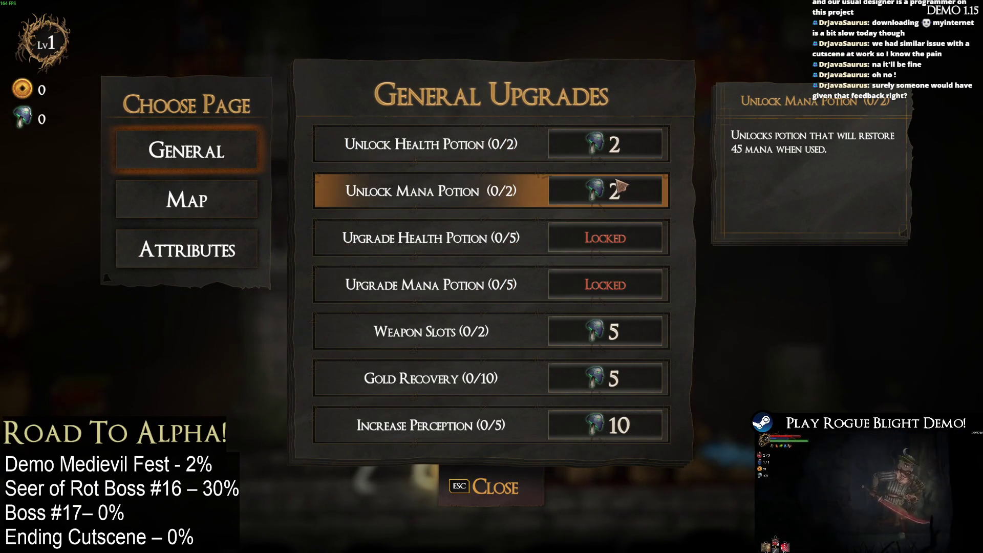
pyautogui.click(486, 499)
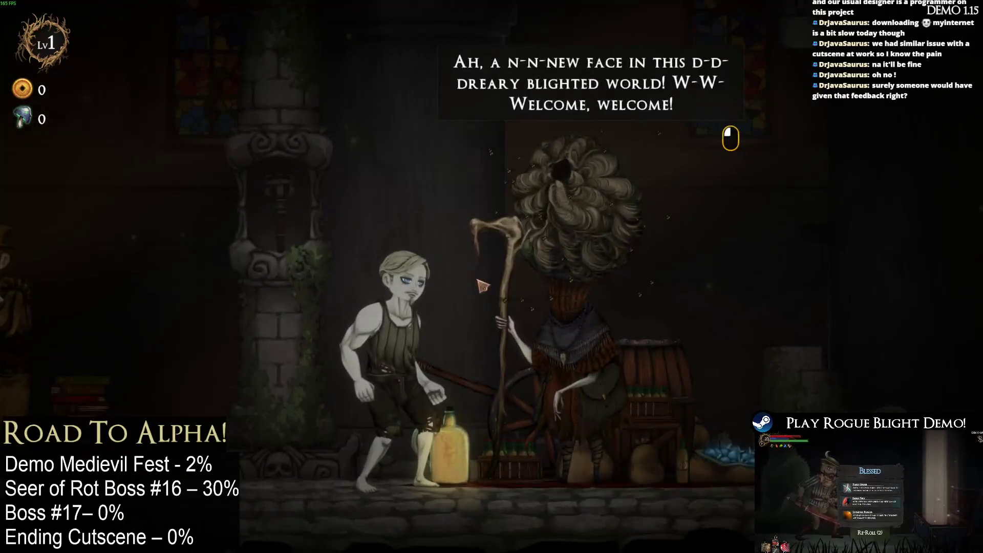
pyautogui.hotkey('alt', 'Tab')
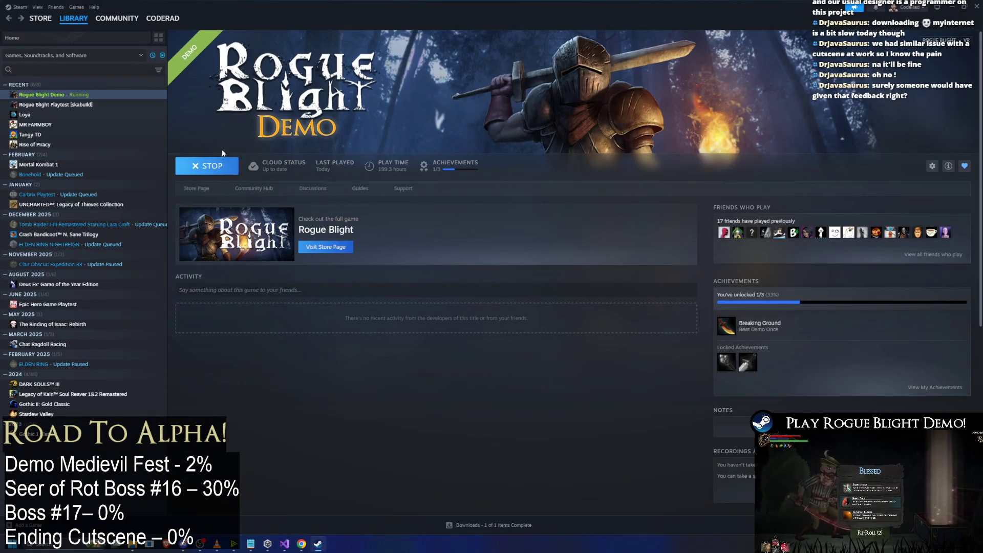
pyautogui.click(214, 162)
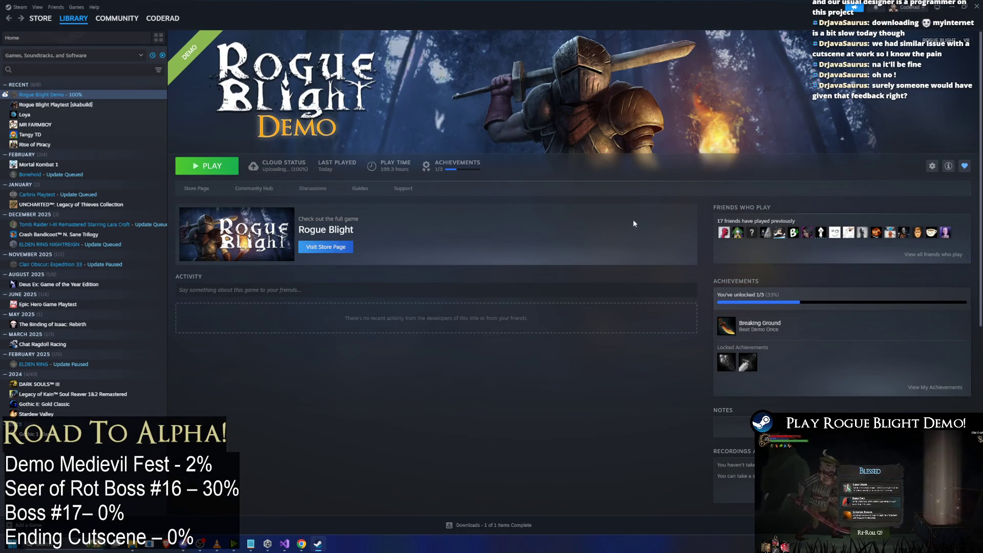
# Open the RogueBlight (demo 2024) project in Unity Hub, then launch Chrome to SteamDB's search.
pyautogui.click(267, 544)
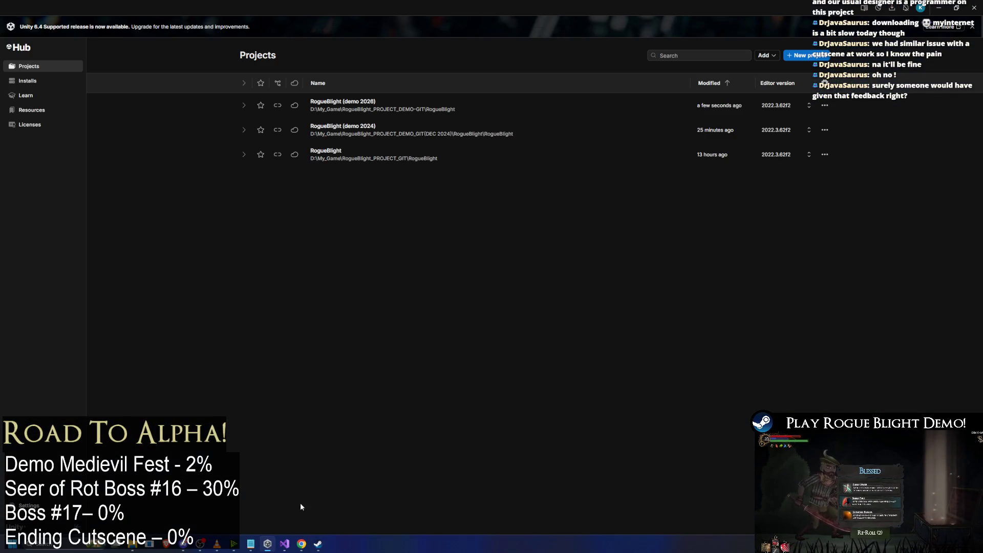
pyautogui.click(413, 134)
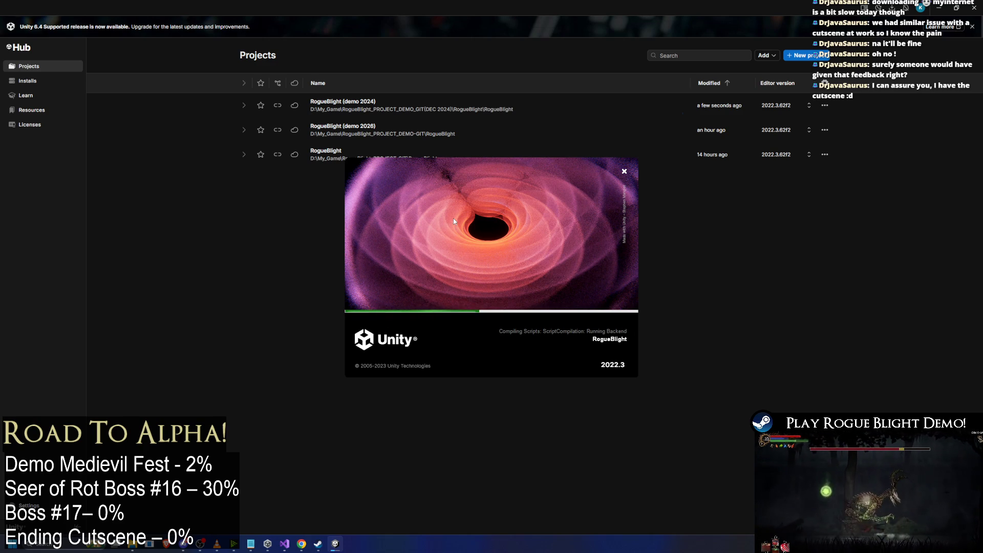
pyautogui.press('super')
pyautogui.write('chrome')
pyautogui.press('Return')
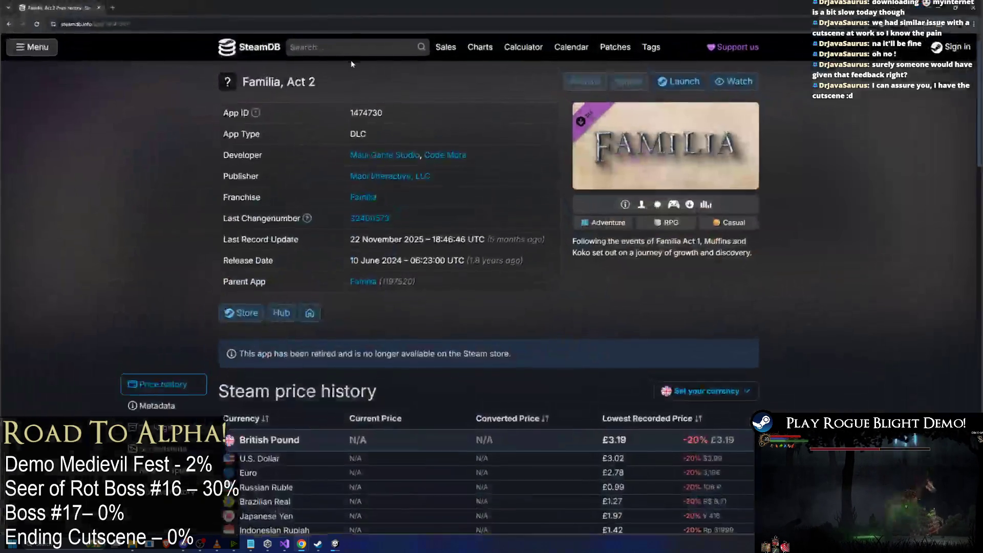
pyautogui.click(348, 50)
# Search SteamDB for Rogue Blight and open the Demo's player charts.
pyautogui.write('Rogue')
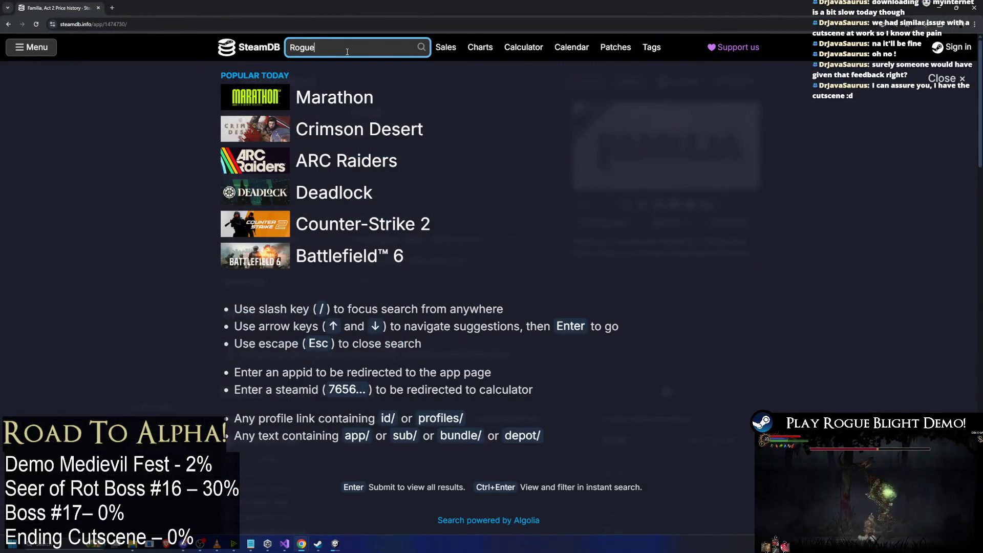
pyautogui.write(' Blighty')
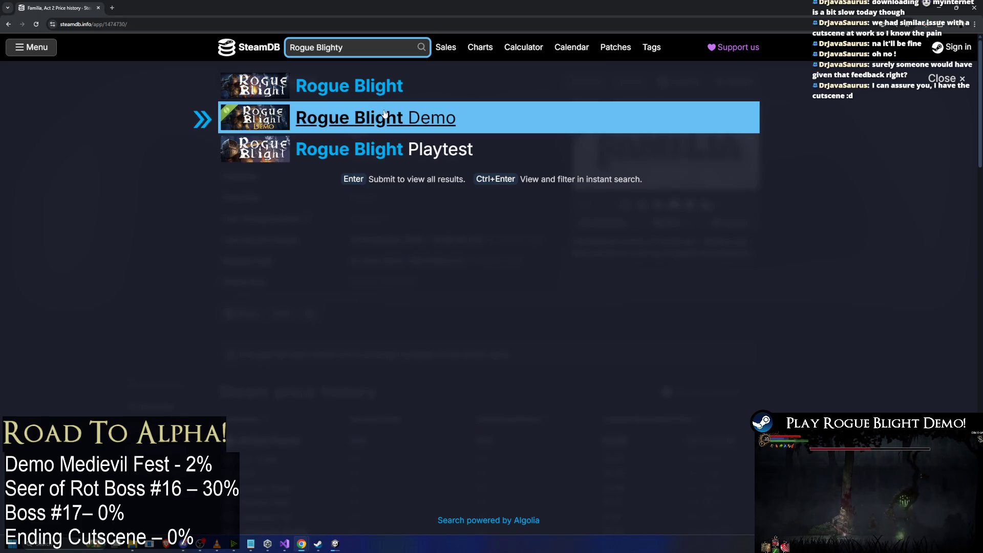
pyautogui.click(385, 113)
pyautogui.click(154, 400)
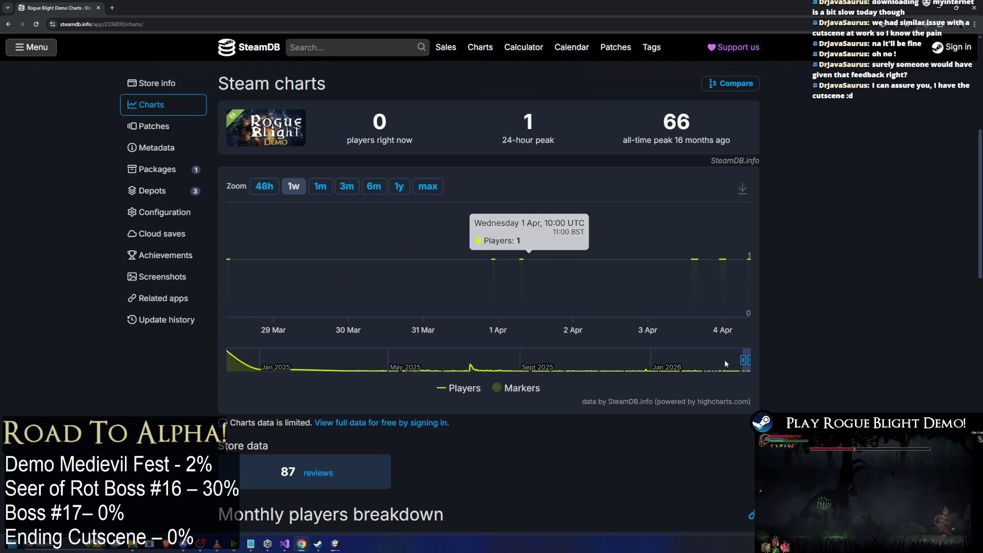
# Adjust the chart navigator to show player history from summer 2025 to April 2026.
pyautogui.moveTo(742, 360); pyautogui.dragTo(286, 350)
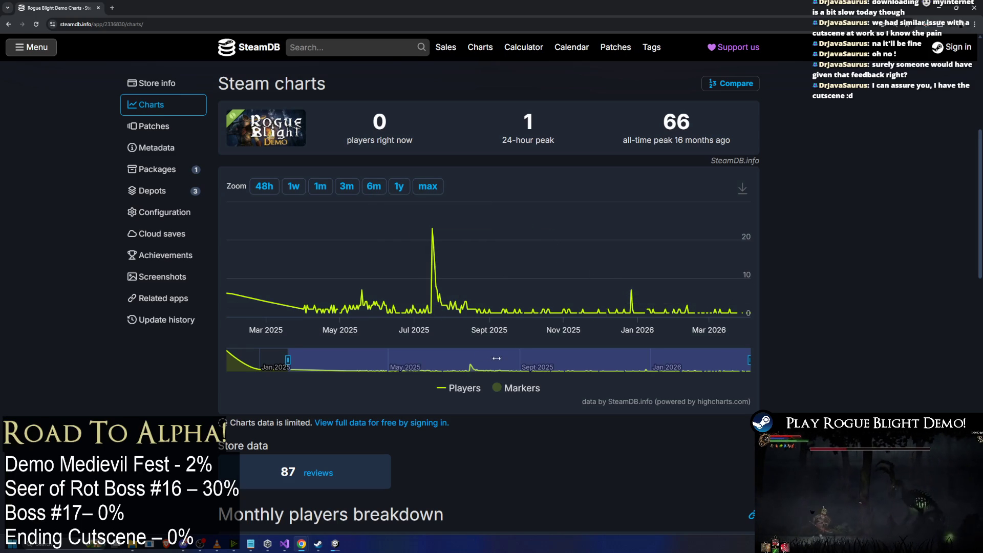
pyautogui.moveTo(708, 370); pyautogui.dragTo(646, 370)
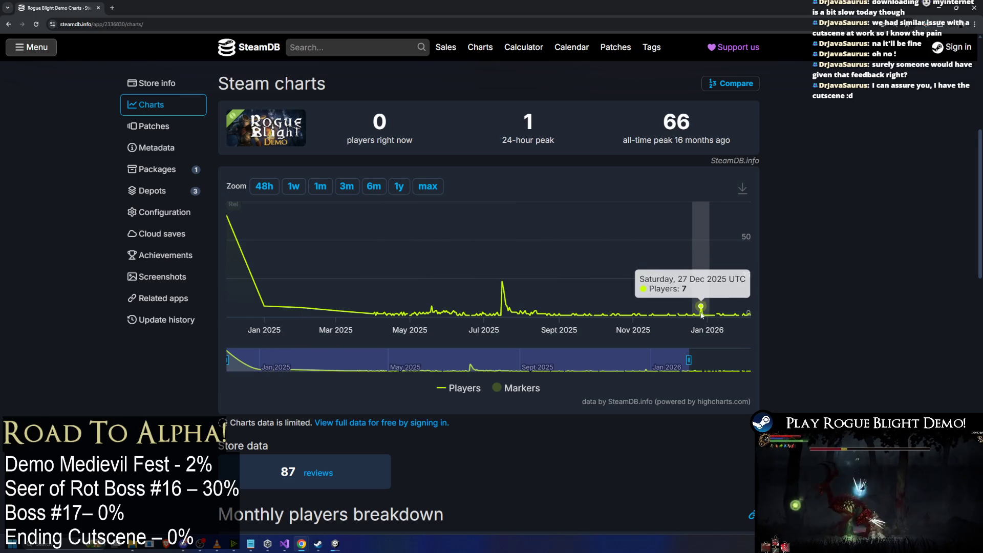
pyautogui.moveTo(235, 366); pyautogui.dragTo(295, 366)
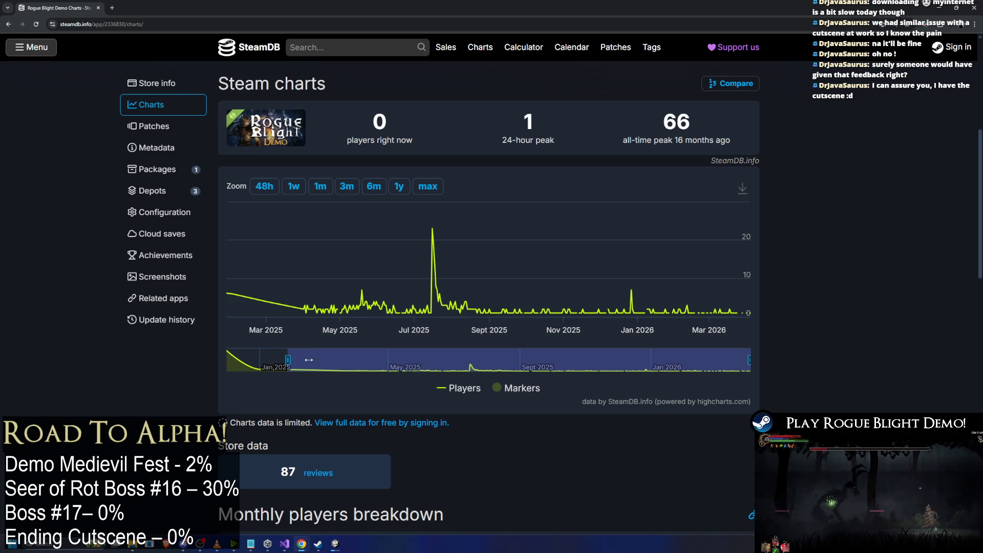
pyautogui.moveTo(290, 362)
pyautogui.mouseDown()
pyautogui.moveTo(738, 365)
pyautogui.moveTo(454, 360)
pyautogui.mouseUp()
pyautogui.click(688, 364)
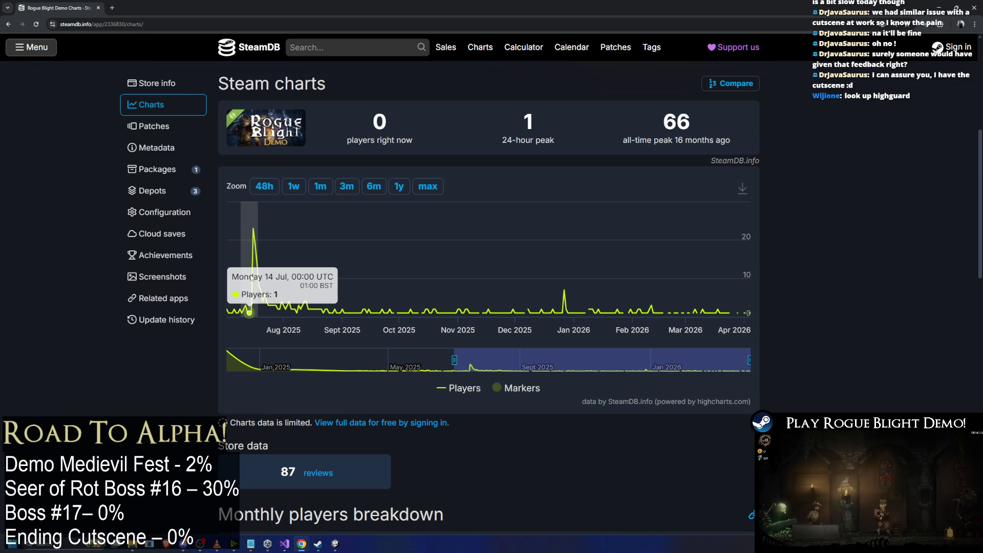
pyautogui.click(345, 48)
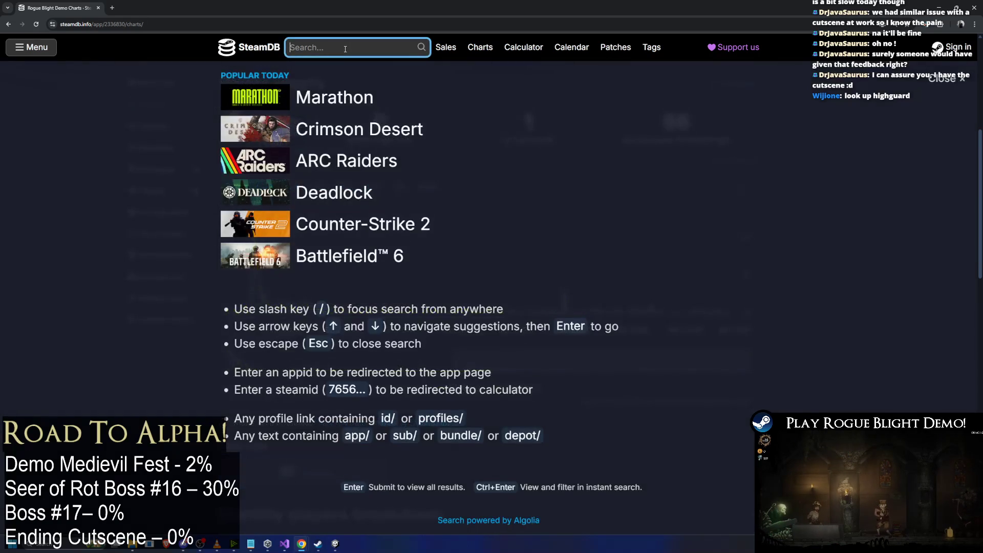
# Search SteamDB for 'hguard' and open Highguard's player charts.
pyautogui.write('highguard')
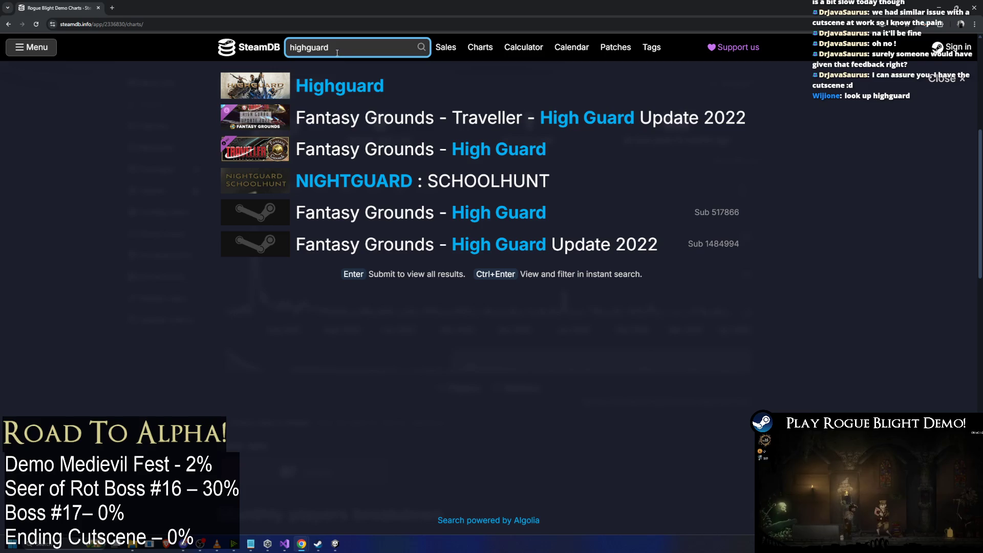
pyautogui.press('Down')
pyautogui.press('Return')
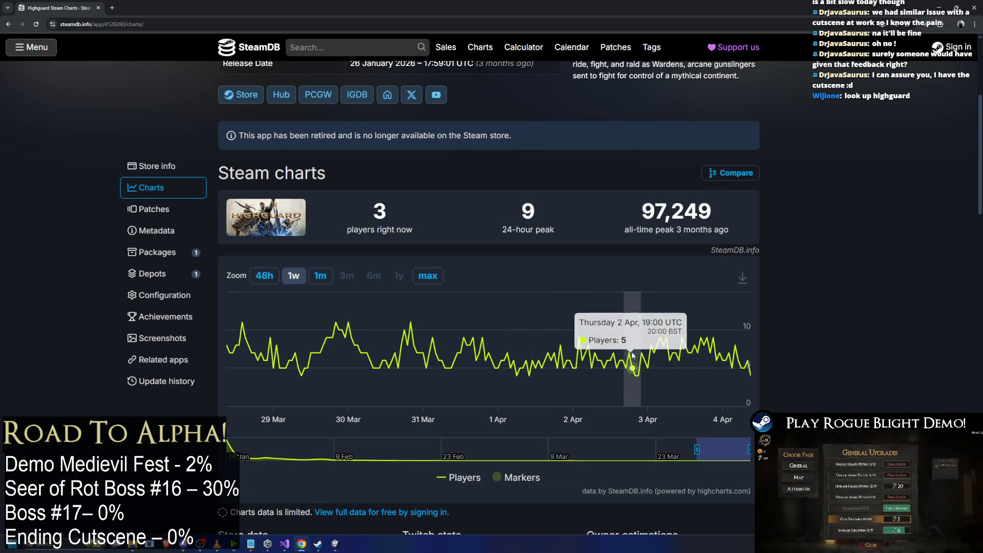
# Widen the chart to Highguard's full history and scroll to the monthly players breakdown.
pyautogui.moveTo(695, 449); pyautogui.dragTo(231, 449)
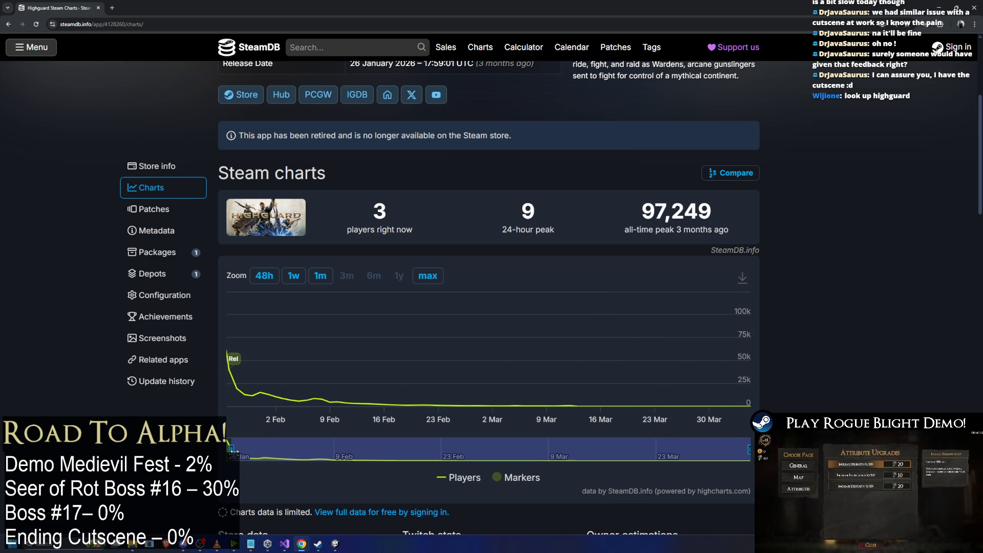
pyautogui.moveTo(233, 449); pyautogui.dragTo(698, 451)
pyautogui.scroll(-1, 700, 466)
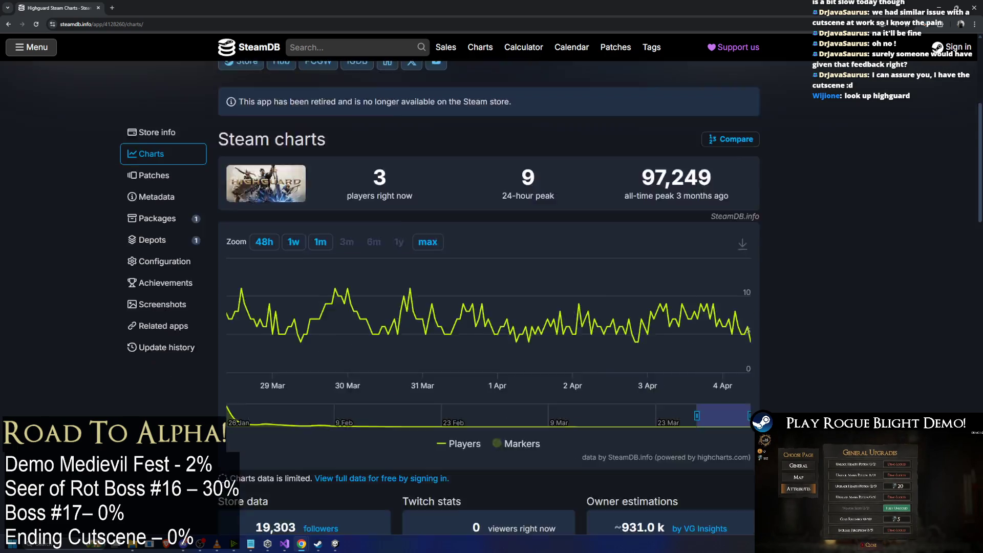
pyautogui.scroll(-5, 891, 404)
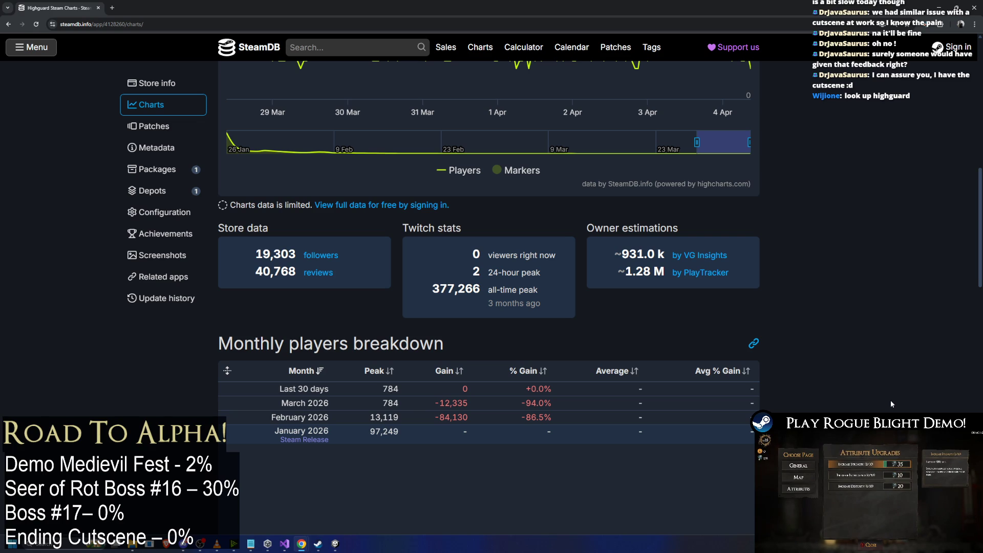
pyautogui.scroll(5, 889, 400)
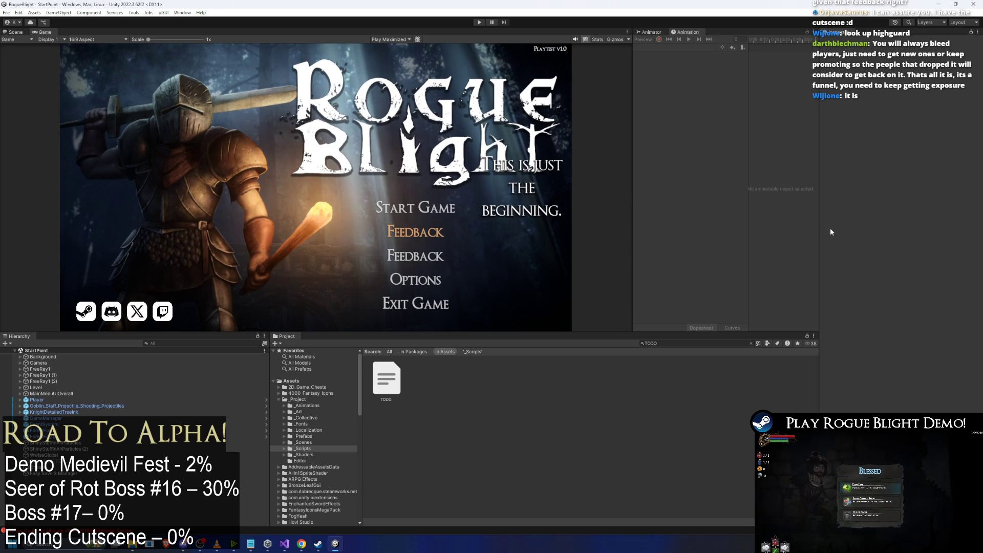
# Narrow the Game view, then filter Project assets by 'player' and select the Player prefab.
pyautogui.moveTo(632, 233); pyautogui.dragTo(539, 229)
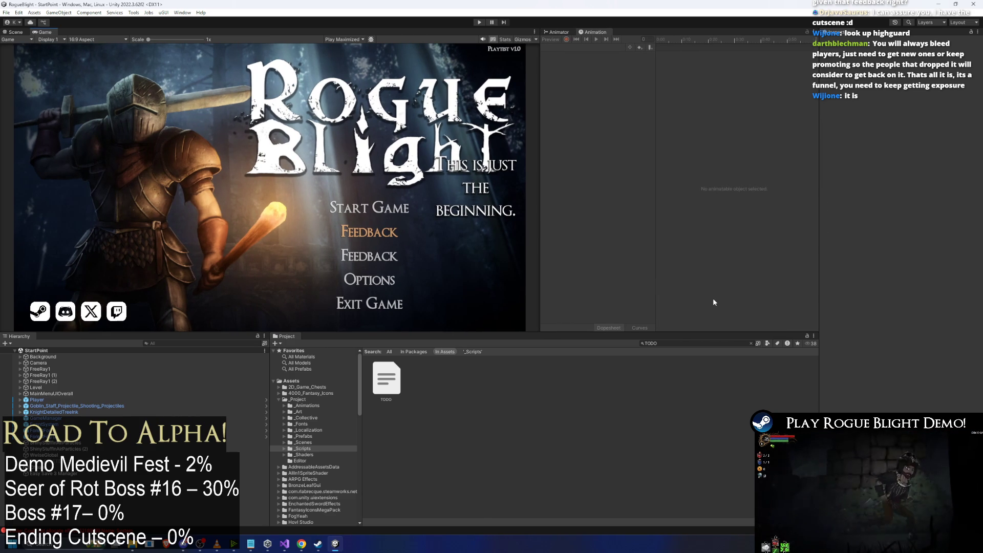
pyautogui.click(740, 343)
pyautogui.write('a')
pyautogui.press('BackSpace')
pyautogui.press('BackSpace')
pyautogui.press('BackSpace')
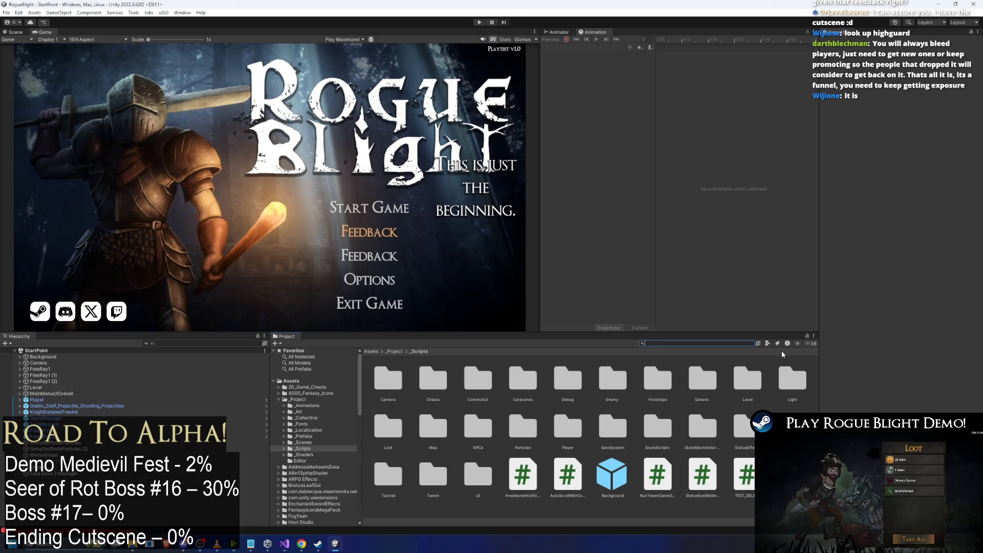
pyautogui.write('player')
pyautogui.click(748, 435)
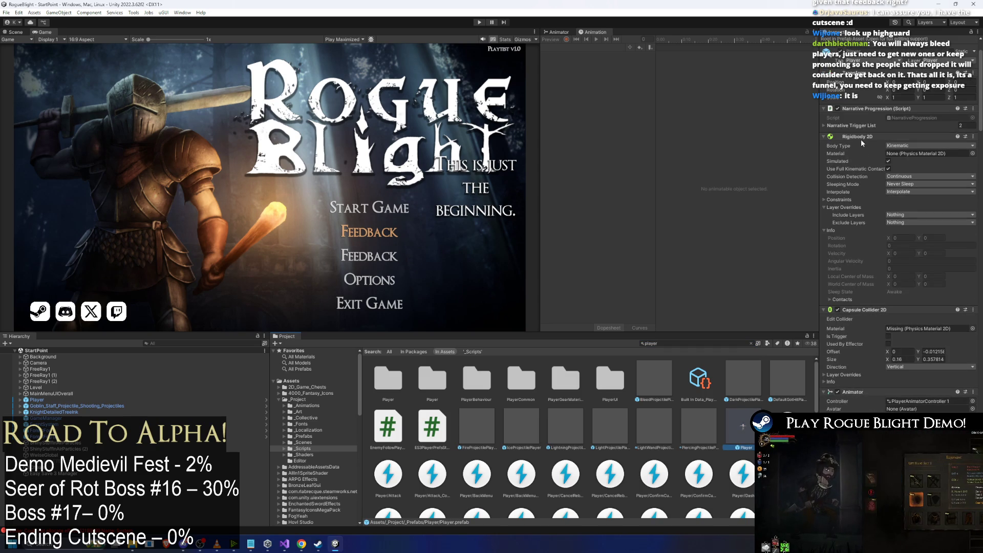
# Collapse the Character Skin, Blessing Manager and Enemy Death Fade components in the Player's Inspector.
pyautogui.scroll(-15, 898, 114)
pyautogui.scroll(-10, 902, 171)
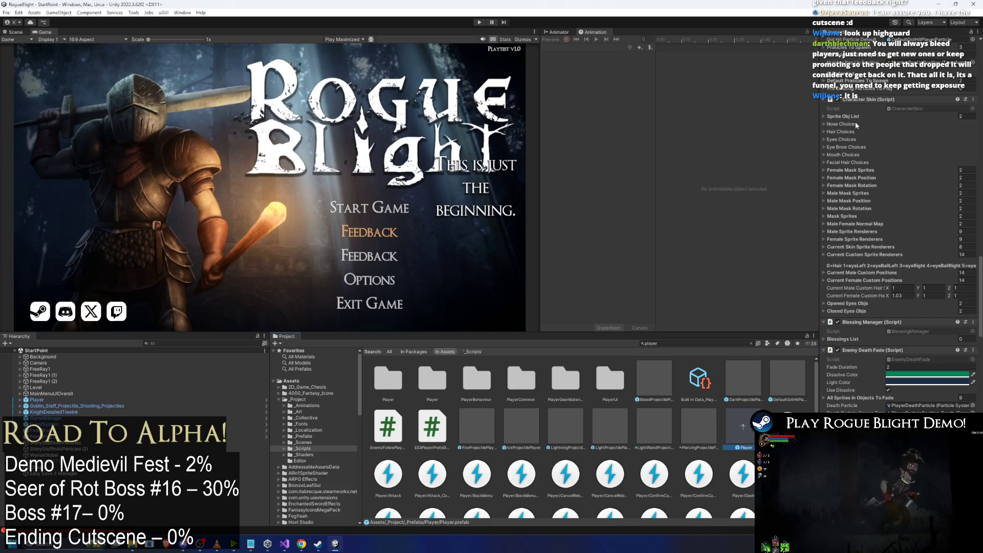
pyautogui.click(865, 100)
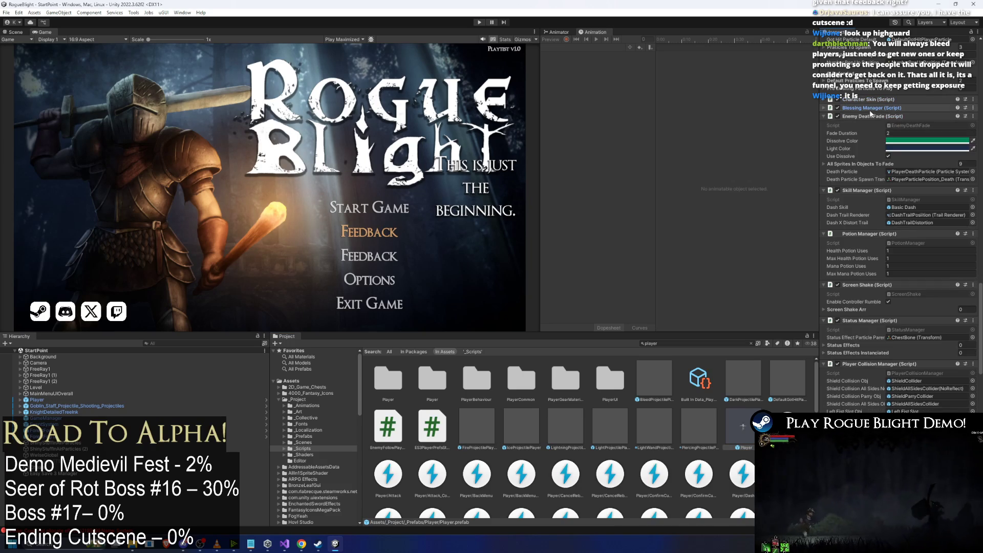
pyautogui.click(869, 108)
pyautogui.click(870, 115)
pyautogui.scroll(-10, 881, 171)
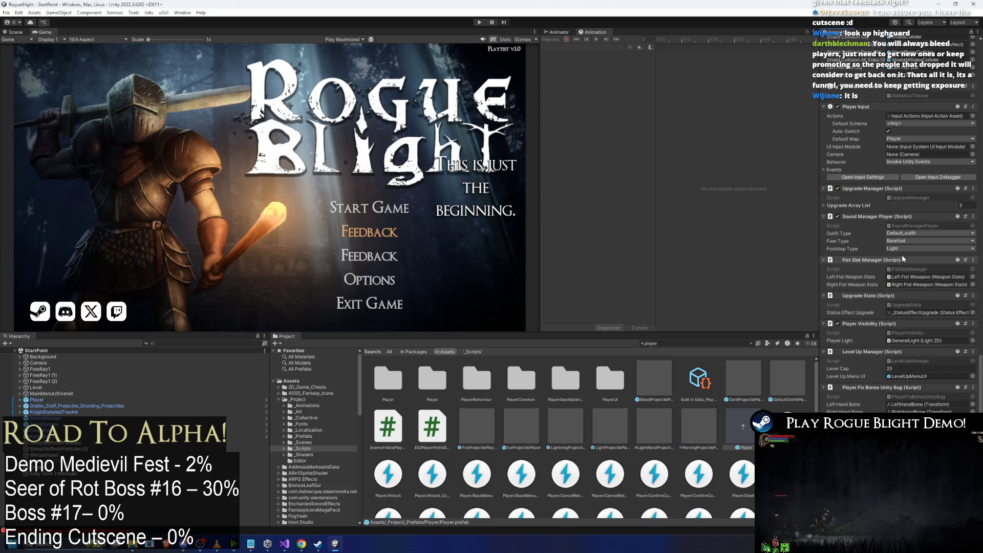
pyautogui.scroll(3, 899, 251)
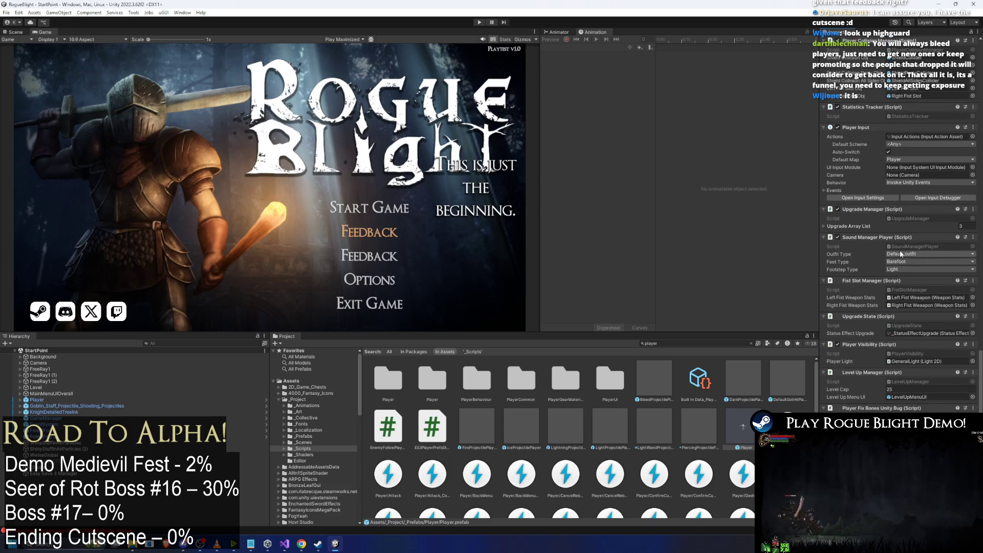
# Collapse Statistics Tracker, Player Input, Player Collision Manager, Status Manager, Screen Shake, Potion Manager and Skill Manager.
pyautogui.click(876, 130)
pyautogui.click(872, 136)
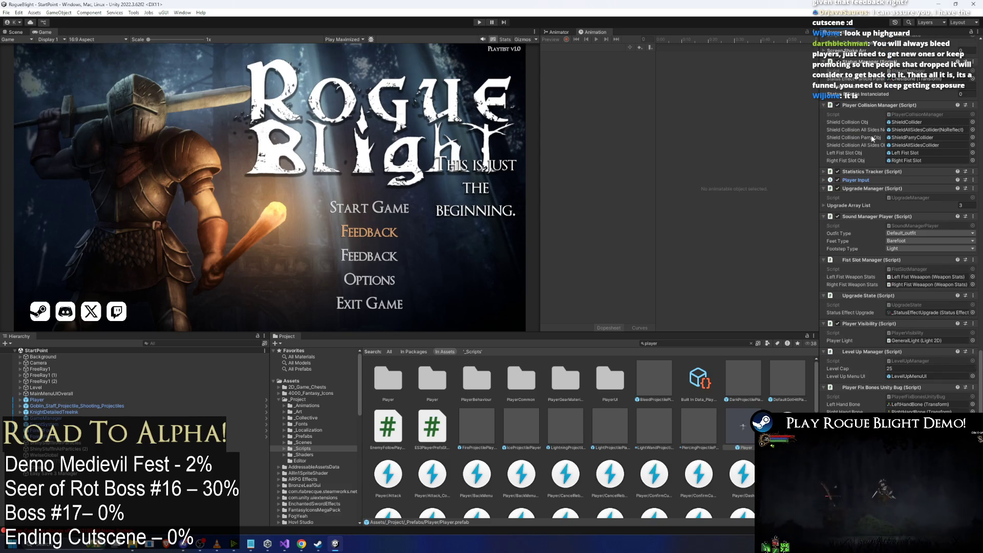
pyautogui.click(870, 106)
pyautogui.click(860, 117)
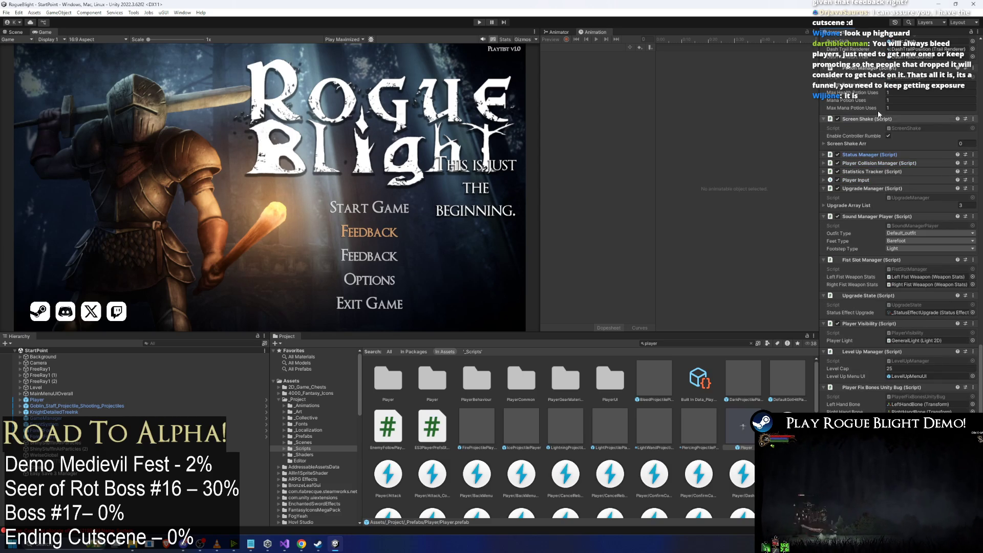
pyautogui.click(858, 116)
pyautogui.click(874, 93)
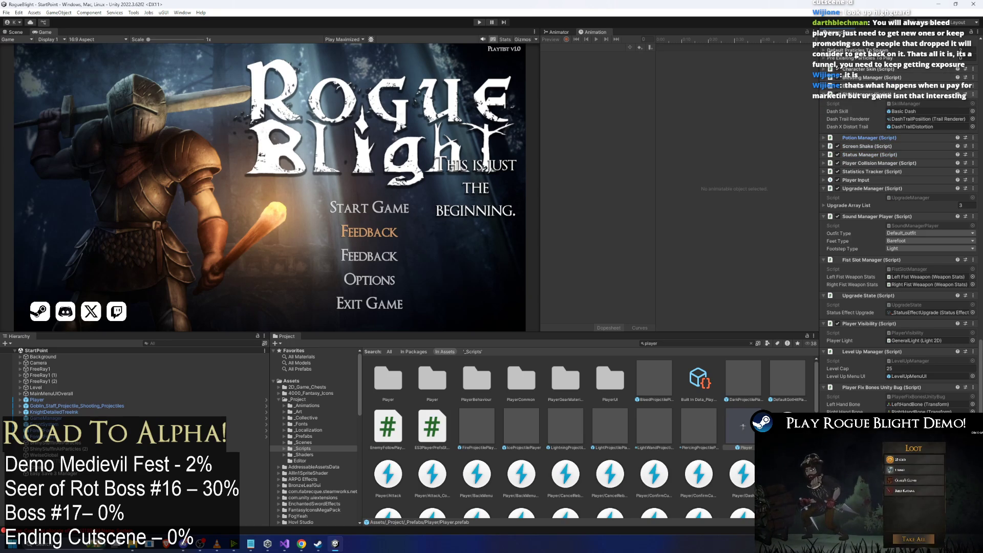
pyautogui.click(880, 104)
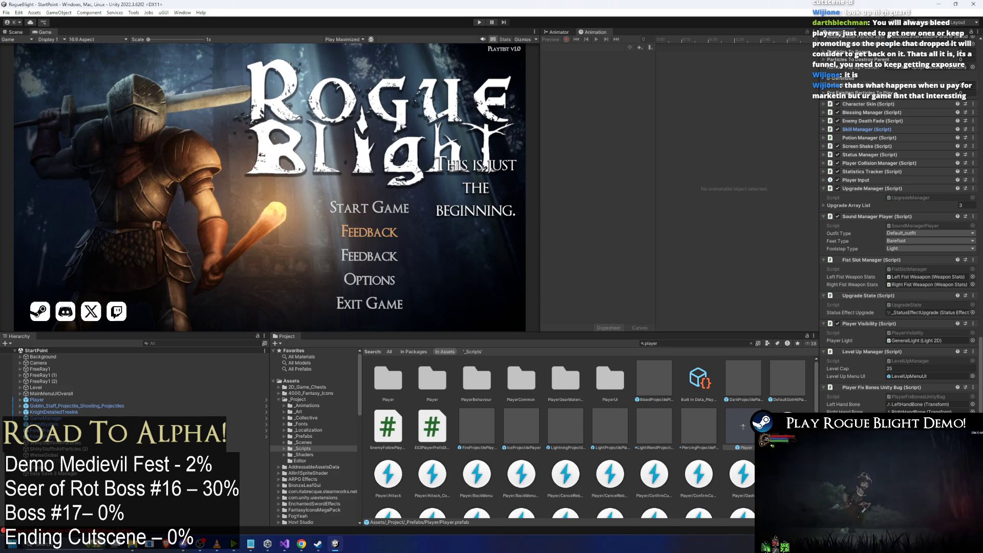
# Collapse Common Particles To Spawn and bring Upgrade Manager's Upgrade Array List into view.
pyautogui.scroll(5, 860, 103)
pyautogui.scroll(-3, 869, 102)
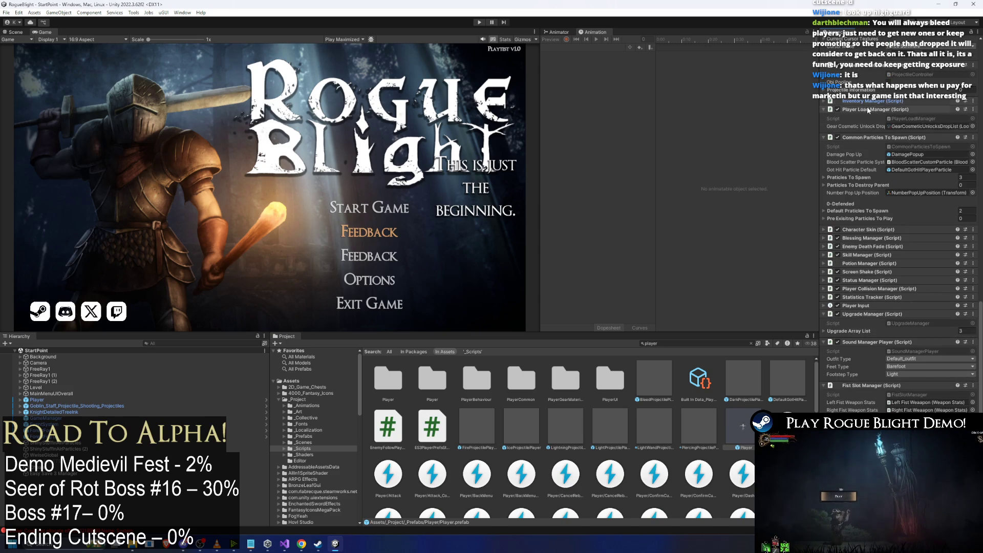
pyautogui.scroll(1, 883, 109)
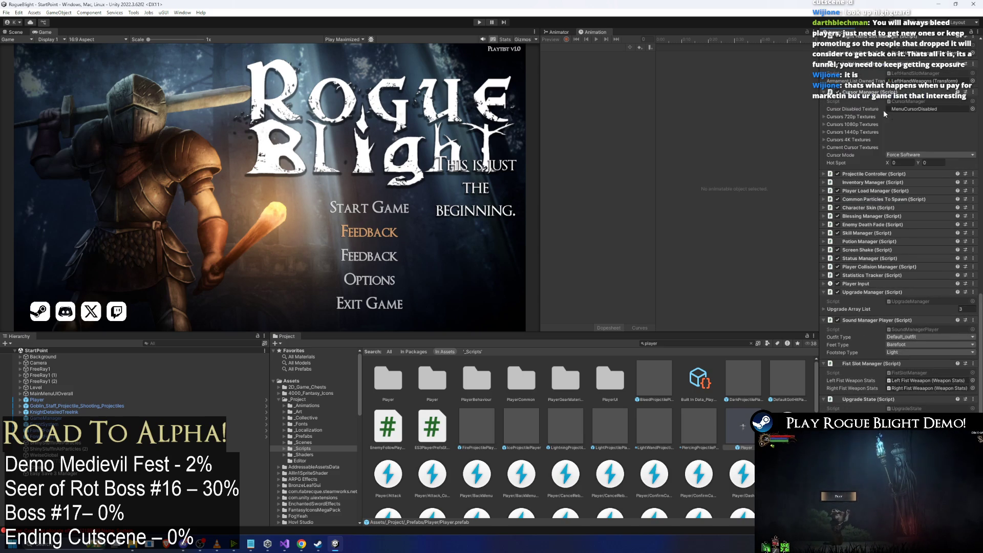
pyautogui.click(883, 110)
pyautogui.scroll(1, 874, 69)
pyautogui.scroll(1, 897, 113)
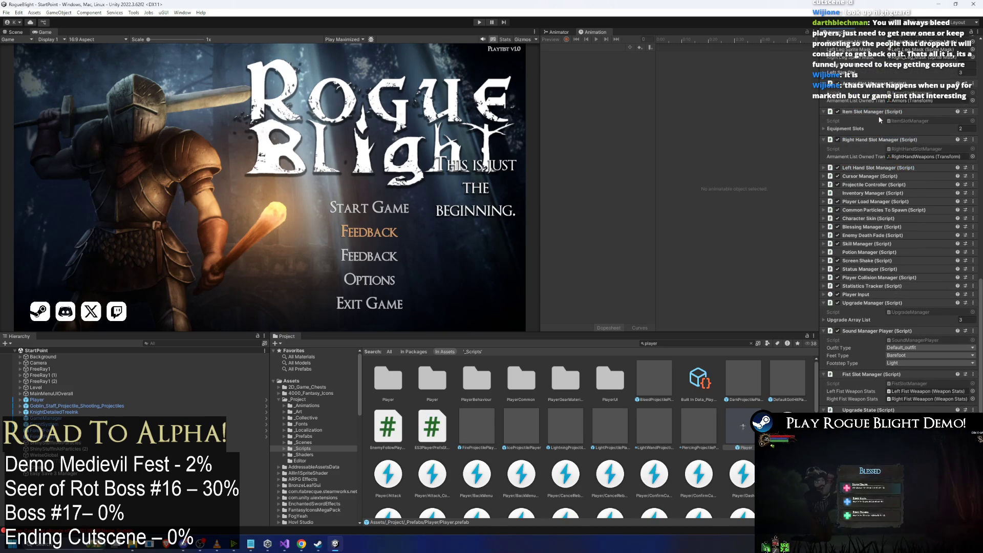
pyautogui.scroll(-2, 874, 103)
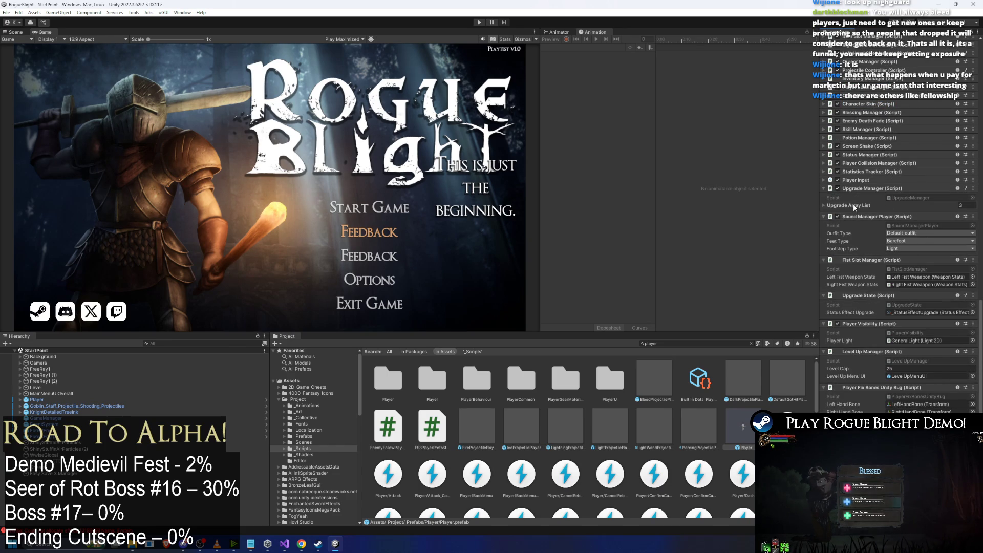
# Expand the Upgrade Manager's upgrade array to see its three categories.
pyautogui.click(853, 204)
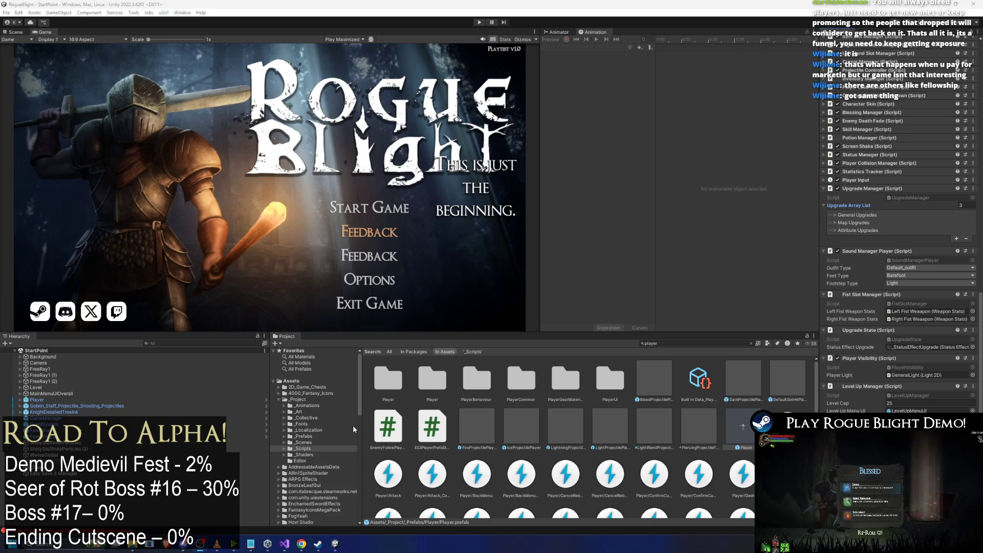
pyautogui.press('super')
pyautogui.press('Escape')
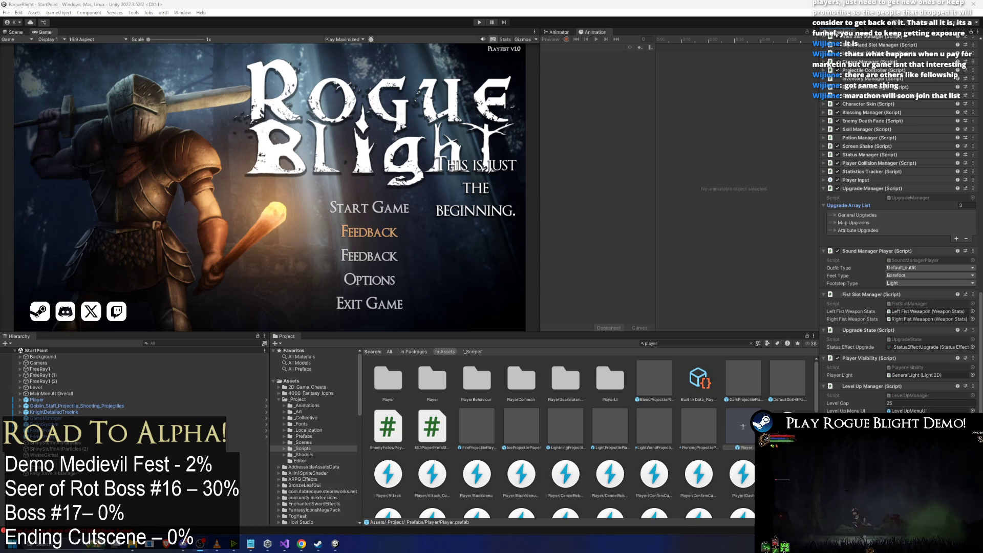
pyautogui.scroll(-3, 865, 171)
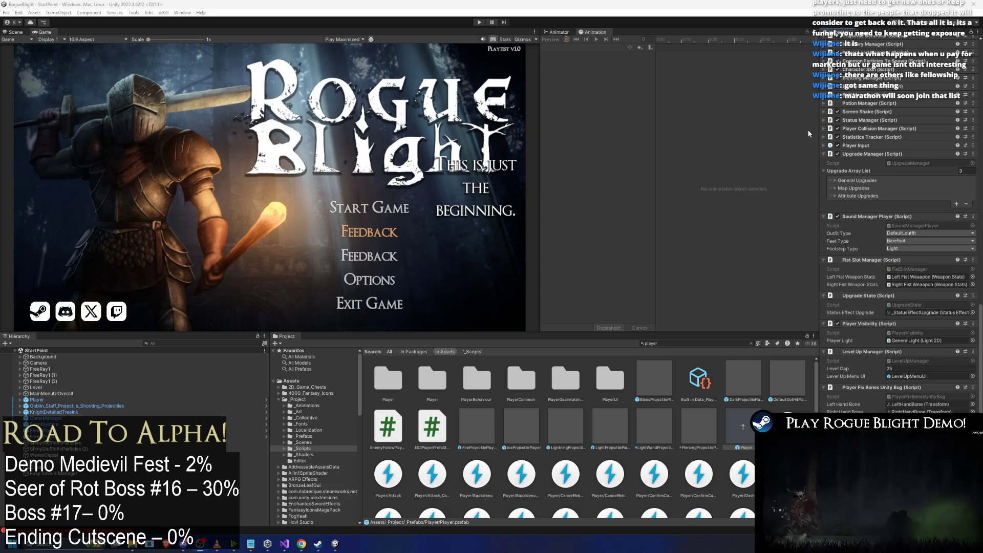
# Collapse Sound Manager Player, Fist Slot Manager, Upgrade State, Player Visibility, Level Up Manager and Player Stats, keeping Upgrade Manager open.
pyautogui.click(876, 153)
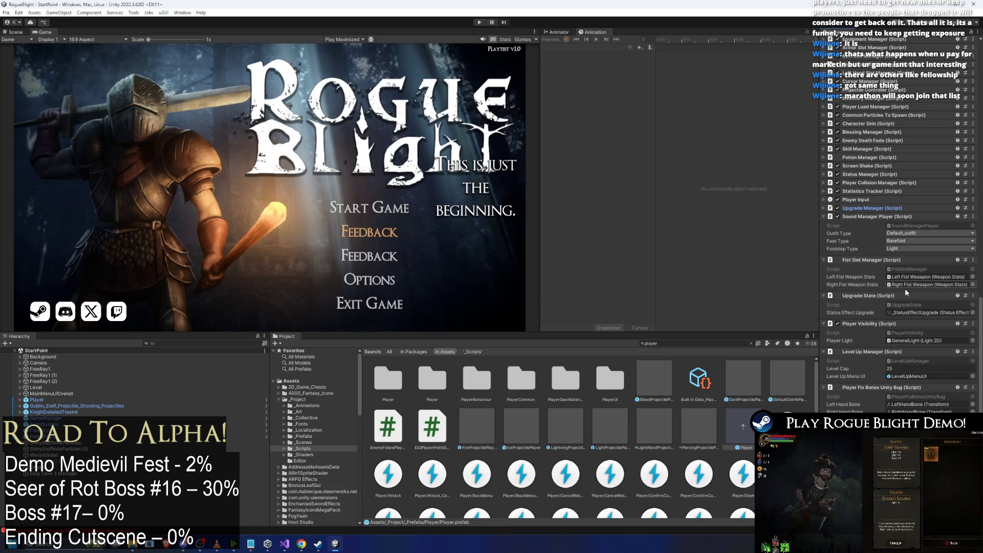
pyautogui.click(875, 216)
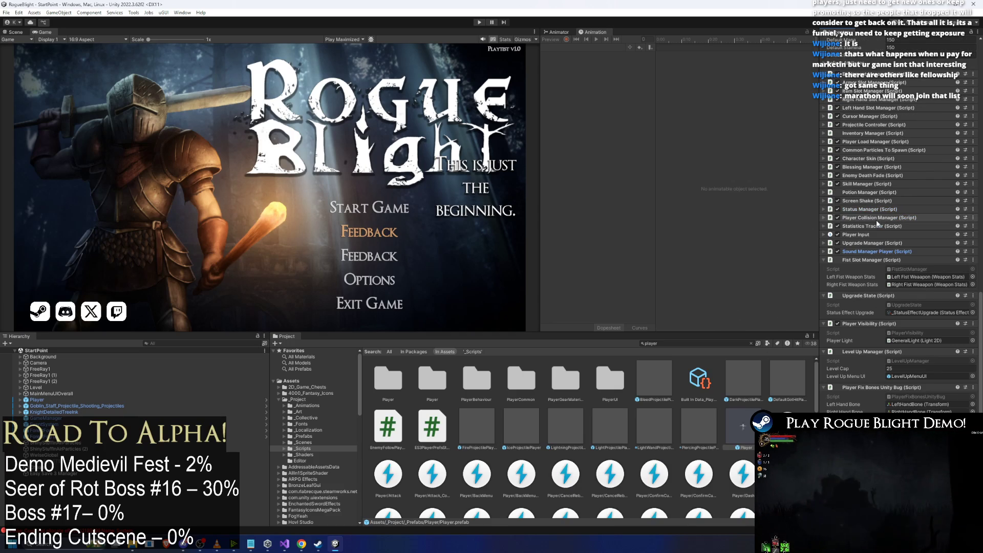
pyautogui.click(877, 261)
pyautogui.click(874, 296)
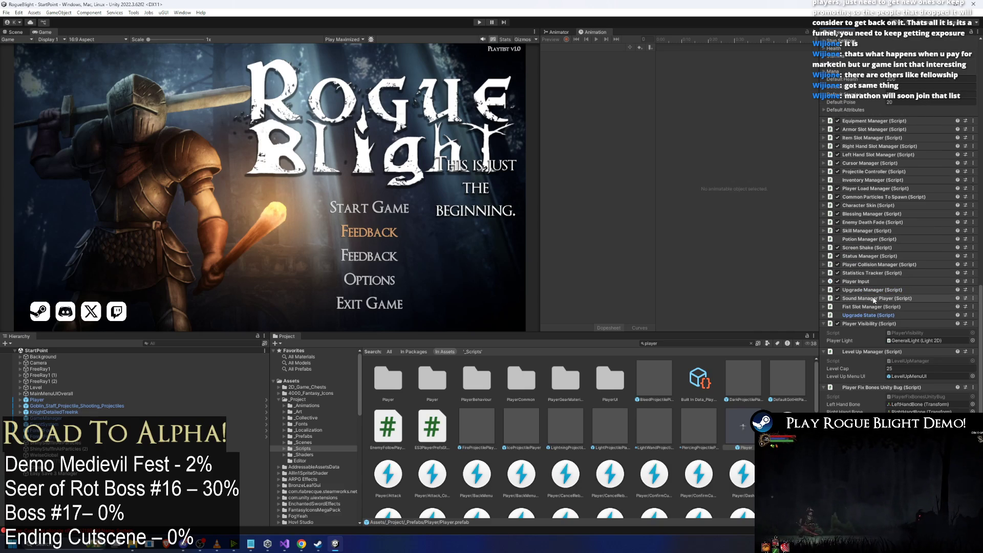
pyautogui.click(873, 324)
pyautogui.click(876, 352)
pyautogui.click(875, 380)
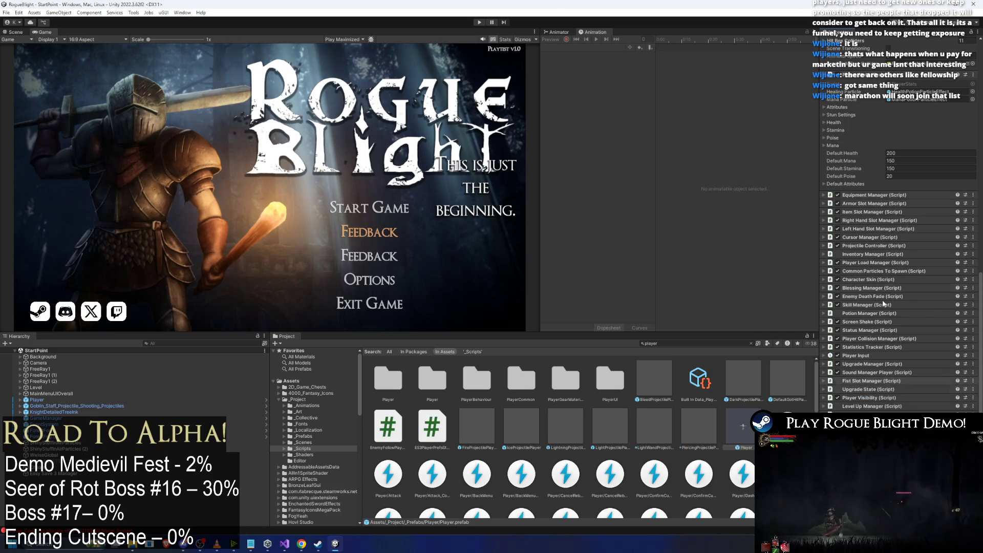
pyautogui.click(868, 79)
pyautogui.click(867, 365)
pyautogui.scroll(-1, 901, 371)
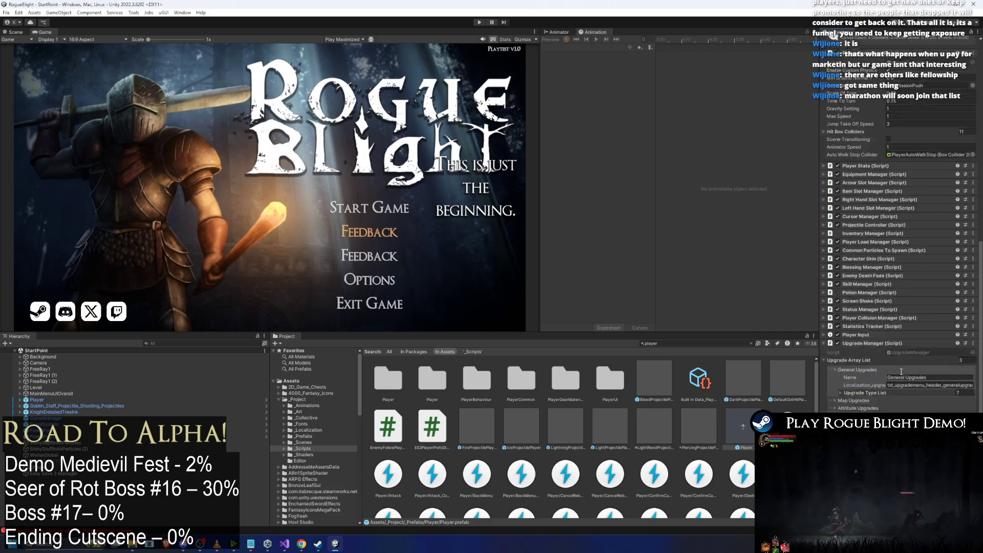
pyautogui.scroll(-3, 901, 371)
pyautogui.click(880, 334)
pyautogui.scroll(-2, 881, 333)
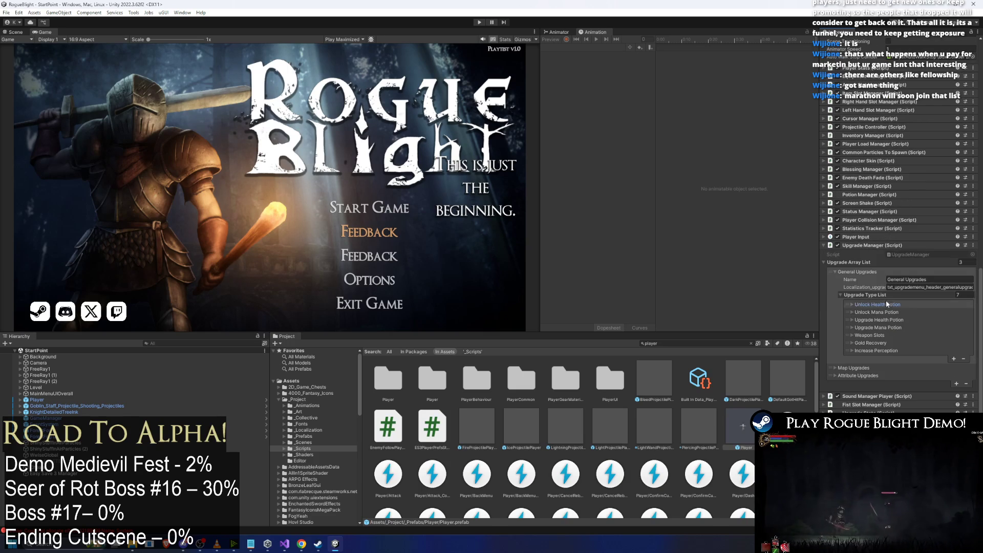
pyautogui.click(888, 304)
pyautogui.click(882, 342)
pyautogui.click(889, 336)
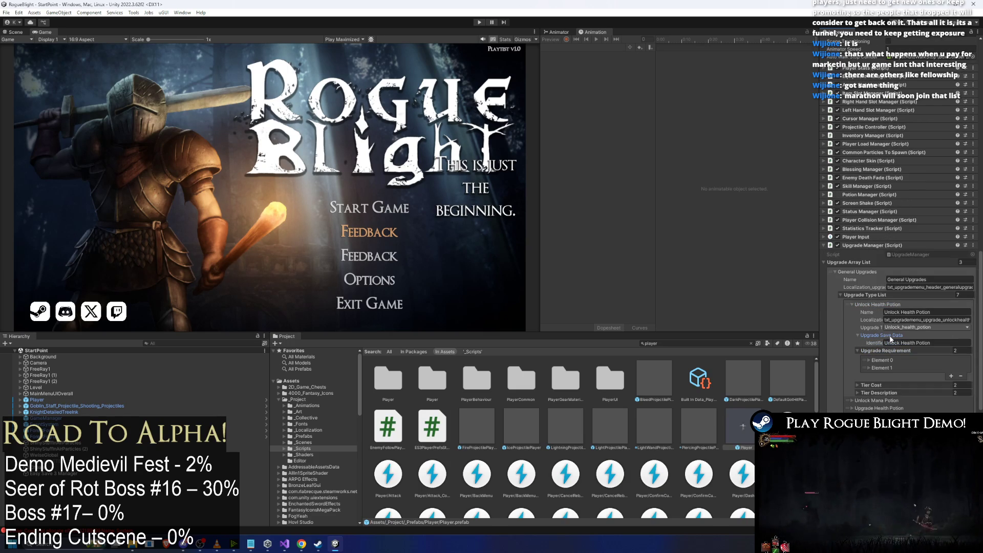
pyautogui.click(887, 360)
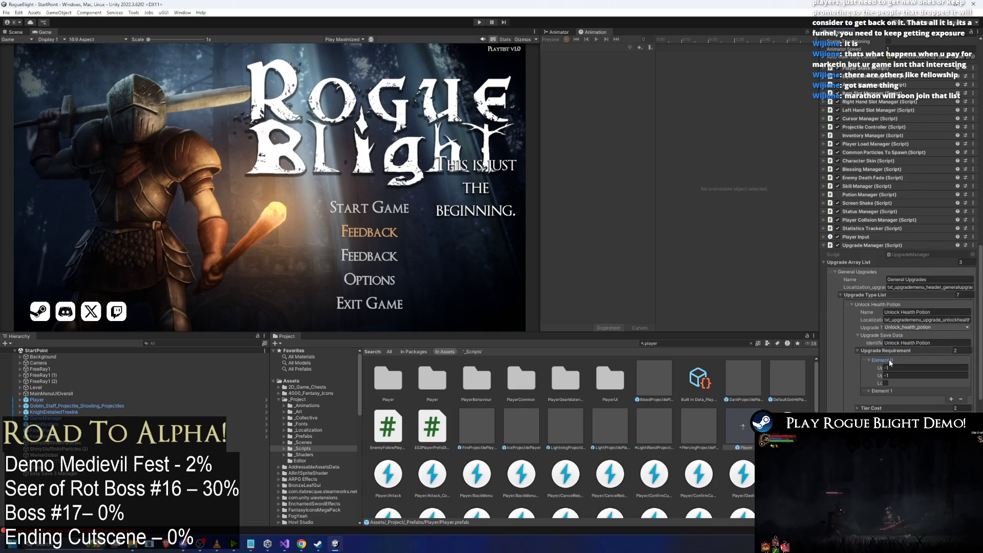
pyautogui.click(881, 390)
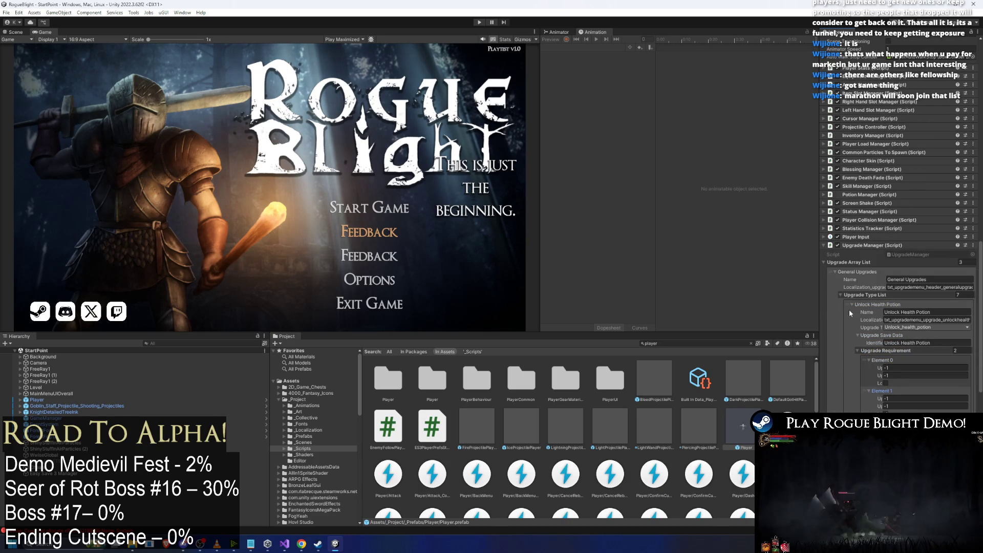
pyautogui.click(869, 304)
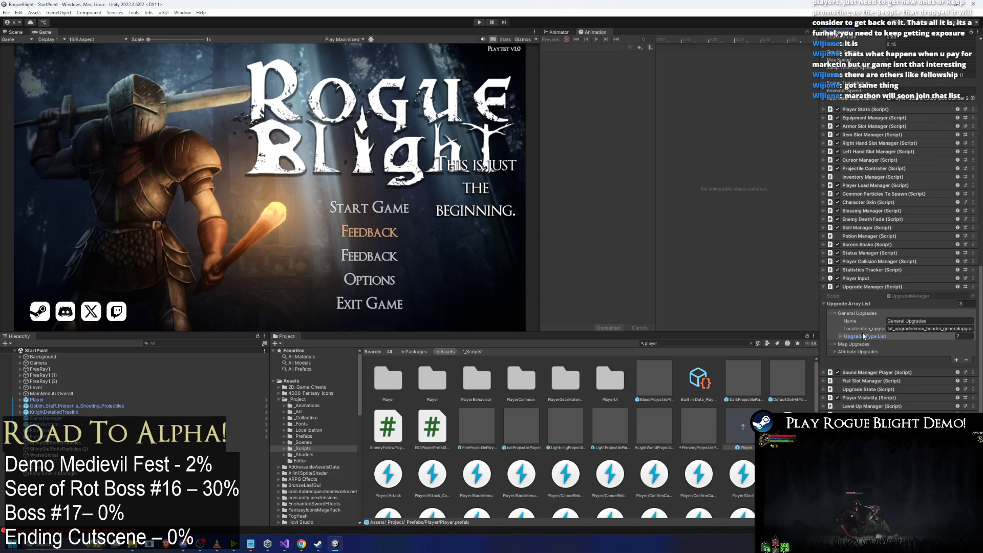
pyautogui.scroll(-3, 893, 353)
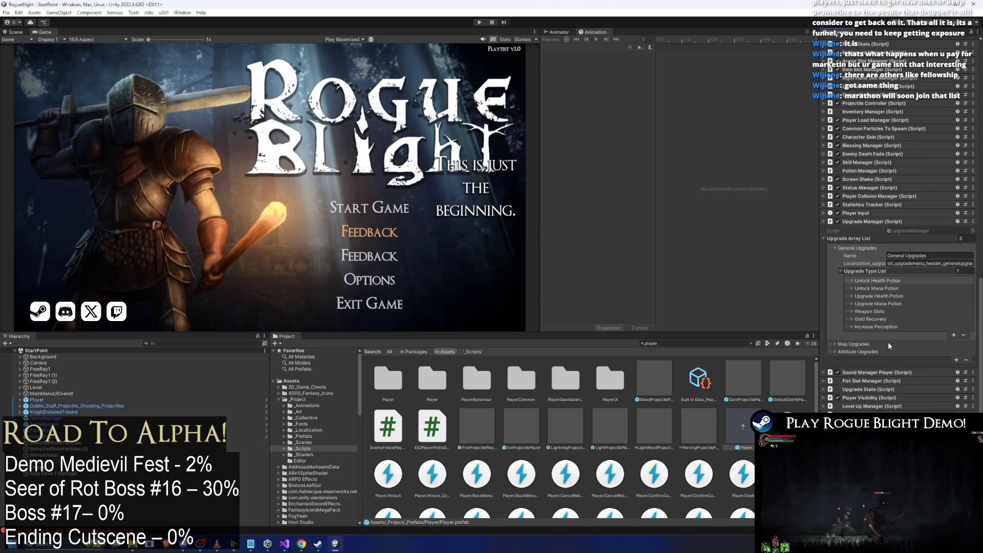
pyautogui.click(884, 296)
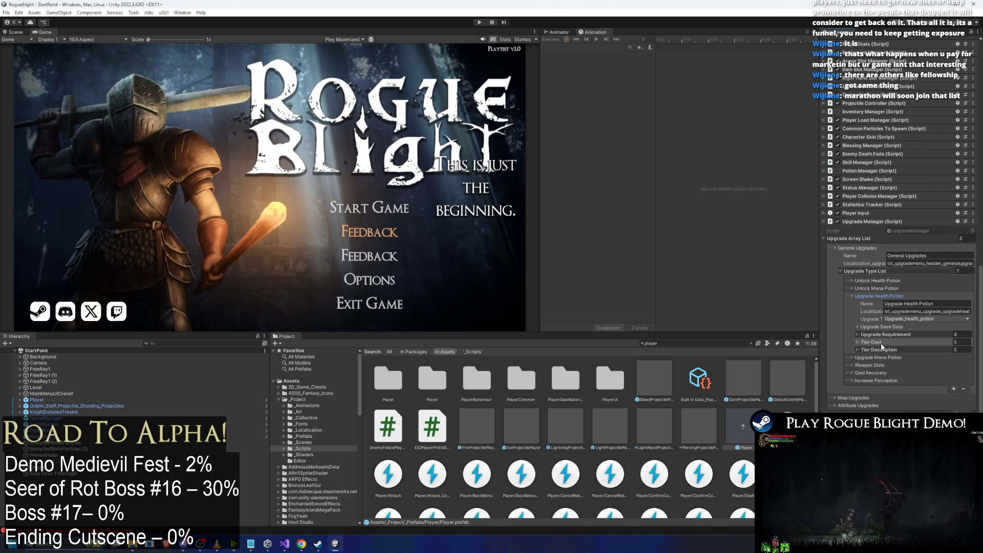
pyautogui.click(892, 335)
pyautogui.click(883, 360)
pyautogui.click(889, 352)
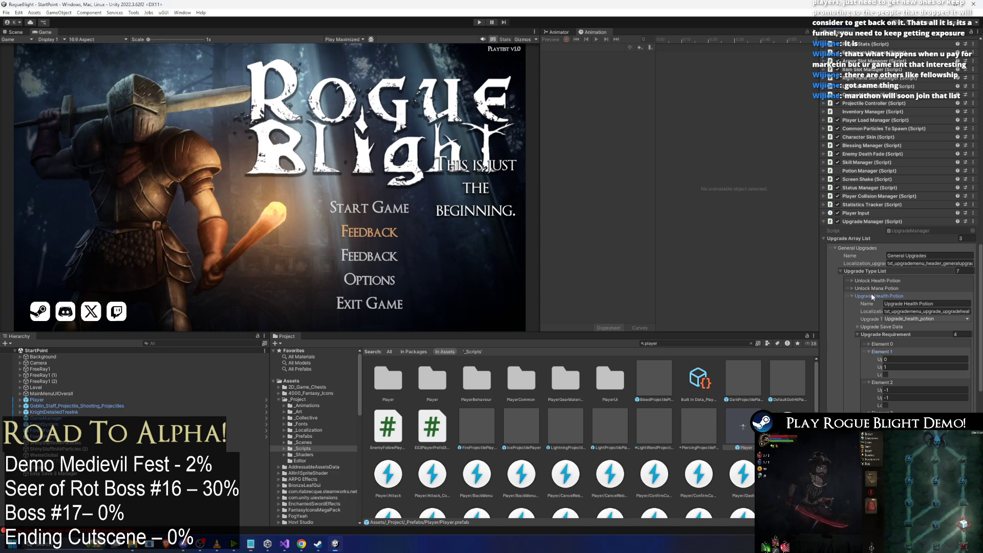
pyautogui.click(852, 296)
pyautogui.click(877, 303)
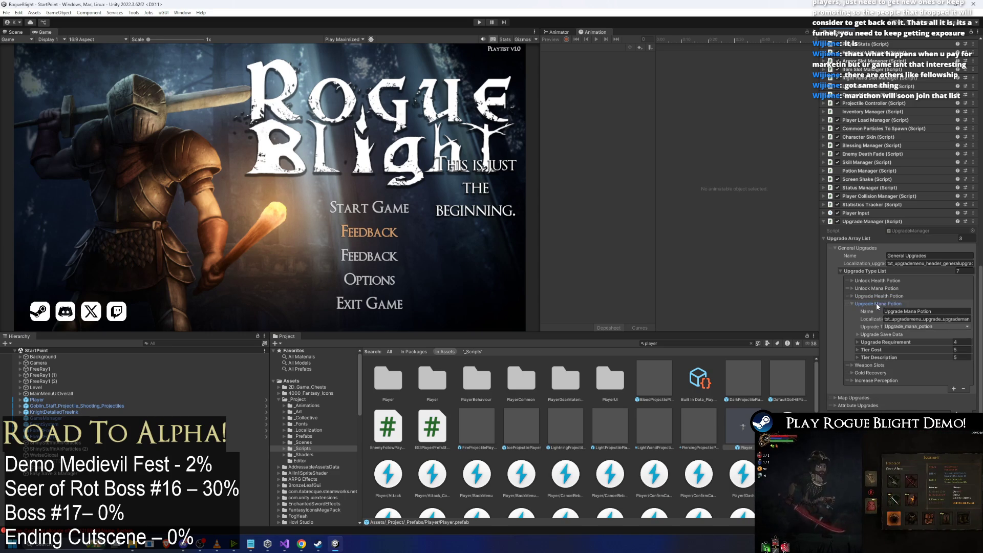
pyautogui.click(883, 342)
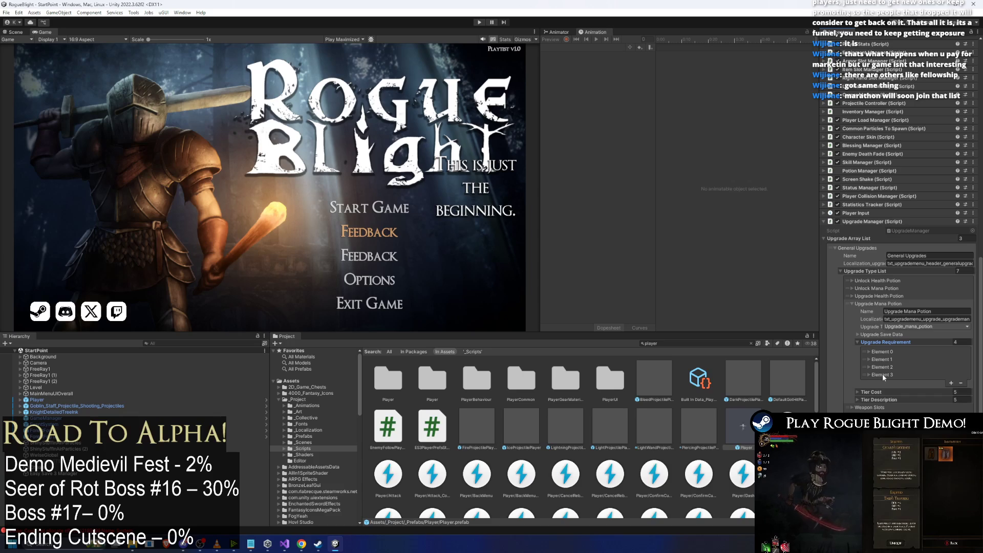
pyautogui.click(887, 366)
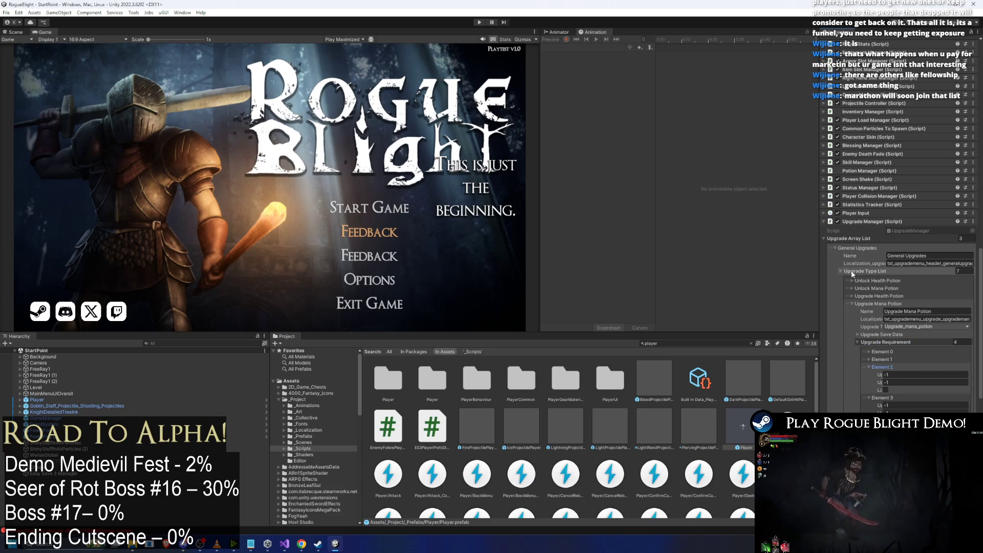
pyautogui.click(865, 271)
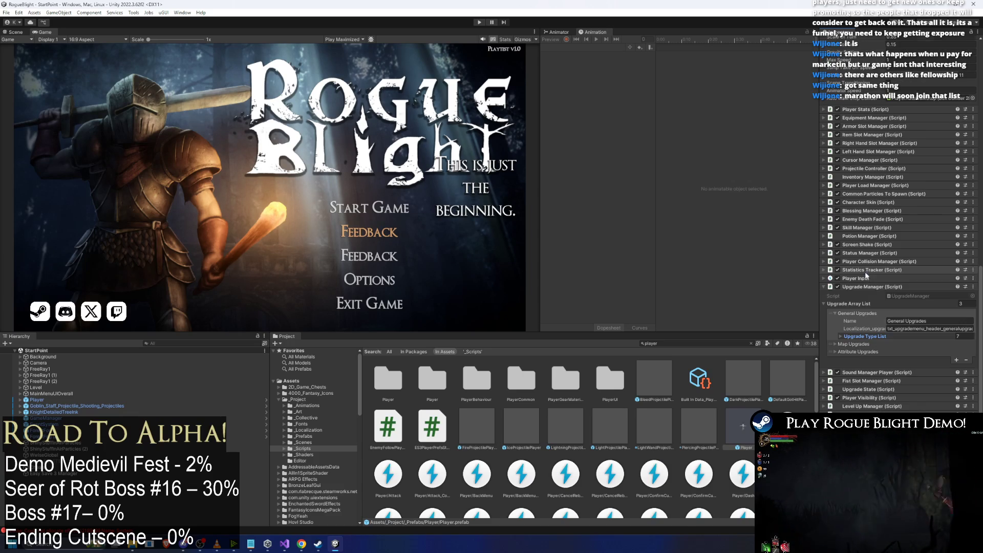
# Reopen the general upgrade types list, closing Upgrade Mana Potion and glancing at Weapon Slots.
pyautogui.click(865, 337)
pyautogui.click(877, 369)
pyautogui.scroll(-3, 877, 365)
pyautogui.click(875, 315)
pyautogui.click(875, 314)
# Inspect Gold Recovery's tier costs and six requirement tiers, including the fourth and fifth.
pyautogui.click(877, 322)
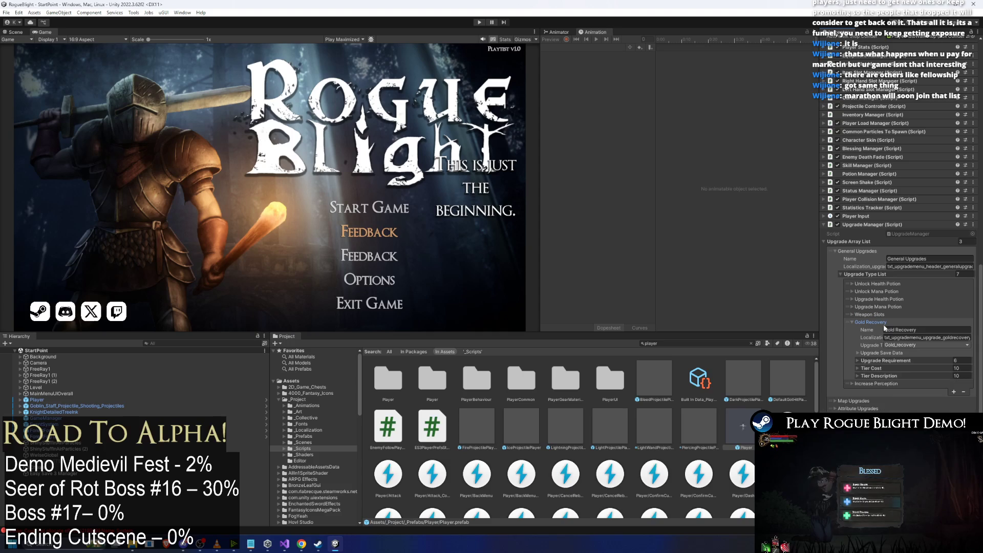
pyautogui.click(884, 368)
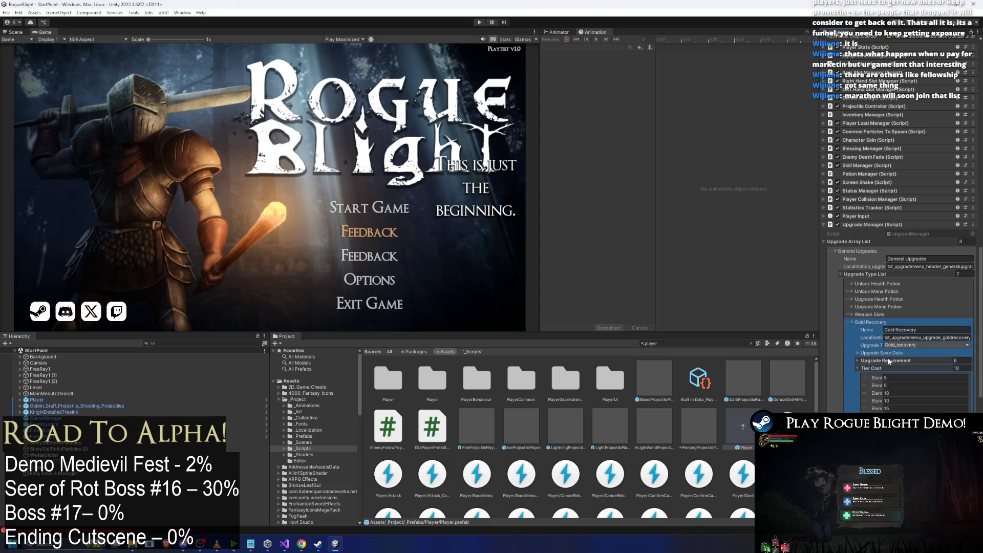
pyautogui.click(886, 361)
pyautogui.click(876, 393)
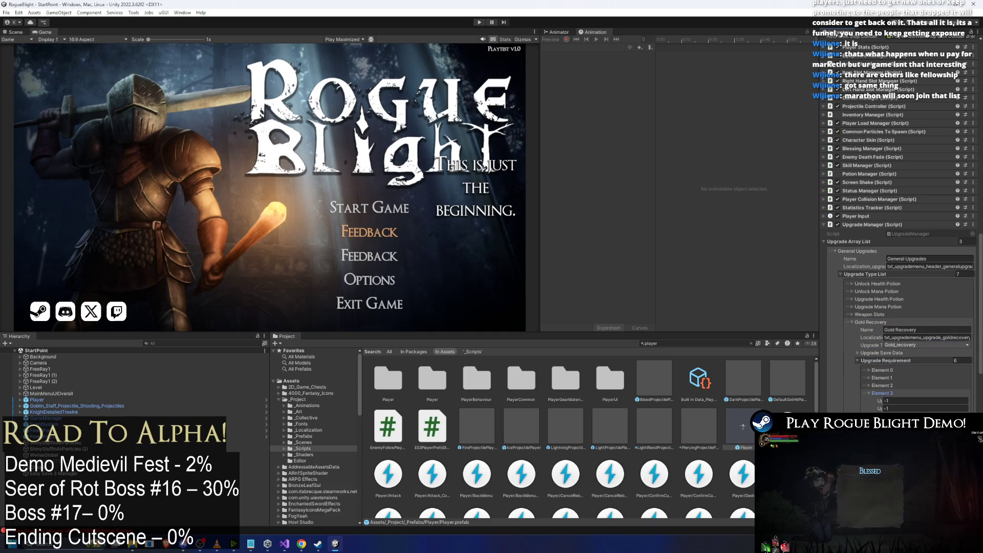
pyautogui.scroll(-1, 904, 388)
pyautogui.click(879, 403)
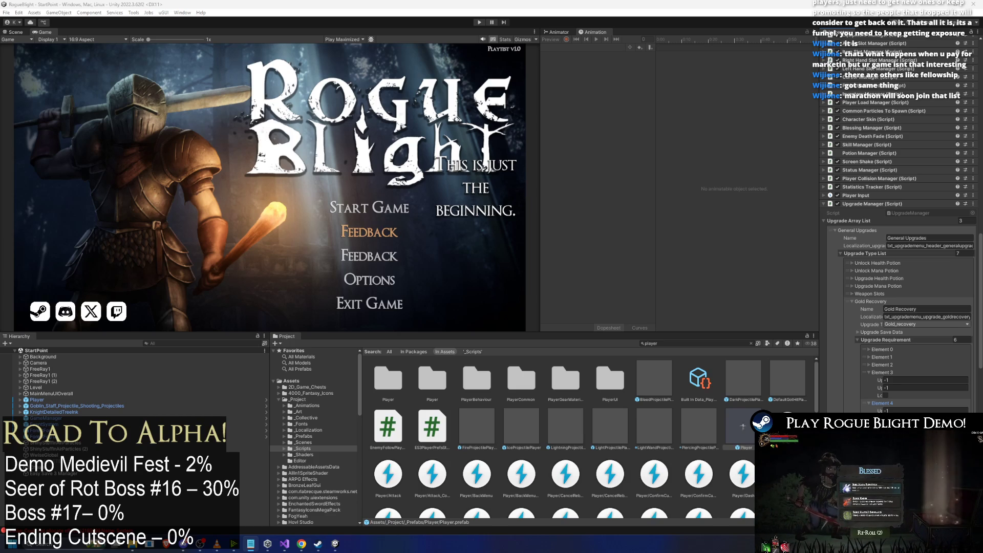
pyautogui.click(880, 301)
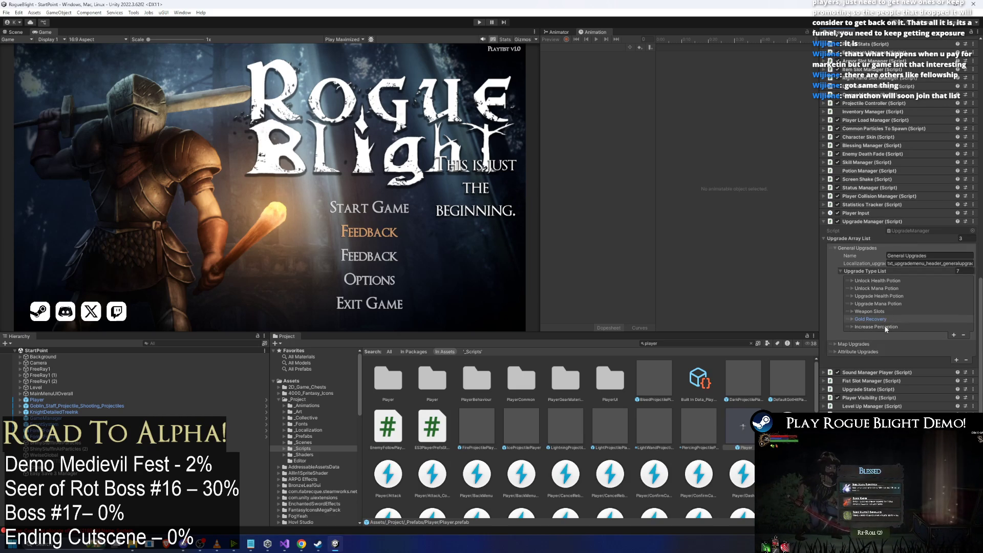
# Review Increase Perception's requirement elements, then collapse it and the General Upgrades category.
pyautogui.click(876, 326)
pyautogui.click(875, 365)
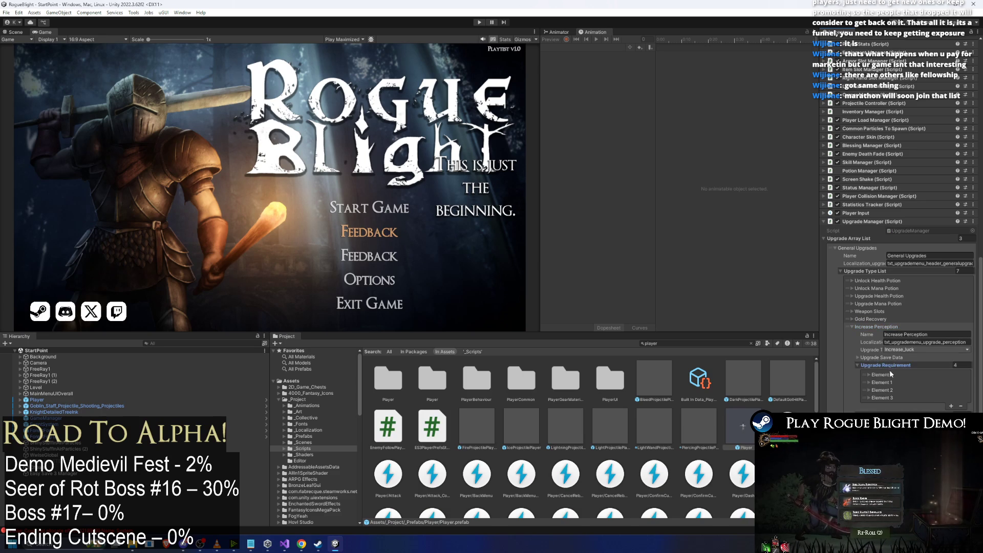
pyautogui.click(891, 395)
pyautogui.click(892, 382)
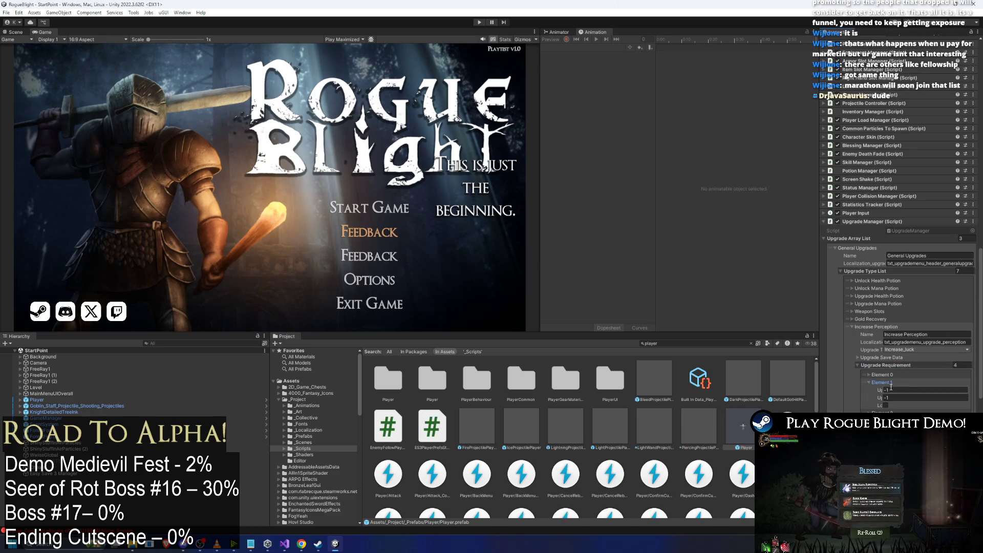
pyautogui.scroll(-2, 919, 389)
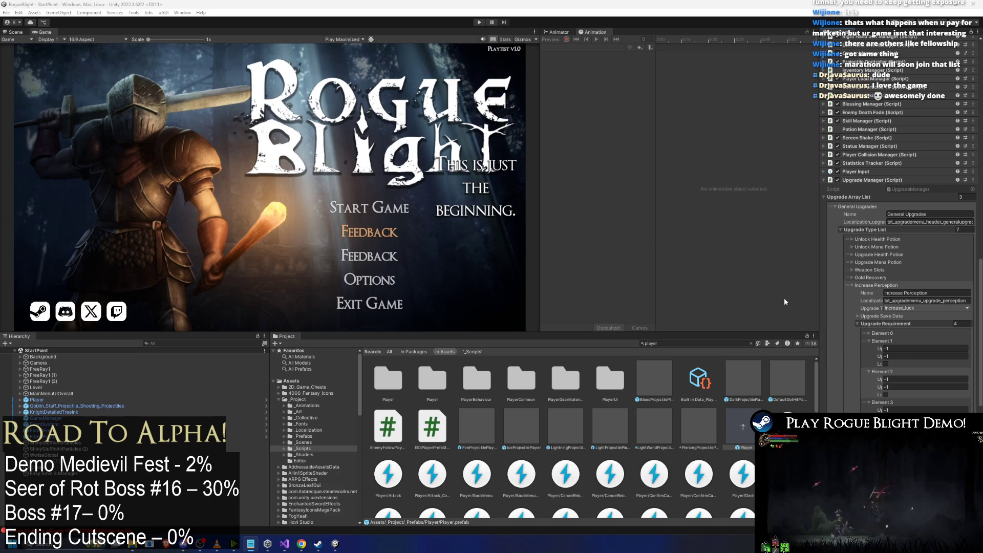
pyautogui.click(888, 285)
pyautogui.click(889, 271)
pyautogui.click(865, 317)
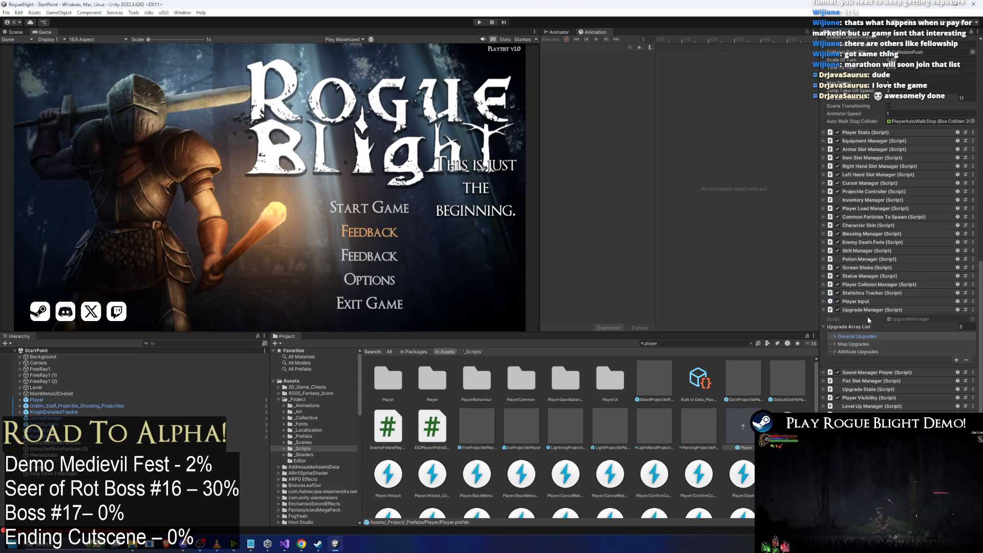
# Expand Map Upgrades and inspect Starting Weapon's requirement Elements 0, 1 and 2.
pyautogui.click(860, 344)
pyautogui.click(870, 367)
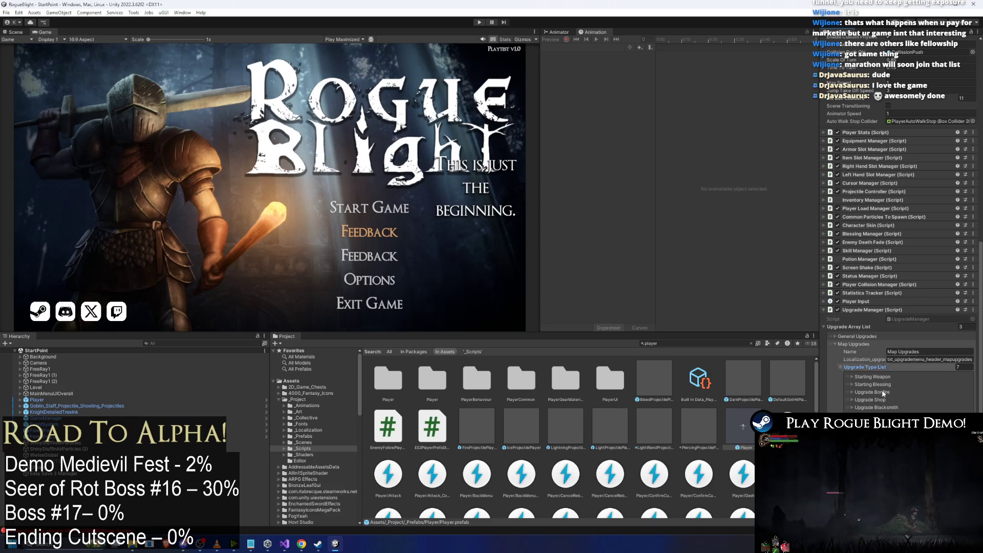
pyautogui.click(888, 379)
pyautogui.scroll(-1, 904, 362)
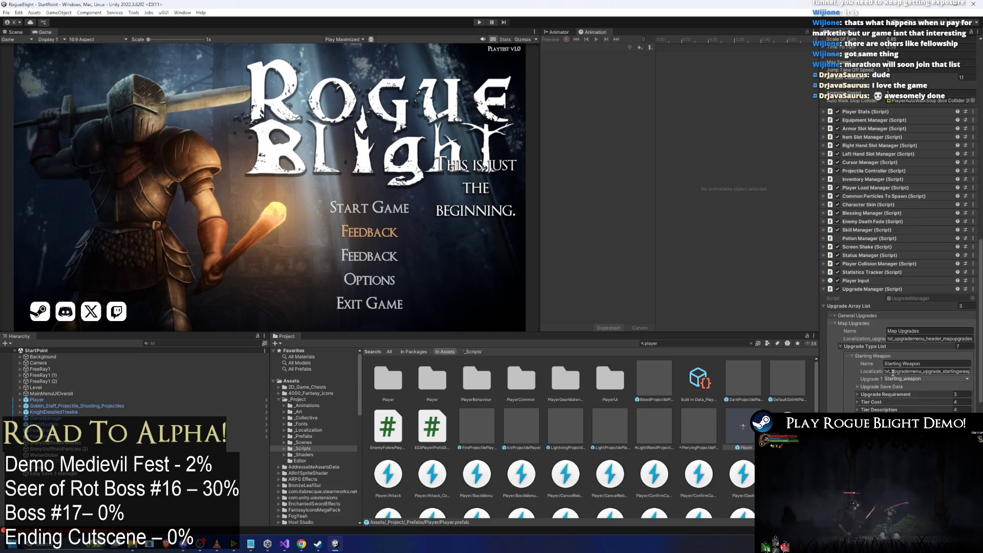
pyautogui.click(893, 395)
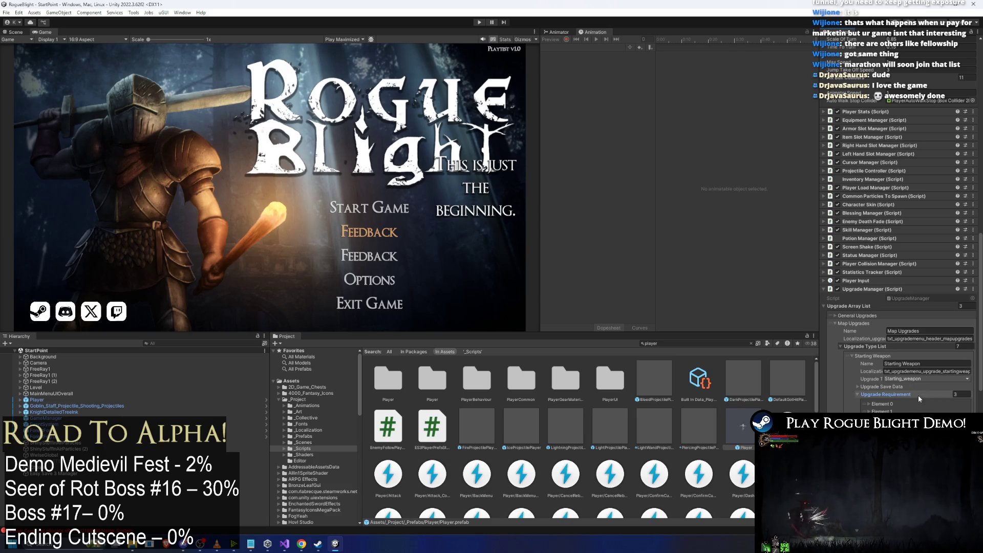
pyautogui.scroll(-3, 895, 359)
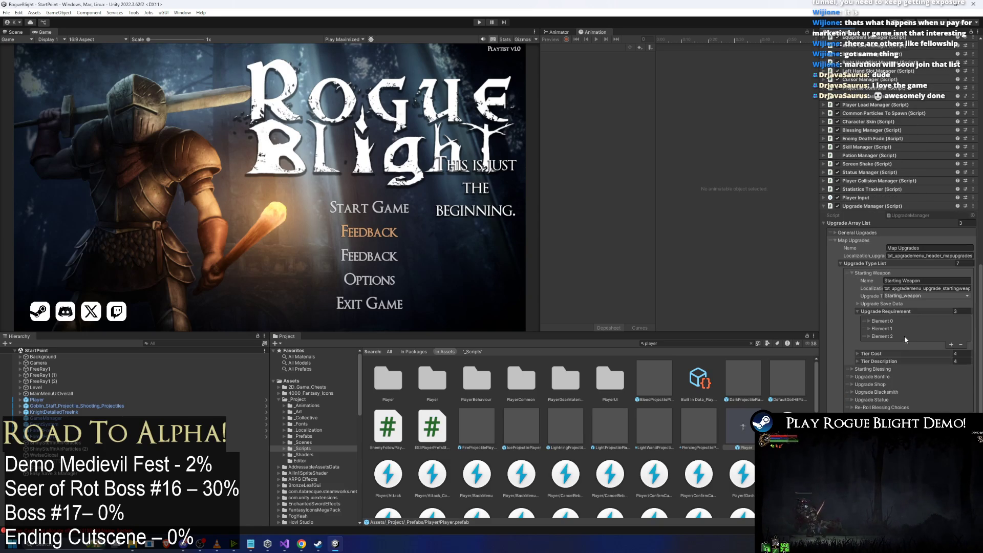
pyautogui.click(890, 336)
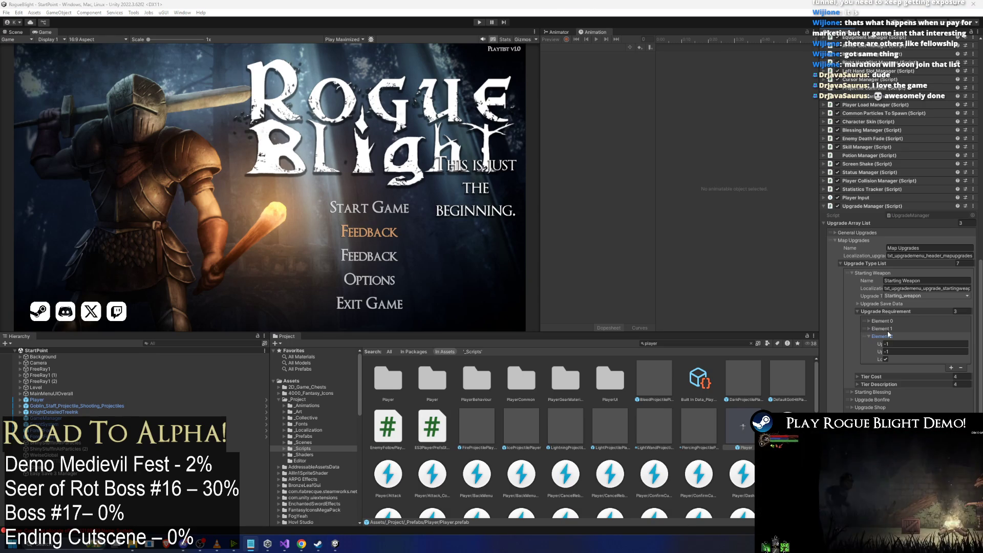
pyautogui.click(889, 335)
pyautogui.click(896, 336)
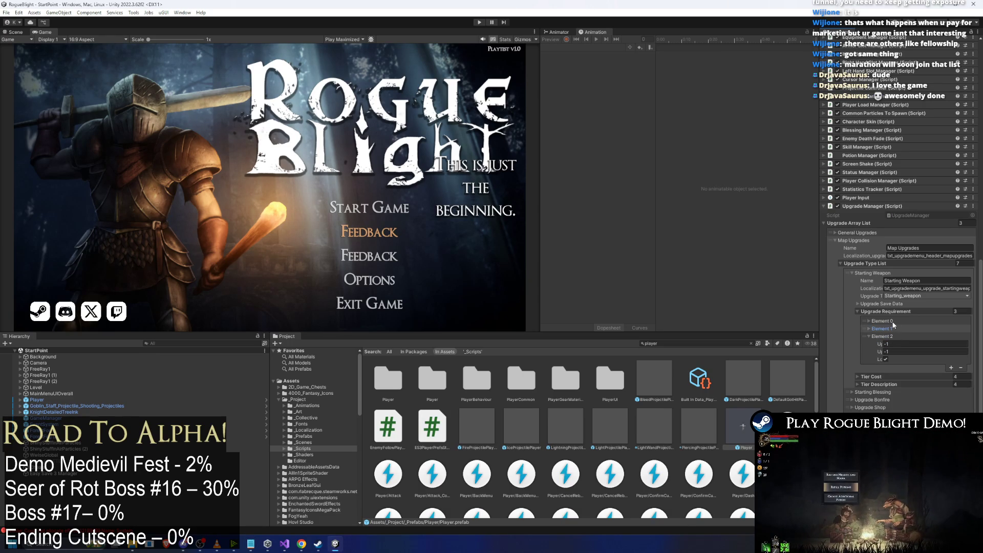
pyautogui.click(891, 321)
pyautogui.click(892, 320)
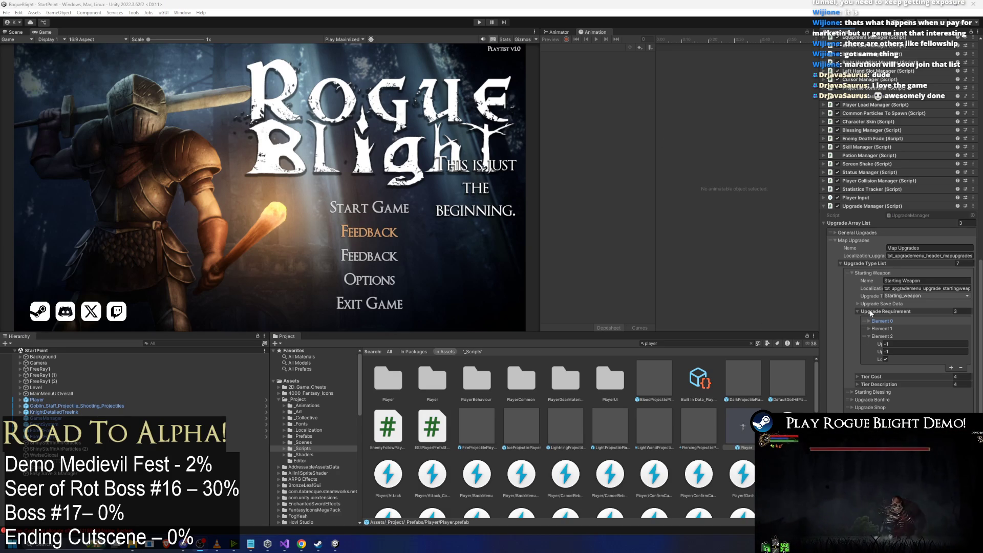
# Inspect Starting Blessing's tier costs, save data and requirement Element 1.
pyautogui.click(867, 273)
pyautogui.click(874, 296)
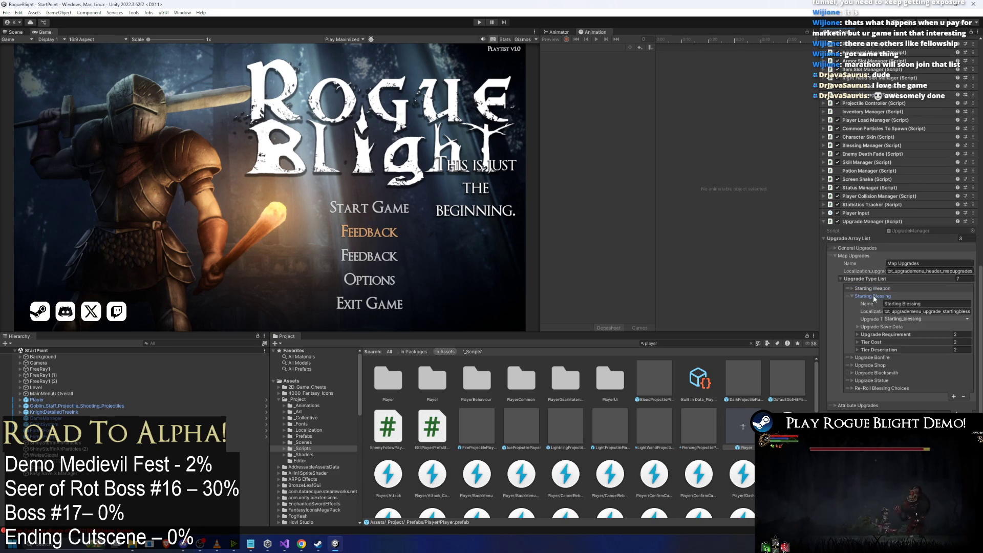
pyautogui.click(878, 342)
pyautogui.click(880, 334)
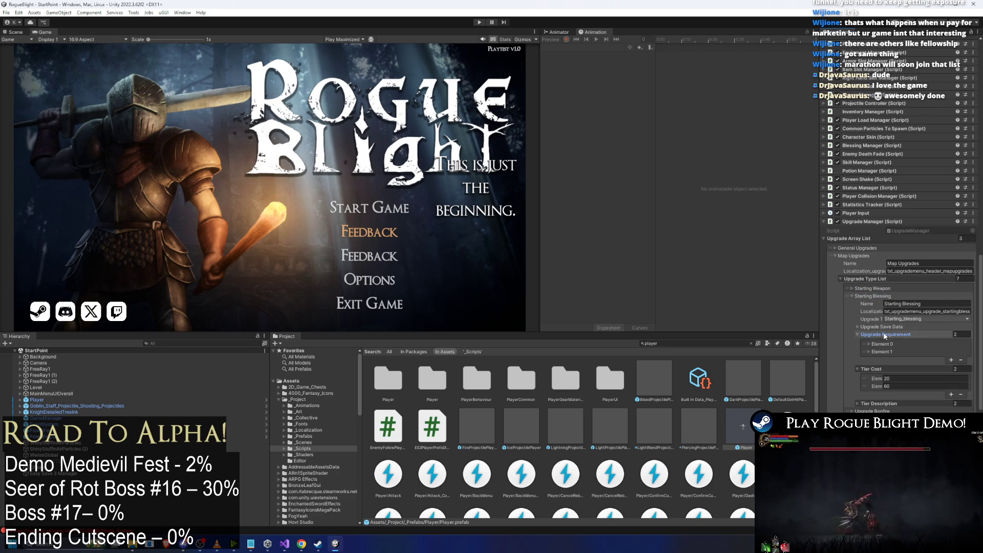
pyautogui.click(875, 327)
pyautogui.click(880, 360)
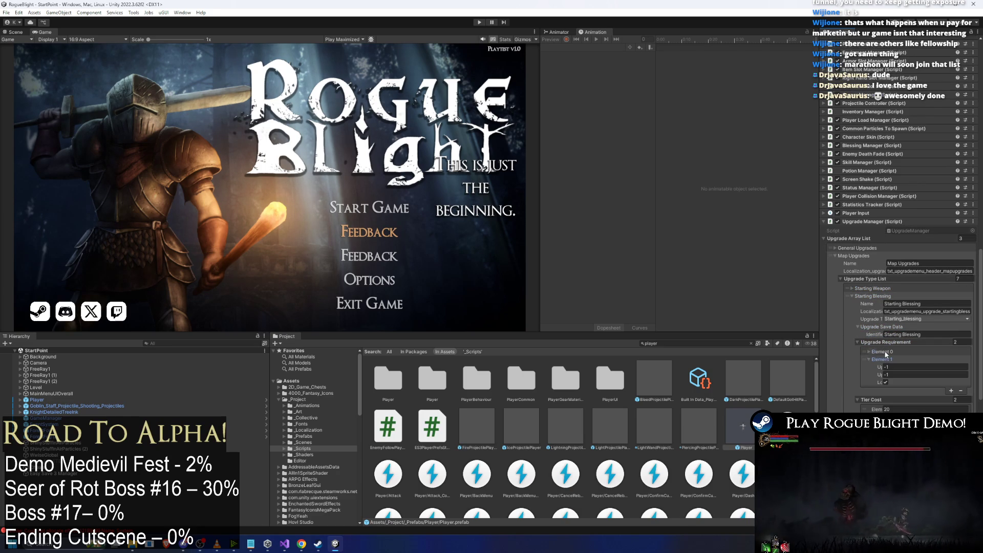
pyautogui.click(880, 297)
# Inspect Upgrade Bonfire's requirement tiers, including Element 2.
pyautogui.click(882, 303)
pyautogui.click(878, 342)
pyautogui.click(878, 357)
pyautogui.click(879, 359)
pyautogui.click(885, 367)
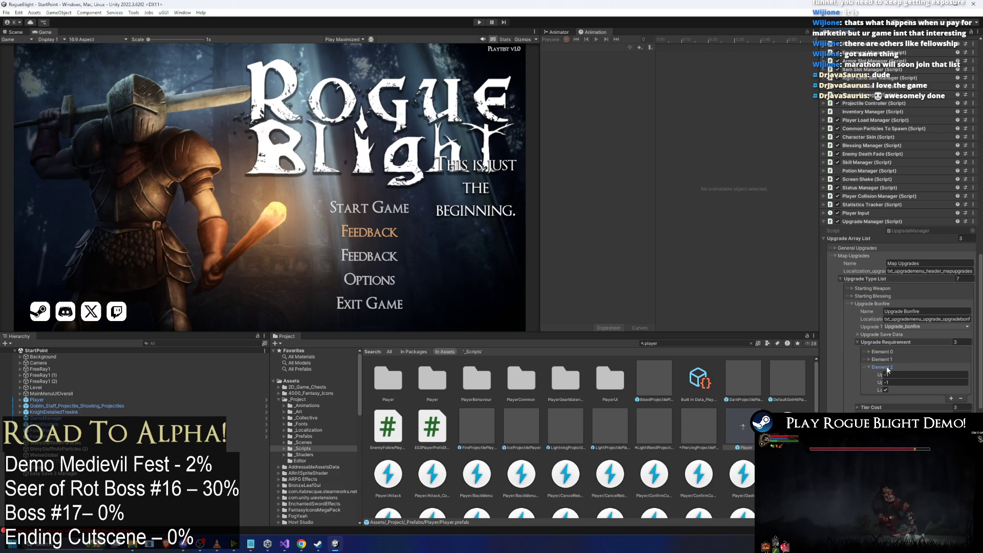
# Inspect Upgrade Shop's requirement tiers, Elements 1 and 2.
pyautogui.click(887, 367)
pyautogui.click(877, 399)
pyautogui.scroll(-3, 886, 392)
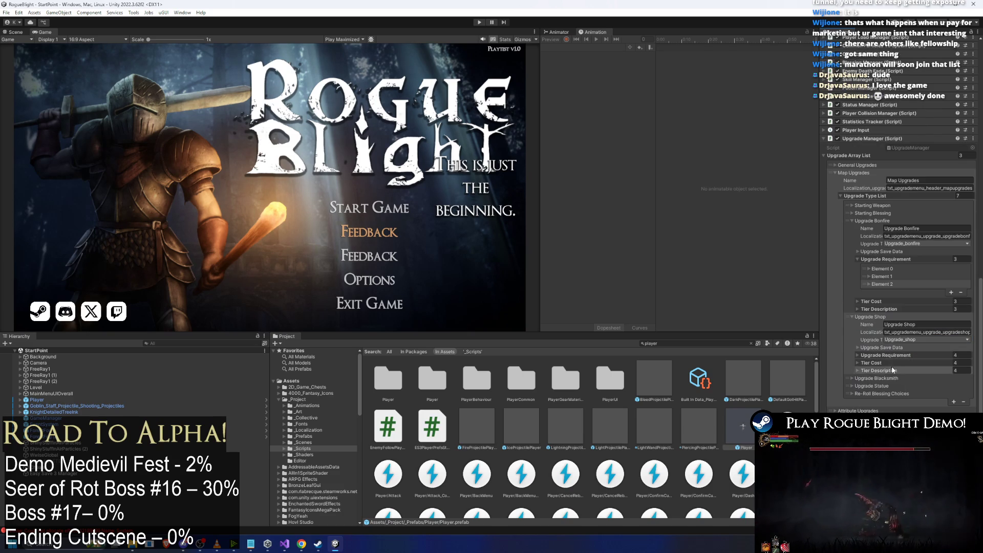
pyautogui.click(886, 356)
pyautogui.click(883, 372)
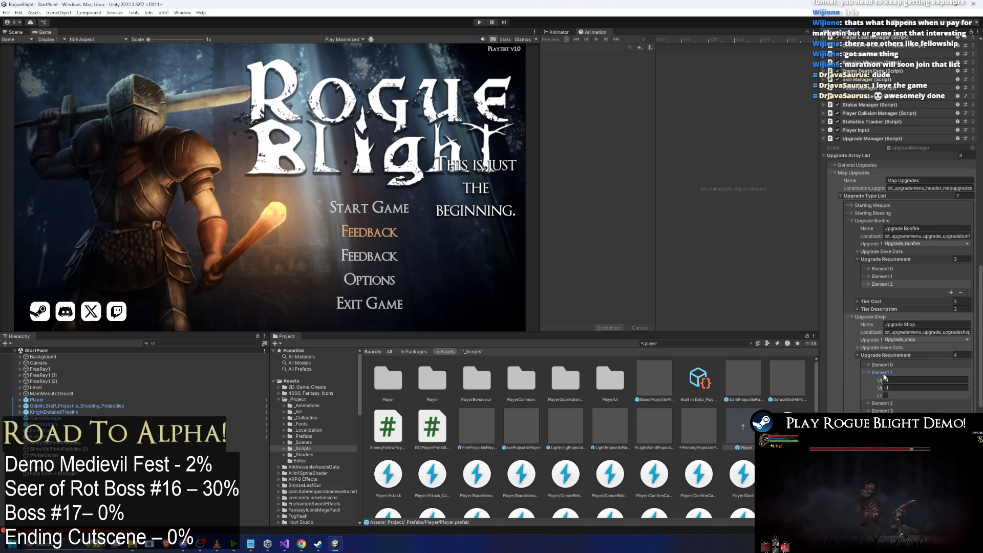
pyautogui.click(879, 403)
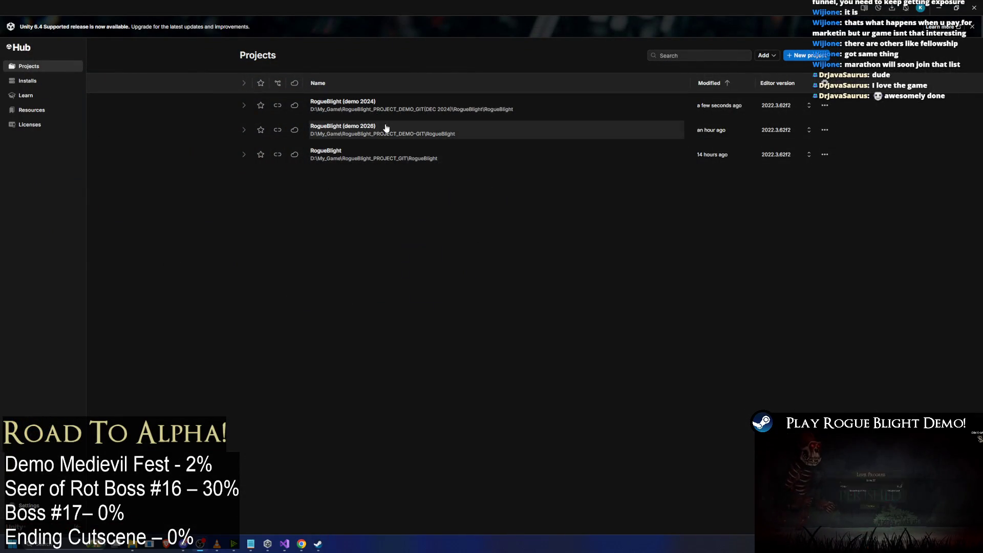
# Launch RogueBlight (demo 2026) from Unity Hub's Projects list.
pyautogui.click(384, 128)
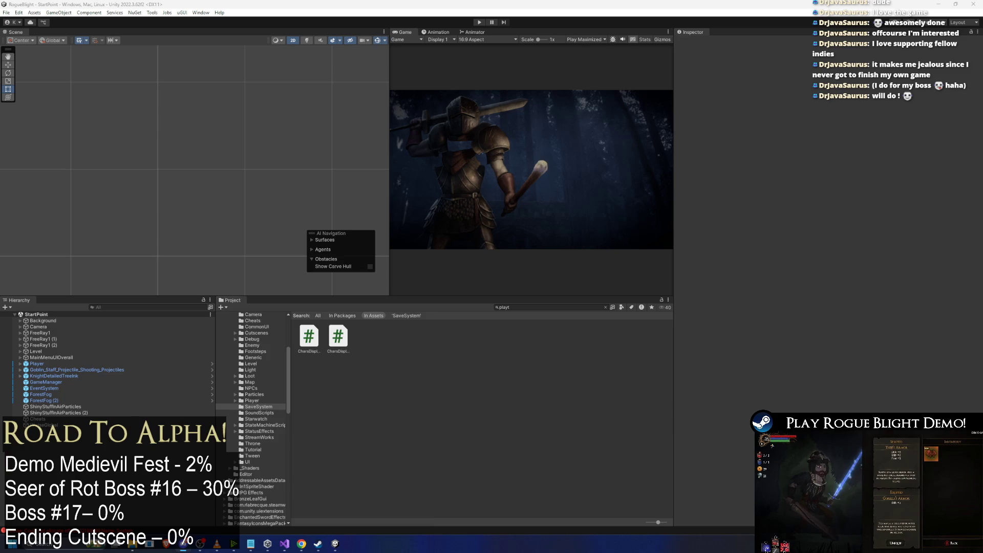
# Launch Streamlabs Chatbot through a system search for 'chat'.
pyautogui.press('super')
pyautogui.write('chat')
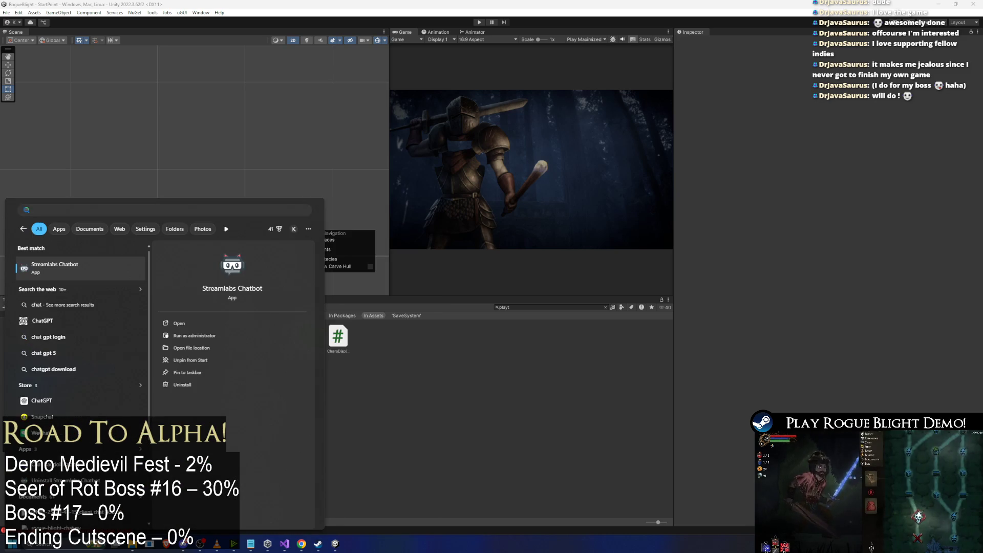
pyautogui.press('Return')
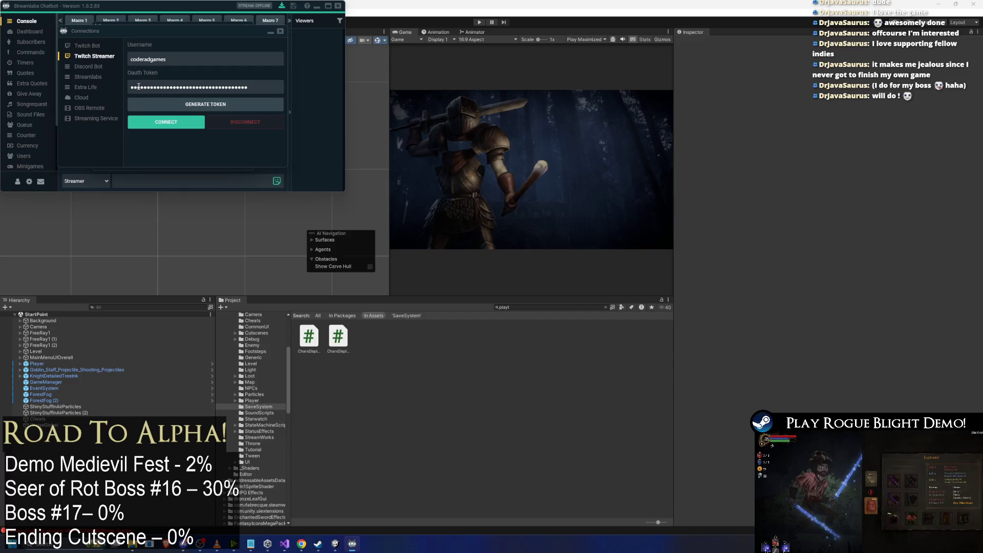
# Connect the chatbot's Streamlabs integration, then close the settings and minimize the window.
pyautogui.click(88, 66)
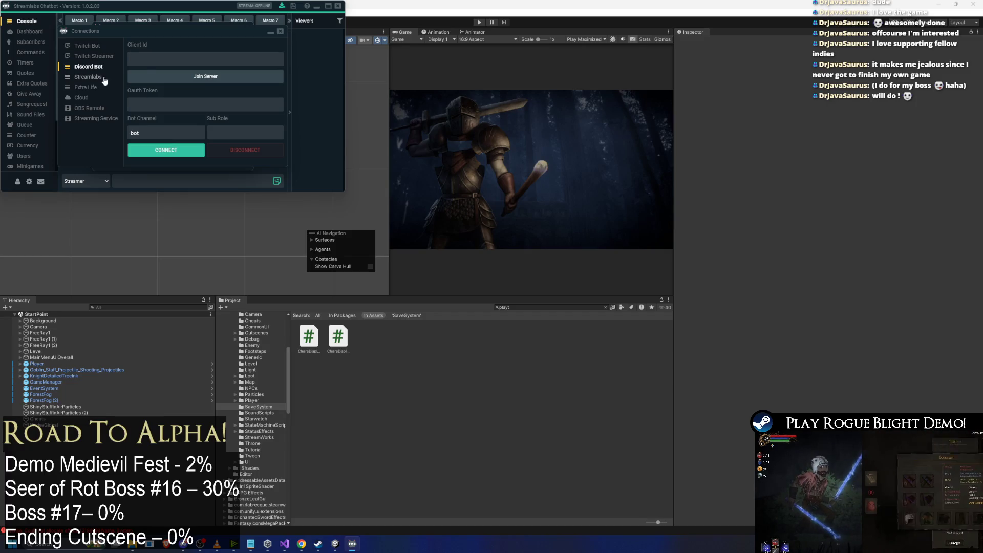
pyautogui.click(101, 77)
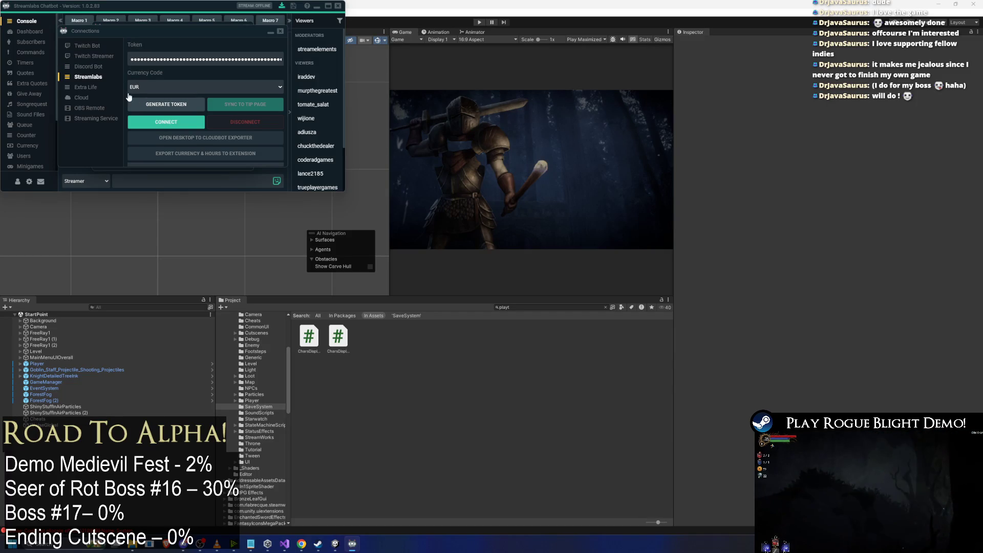
pyautogui.click(180, 125)
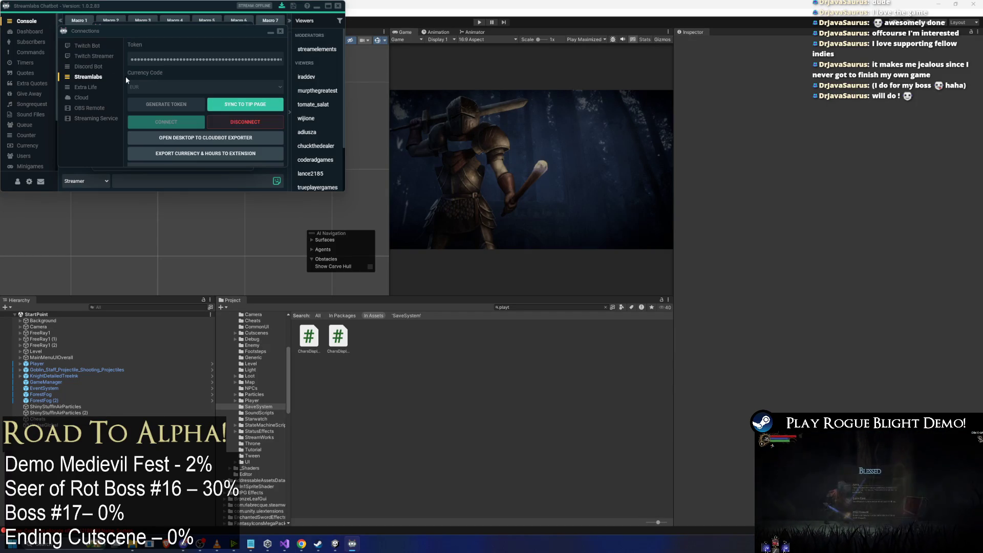
pyautogui.click(306, 6)
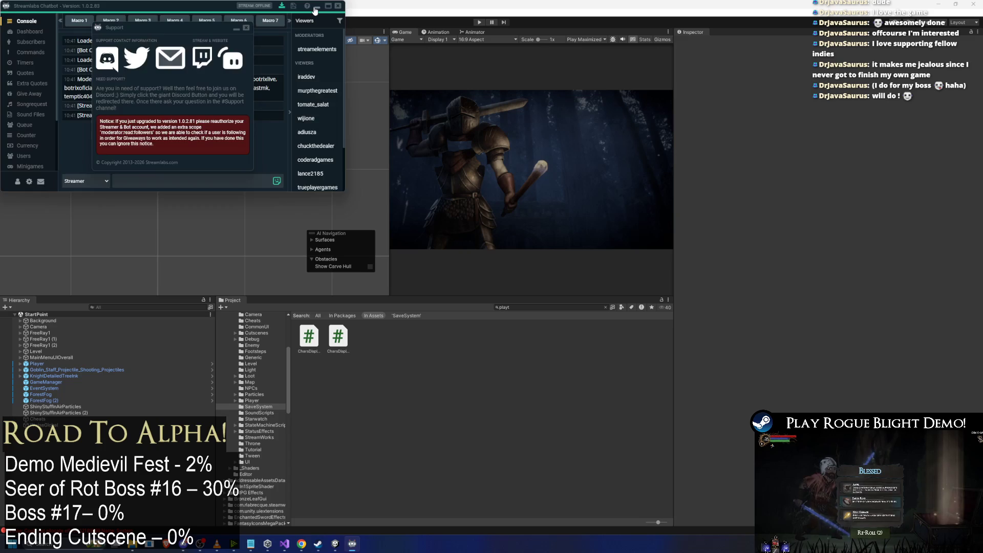
pyautogui.click(317, 7)
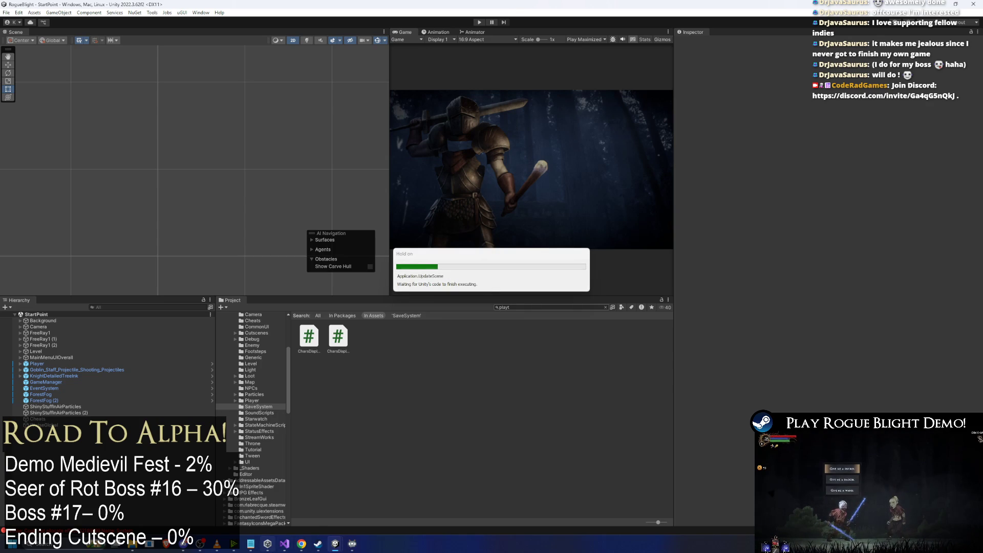
# Switch from the Steam library back to the Unity editor.
pyautogui.moveTo(323, 547)
pyautogui.click(317, 503)
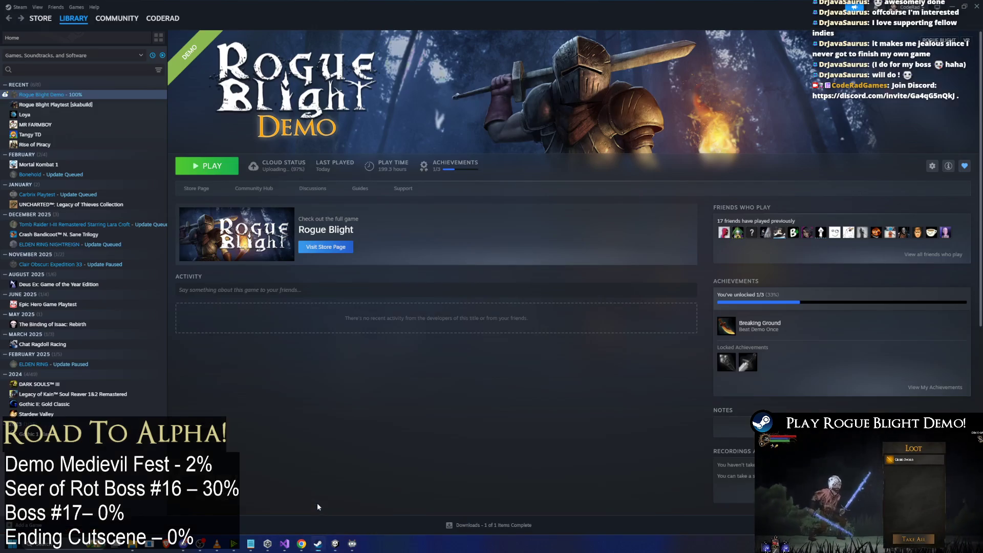
pyautogui.click(335, 543)
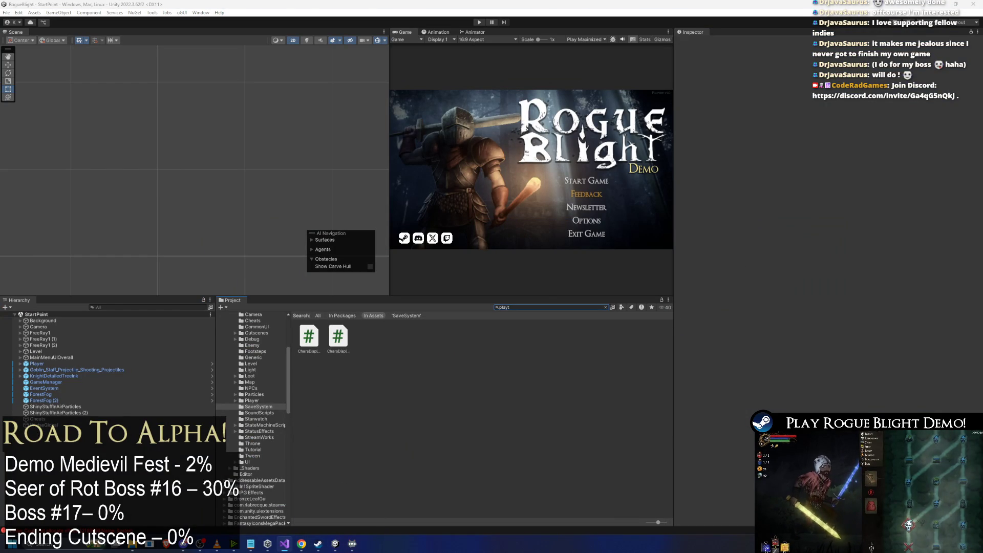
# Mark the map-completion-rewards line in the Visual Studio TODO list, then close Visual Studio.
pyautogui.click(284, 544)
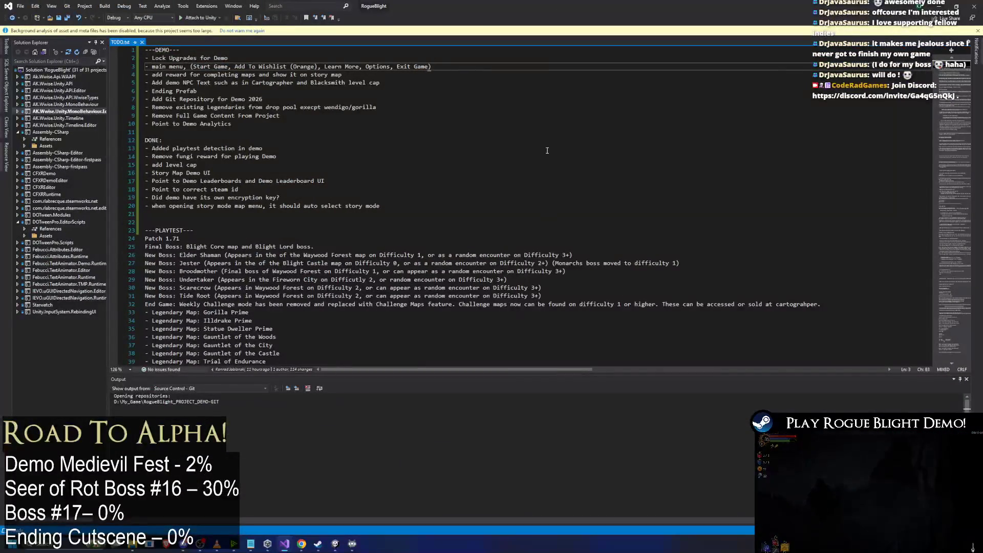
pyautogui.click(274, 74)
pyautogui.scroll(4, 274, 75)
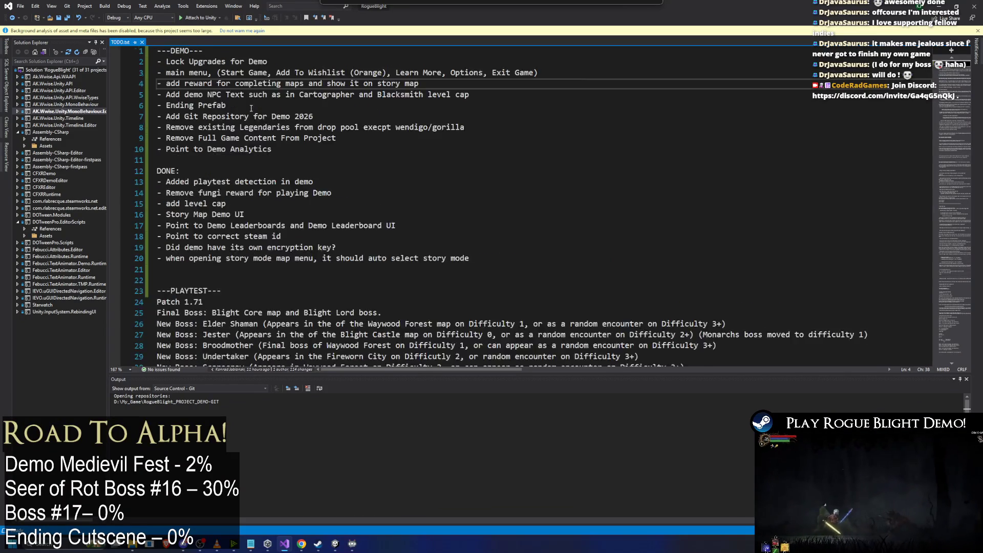
pyautogui.click(975, 6)
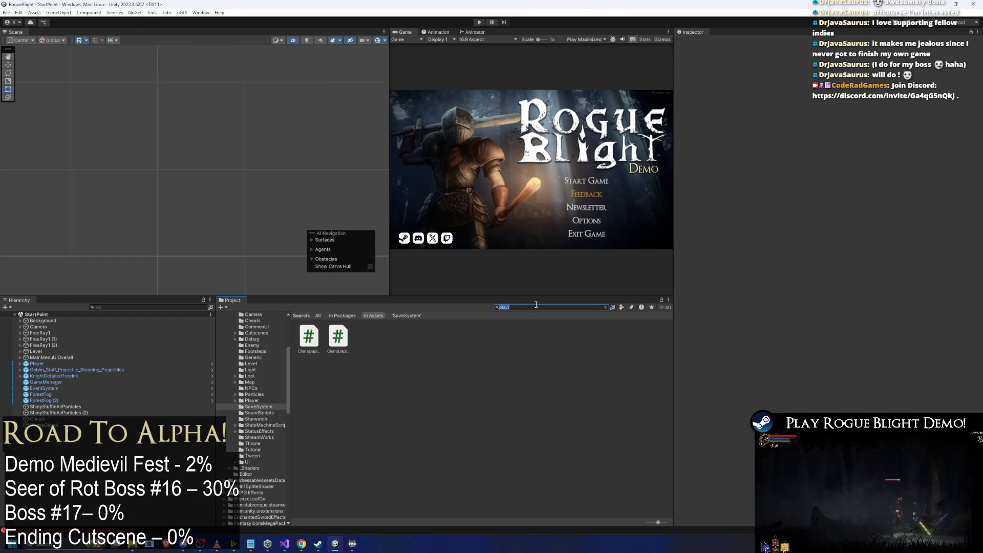
# Select the Player prefab and peek into Player Input, Statistics Tracker and Status Manager.
pyautogui.click(370, 408)
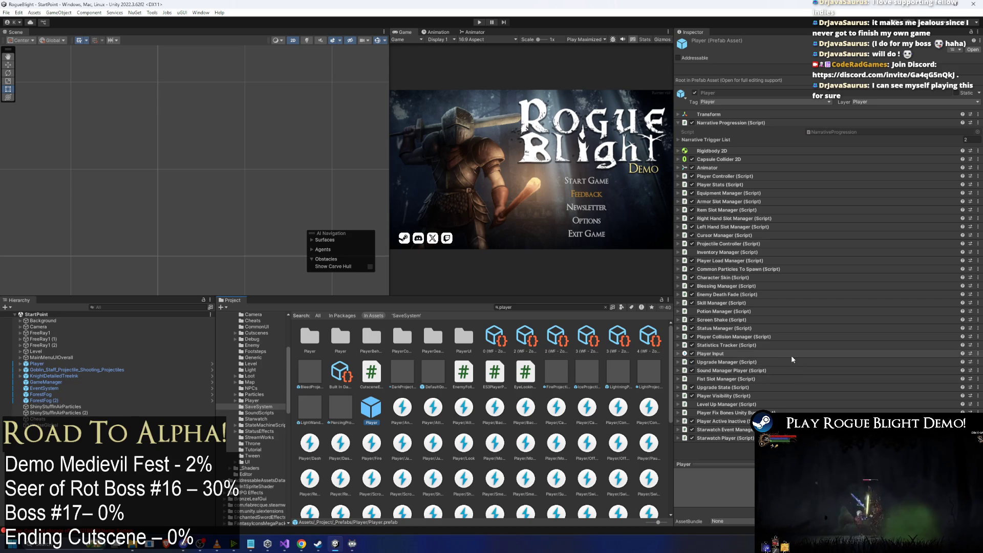
pyautogui.click(758, 393)
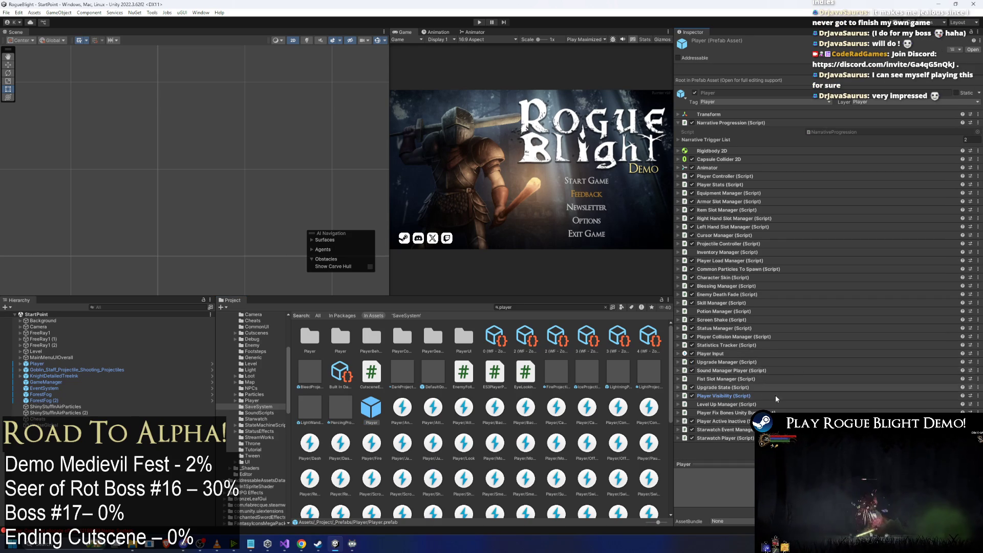
pyautogui.click(748, 353)
pyautogui.click(748, 354)
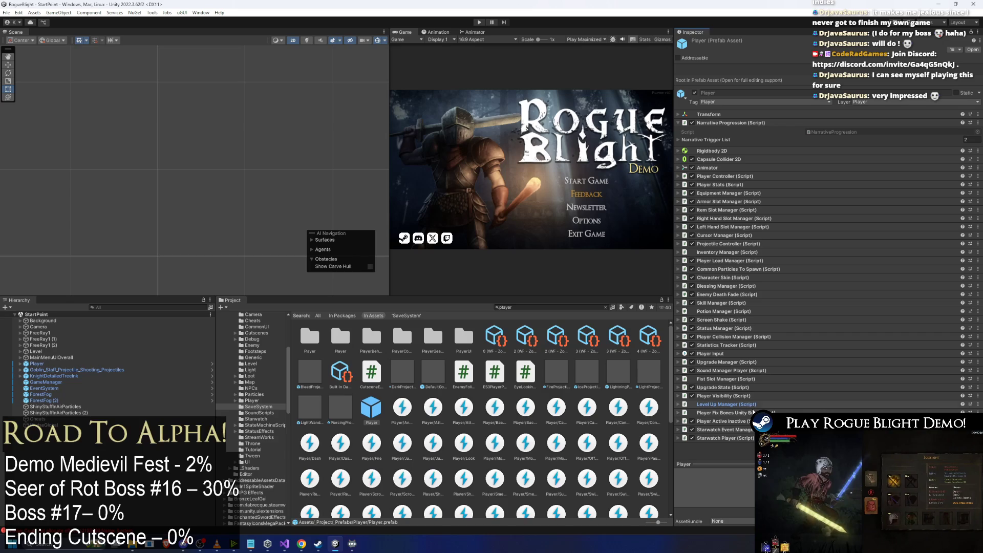
pyautogui.click(746, 345)
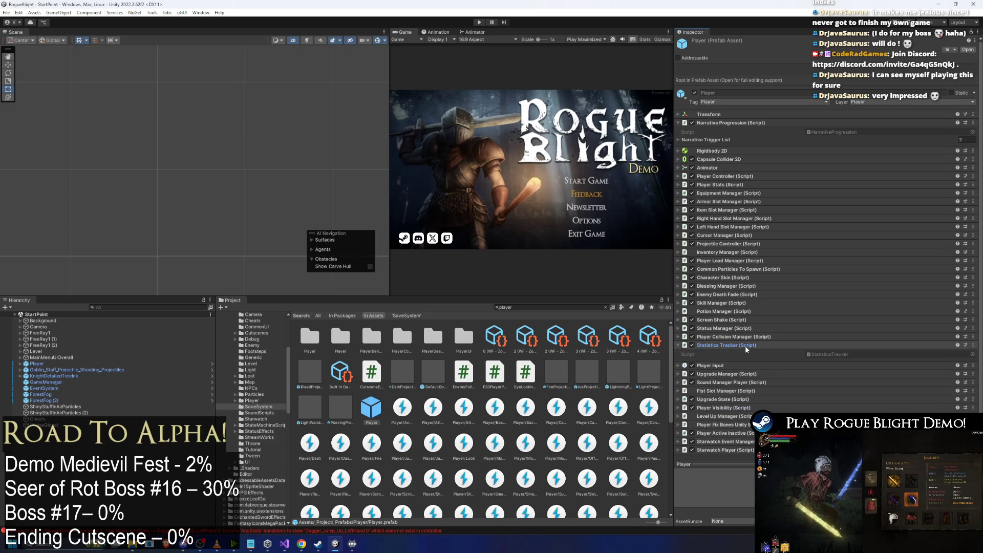
pyautogui.click(747, 346)
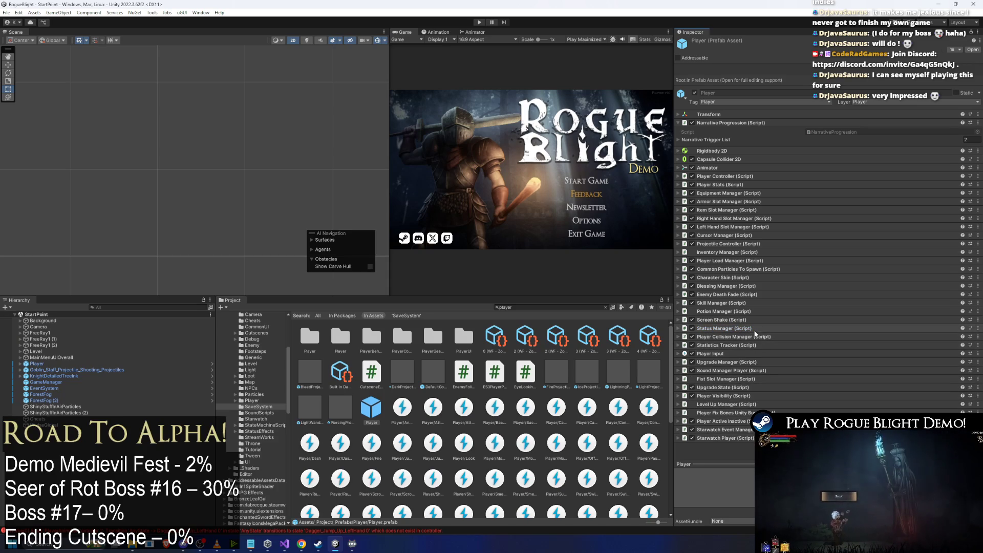
pyautogui.click(754, 328)
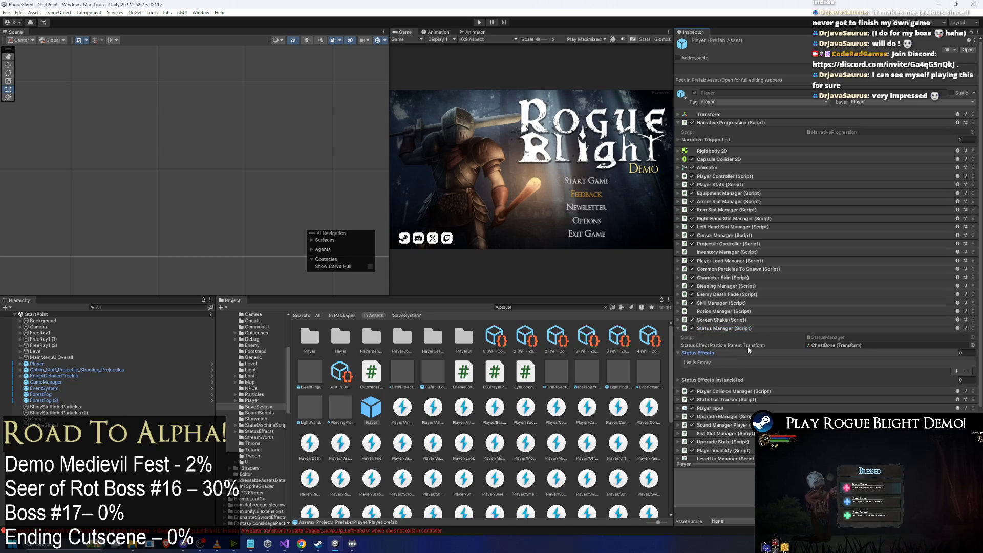
pyautogui.click(750, 328)
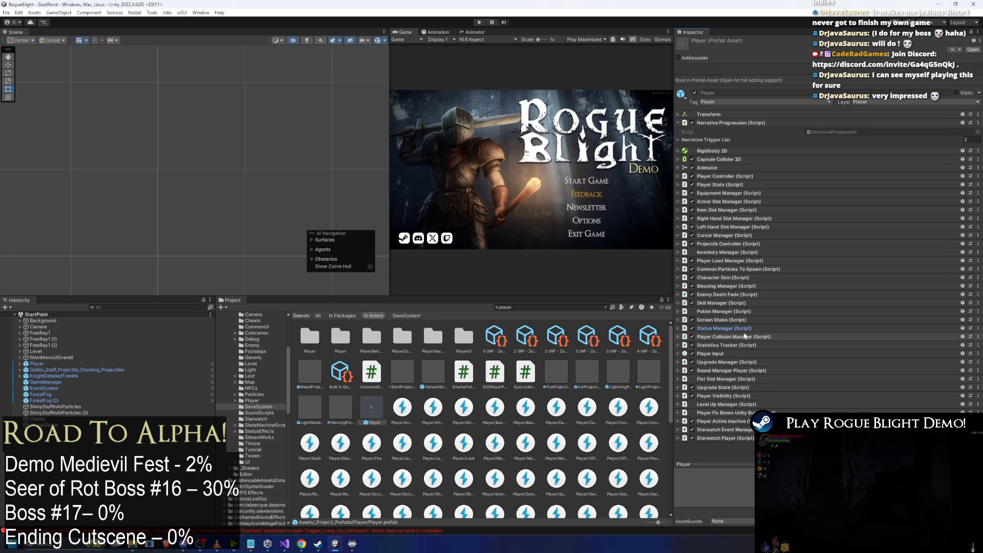
pyautogui.click(730, 345)
pyautogui.click(730, 345)
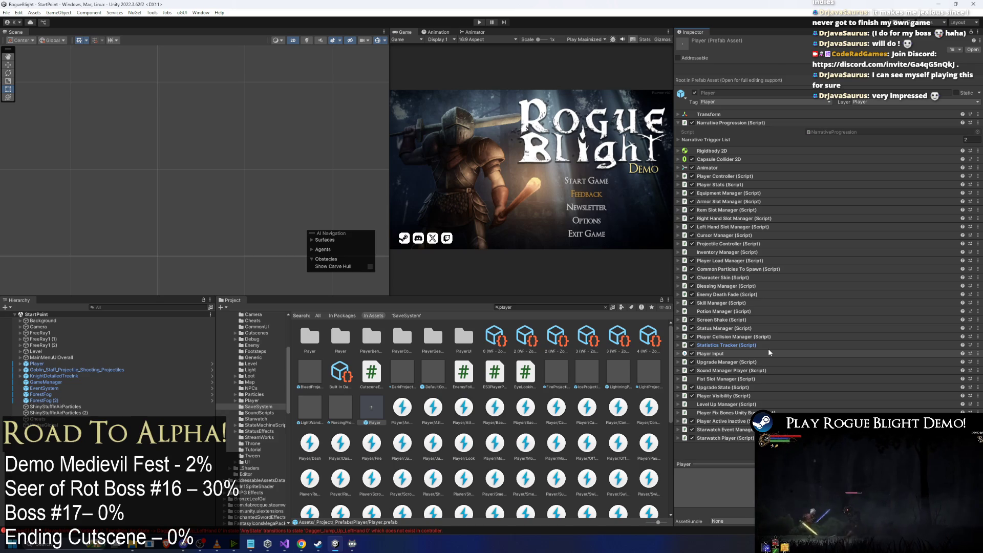
# Check Sound Manager Player, Upgrade State and Player Visibility, then expand Upgrade Manager's Upgrade Array List.
pyautogui.click(717, 371)
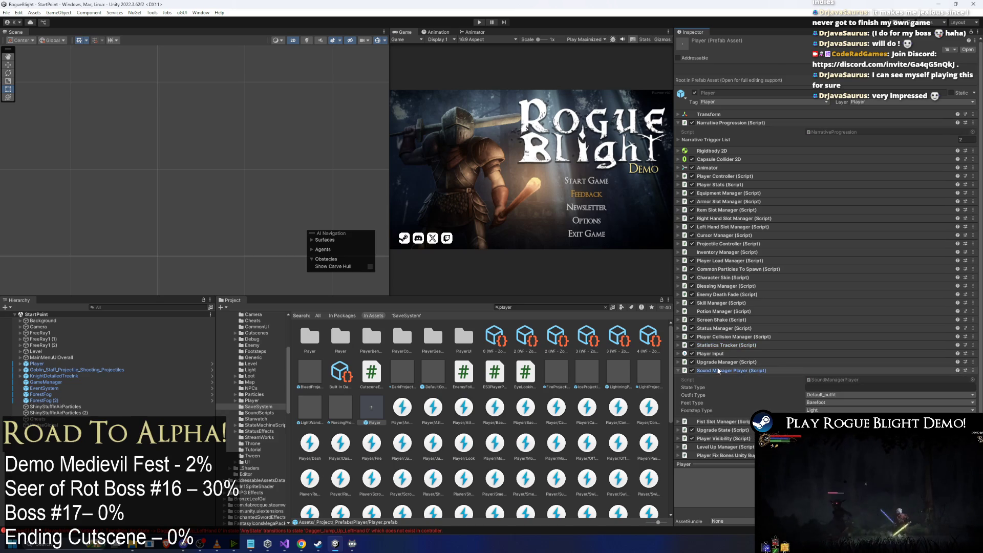
pyautogui.click(733, 388)
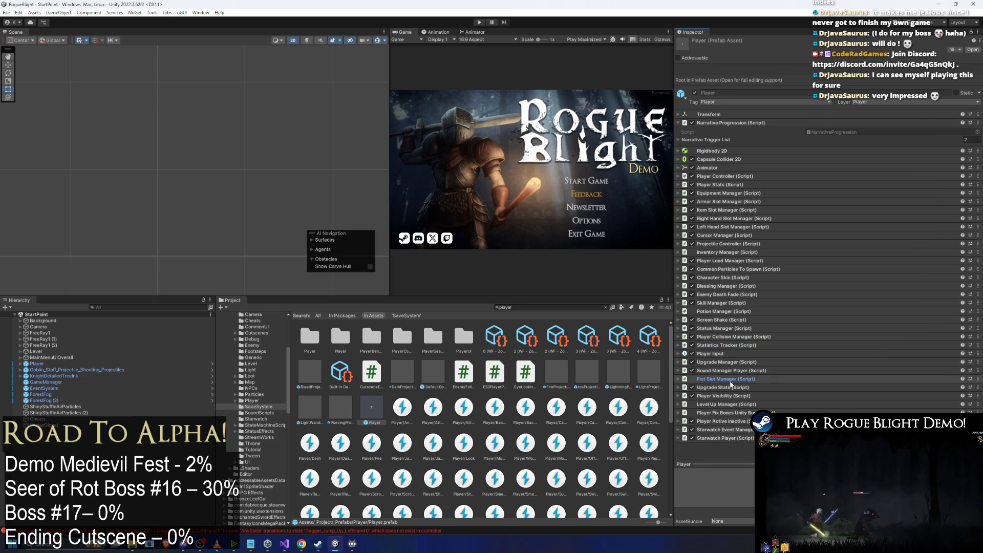
pyautogui.click(738, 388)
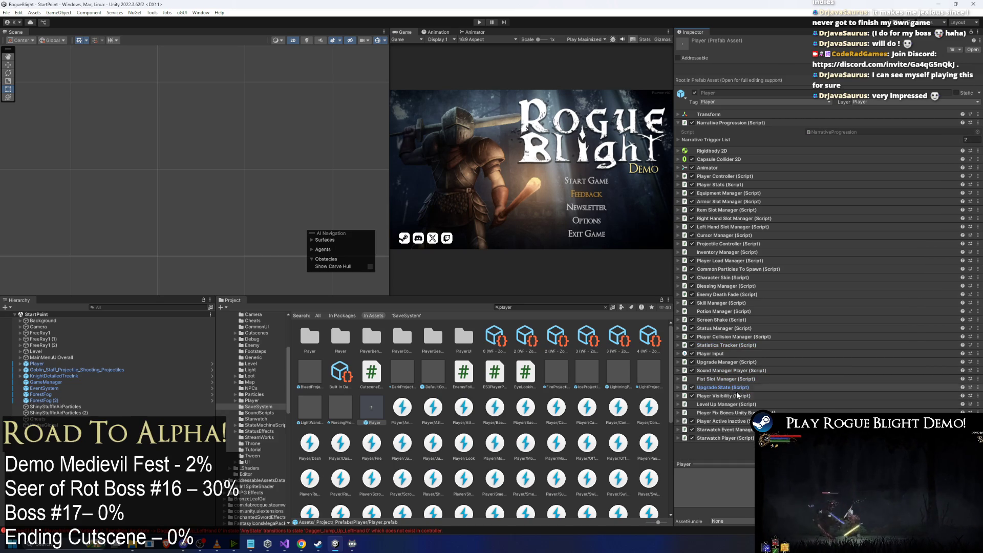
pyautogui.click(736, 396)
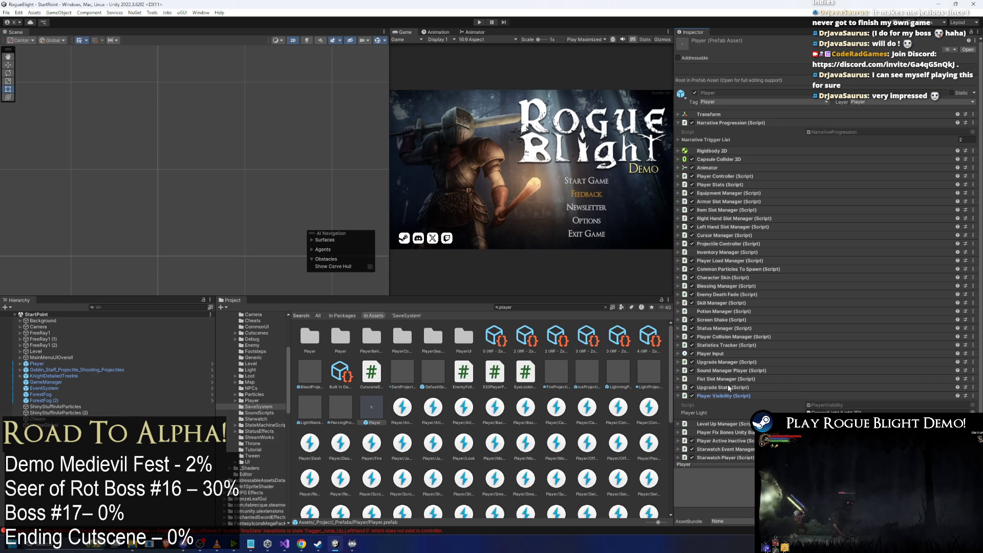
pyautogui.click(727, 397)
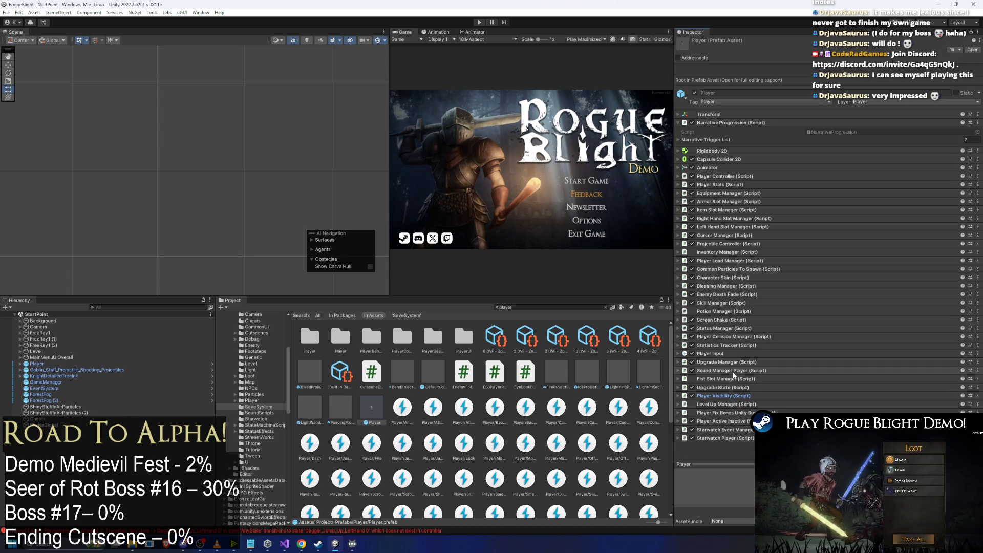
pyautogui.click(737, 387)
pyautogui.scroll(-1, 768, 379)
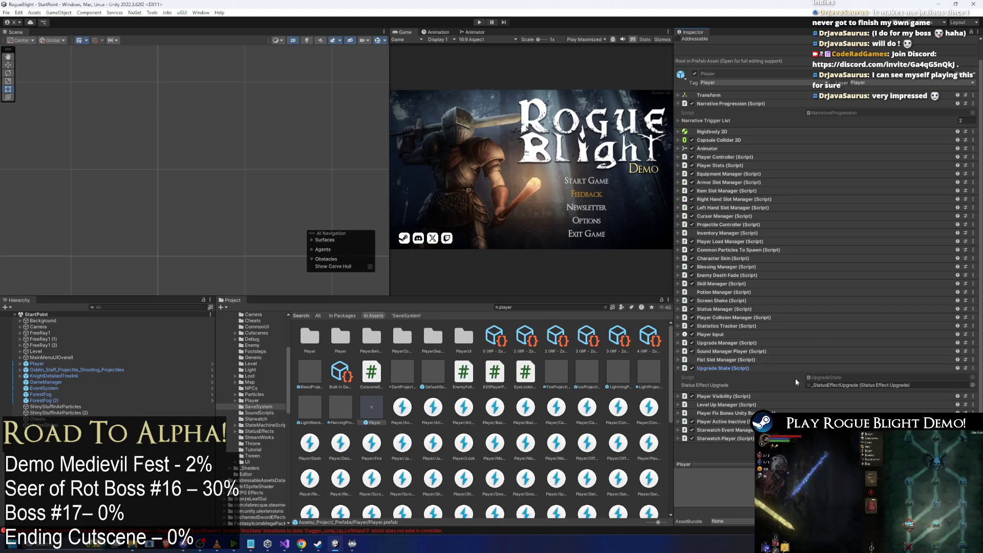
pyautogui.click(740, 369)
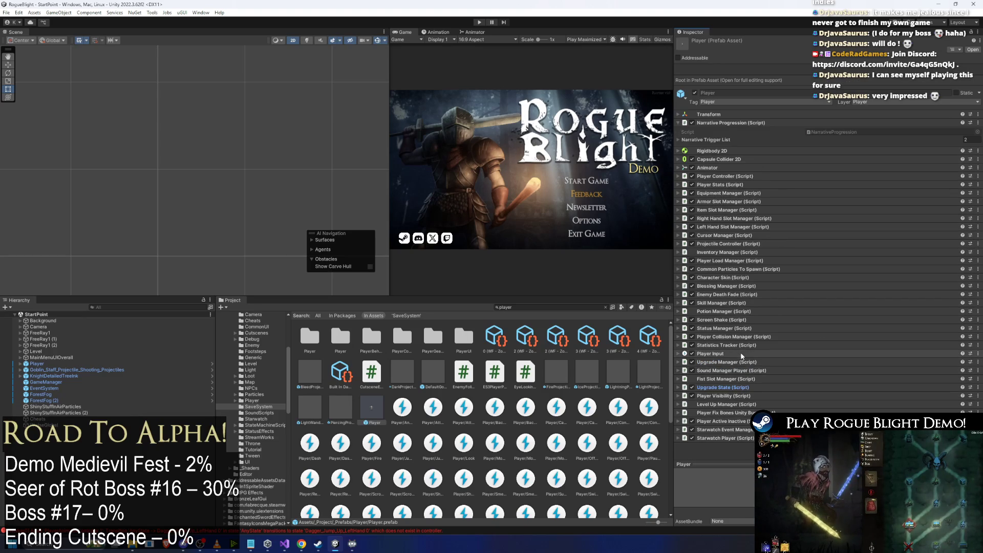
pyautogui.click(743, 362)
pyautogui.click(755, 379)
pyautogui.scroll(-3, 732, 358)
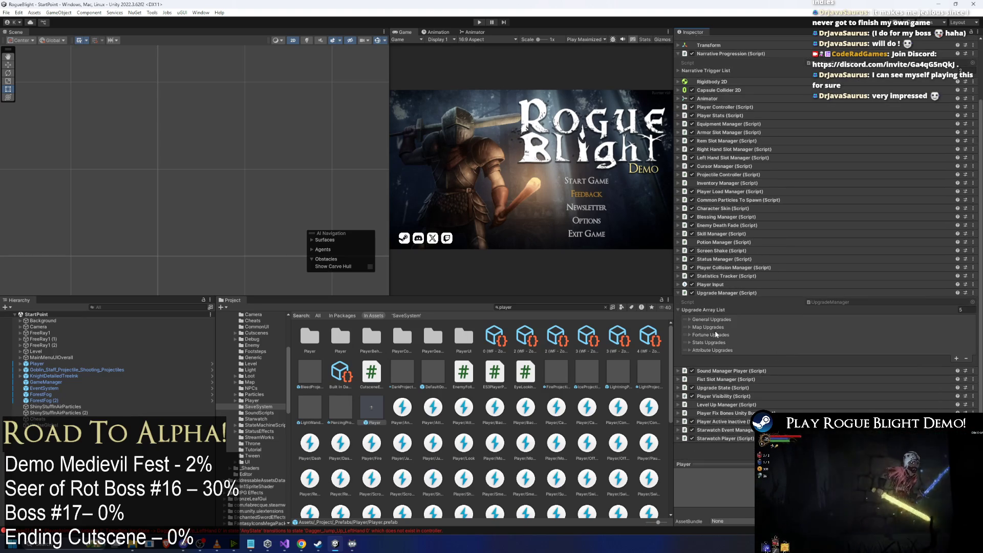
# Expand General Upgrades down to Unlock Health Potion's Upgrade Requirement and Tier Cost lists.
pyautogui.click(714, 330)
pyautogui.scroll(-2, 810, 314)
pyautogui.click(727, 319)
pyautogui.click(729, 327)
pyautogui.scroll(-2, 737, 307)
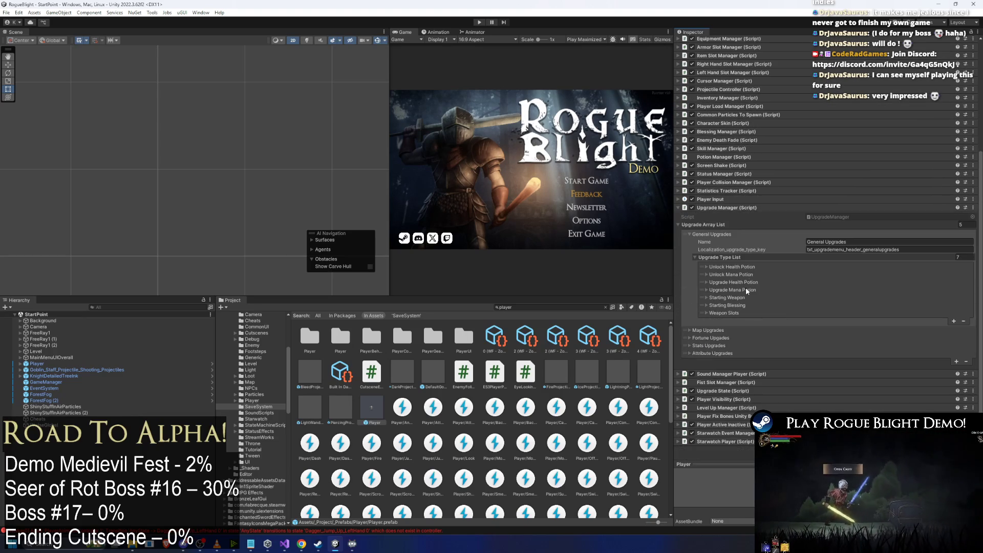
pyautogui.click(745, 297)
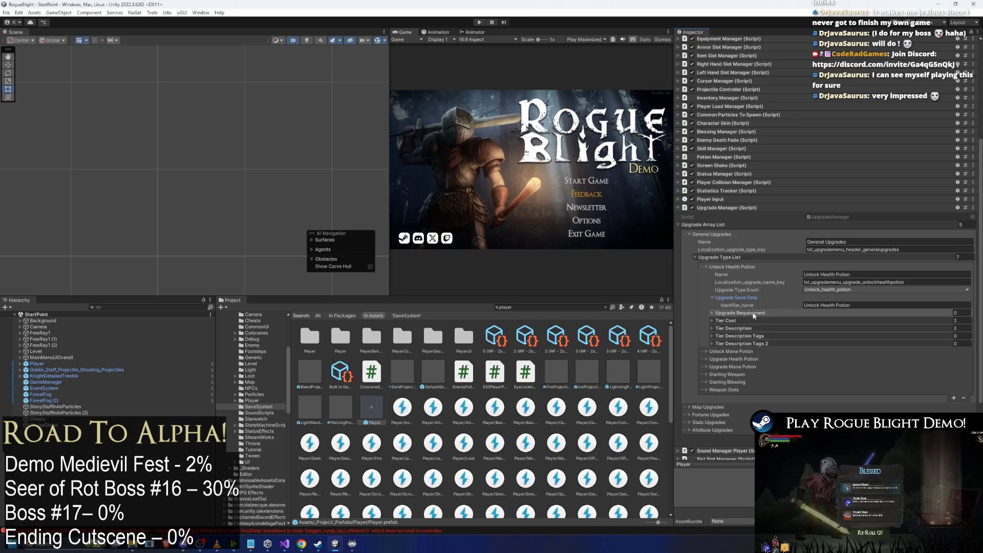
pyautogui.click(741, 313)
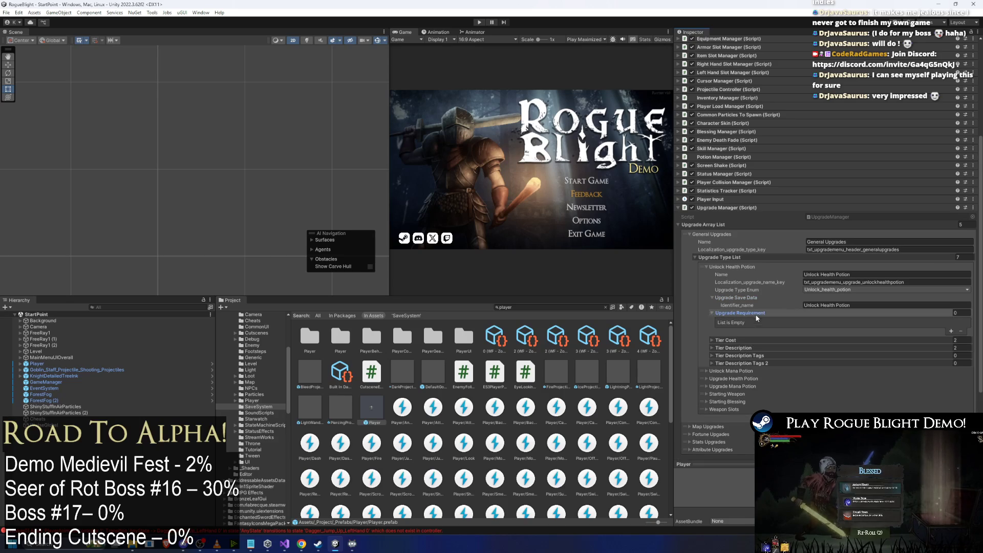
pyautogui.click(746, 341)
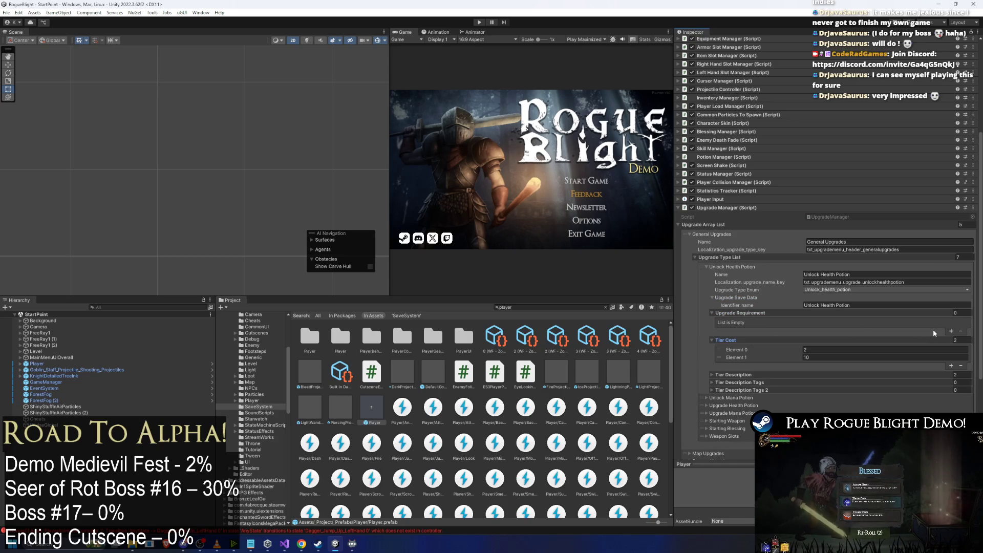
# Add two upgrade requirements, lock Element 1 because of the demo, and save.
pyautogui.click(950, 331)
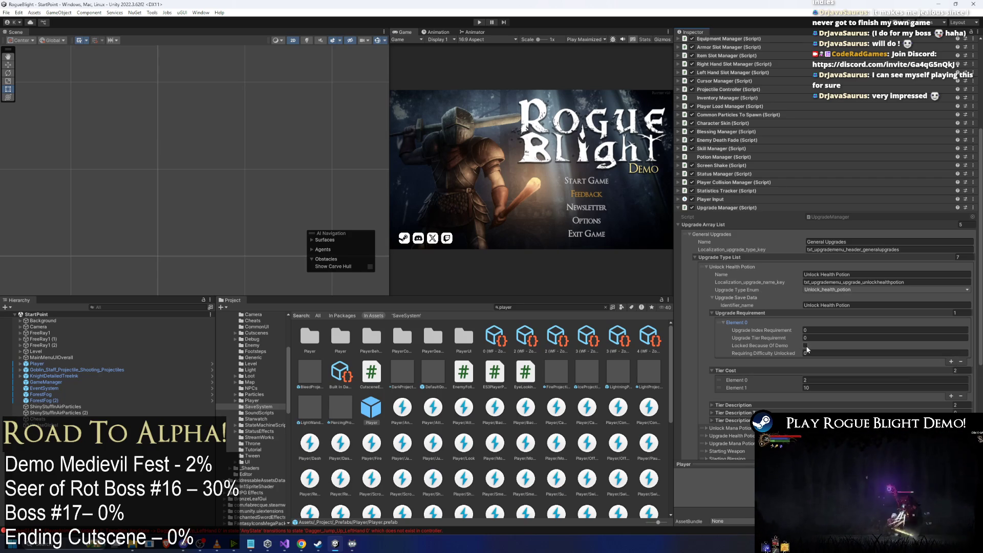
pyautogui.click(770, 325)
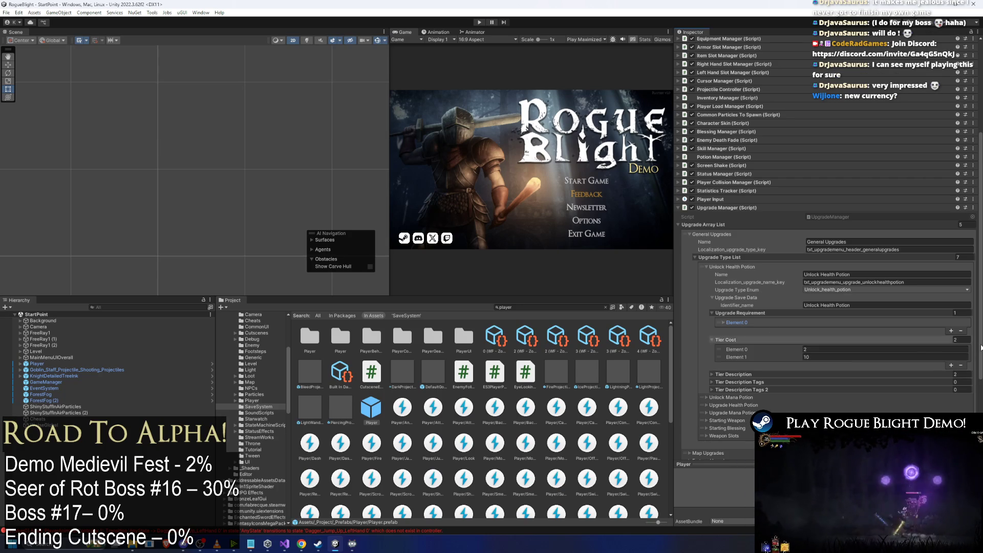
pyautogui.click(951, 330)
pyautogui.click(790, 331)
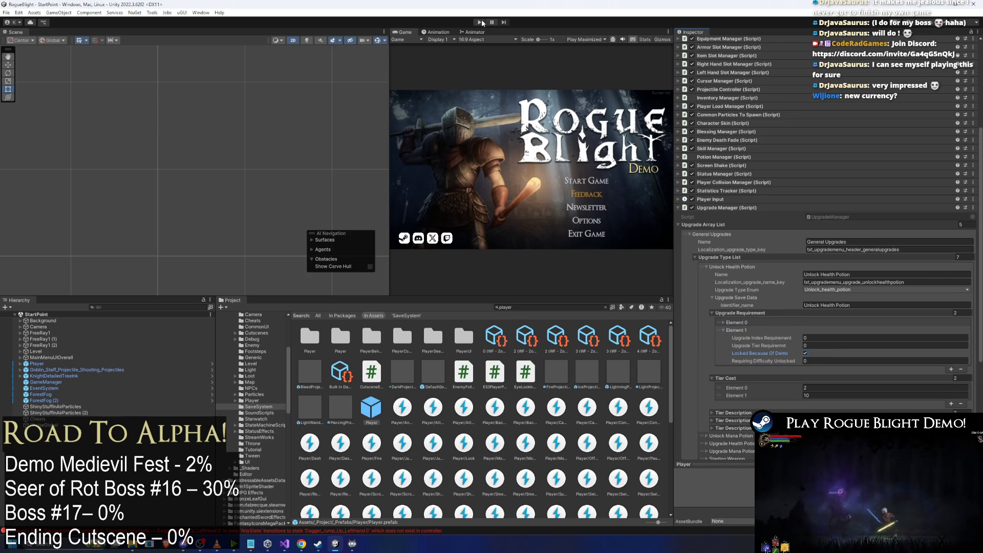
pyautogui.hotkey('ctrl', 's')
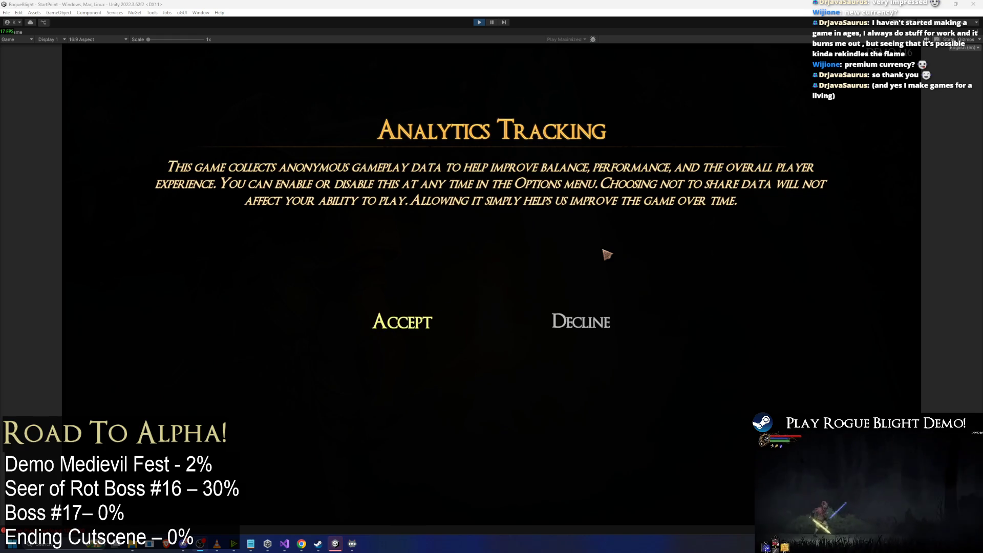
# Accept analytics tracking, then start a new game in the first save slot.
pyautogui.click(390, 335)
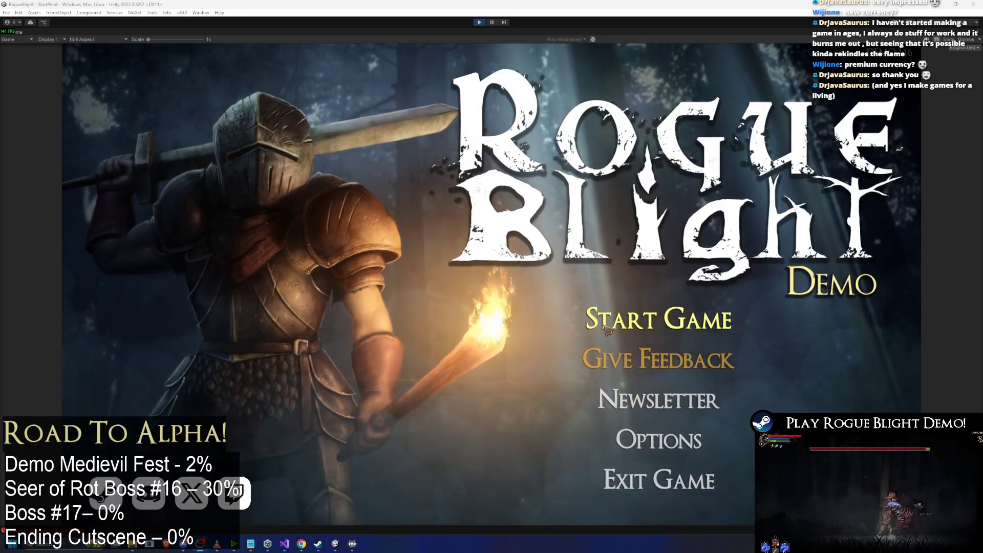
pyautogui.click(702, 310)
pyautogui.click(700, 288)
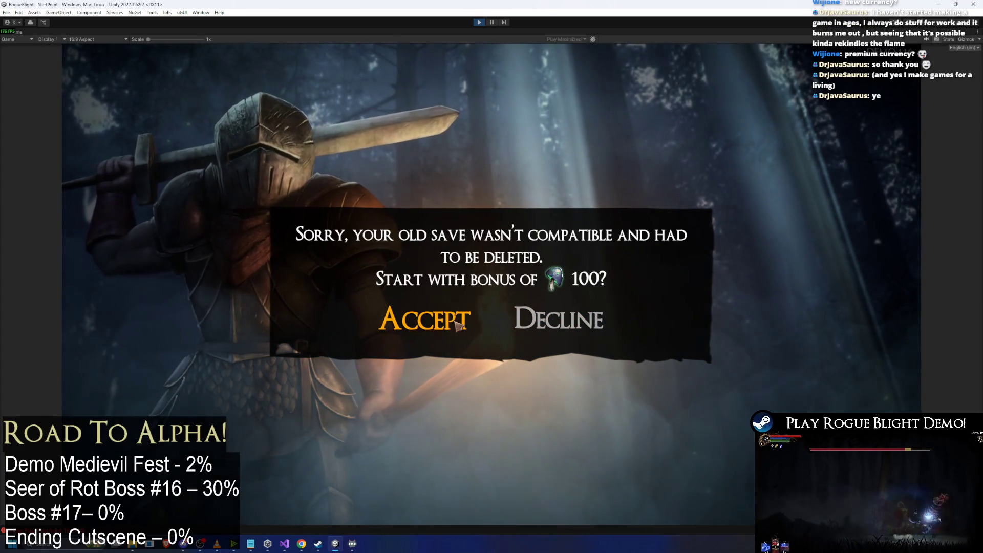
# Accept the save bonus, pick an appearance preset, start the run and end the tutorial.
pyautogui.click(422, 320)
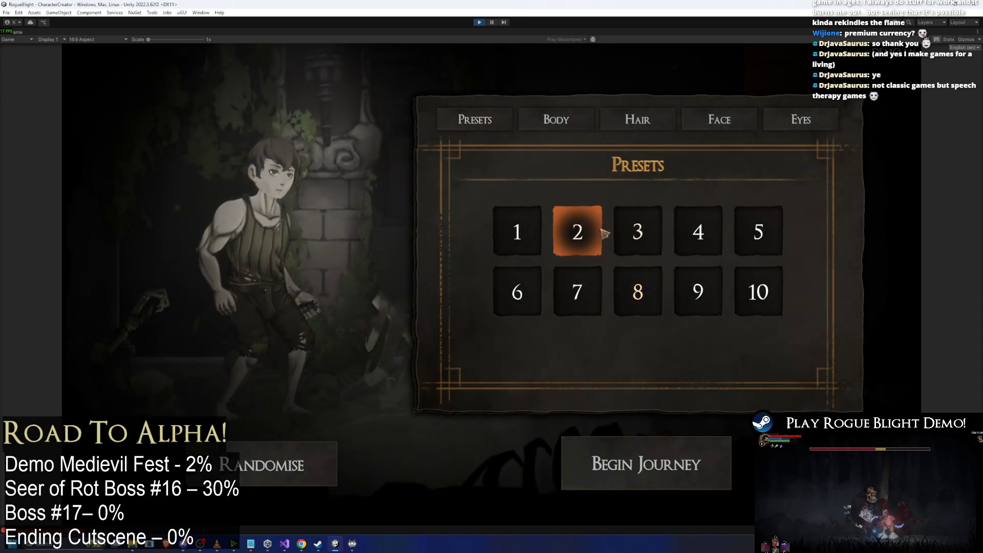
pyautogui.click(579, 225)
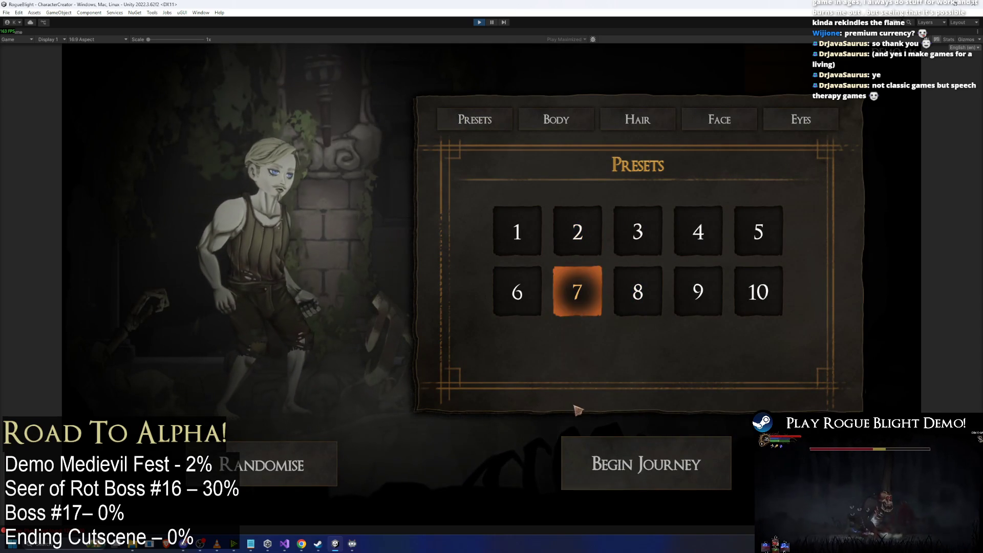
pyautogui.click(686, 460)
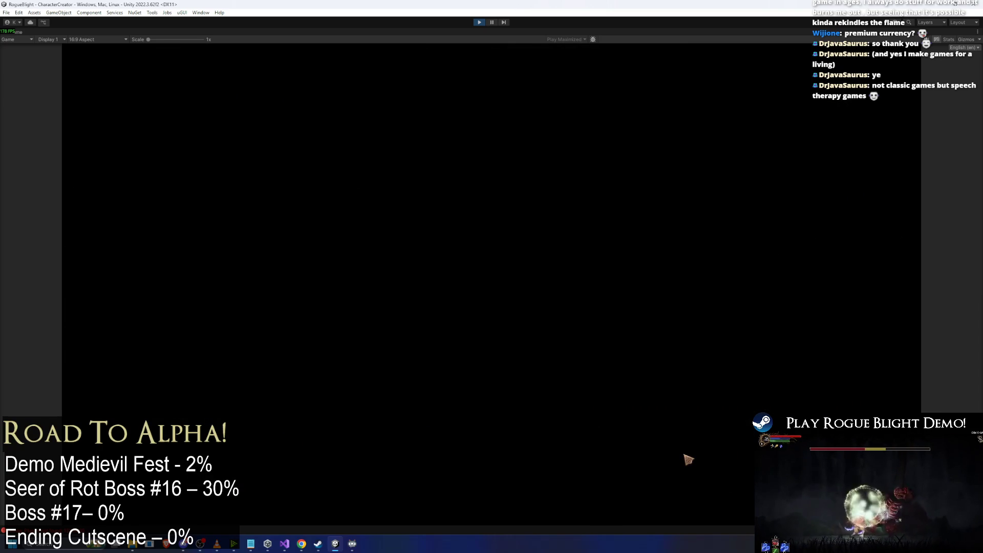
pyautogui.press('Escape')
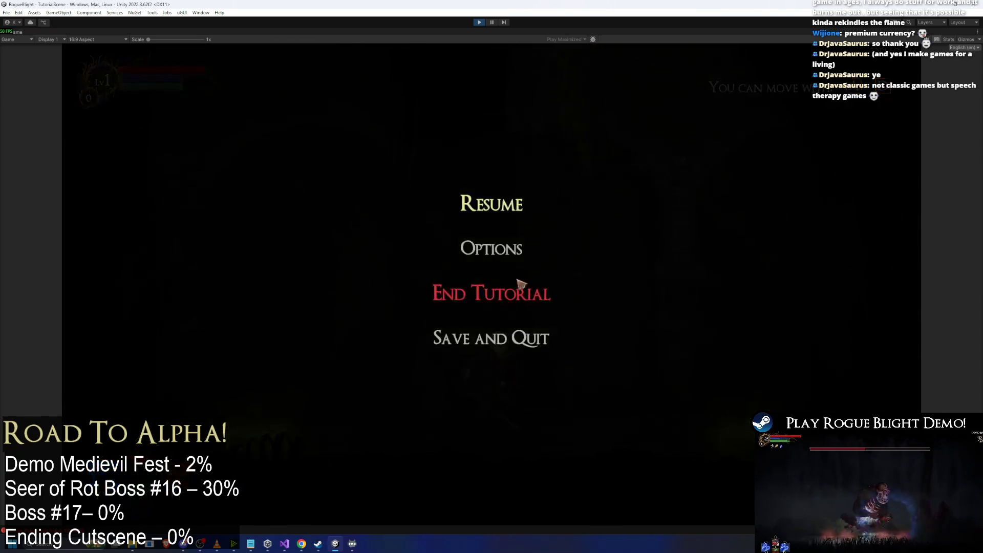
pyautogui.click(531, 297)
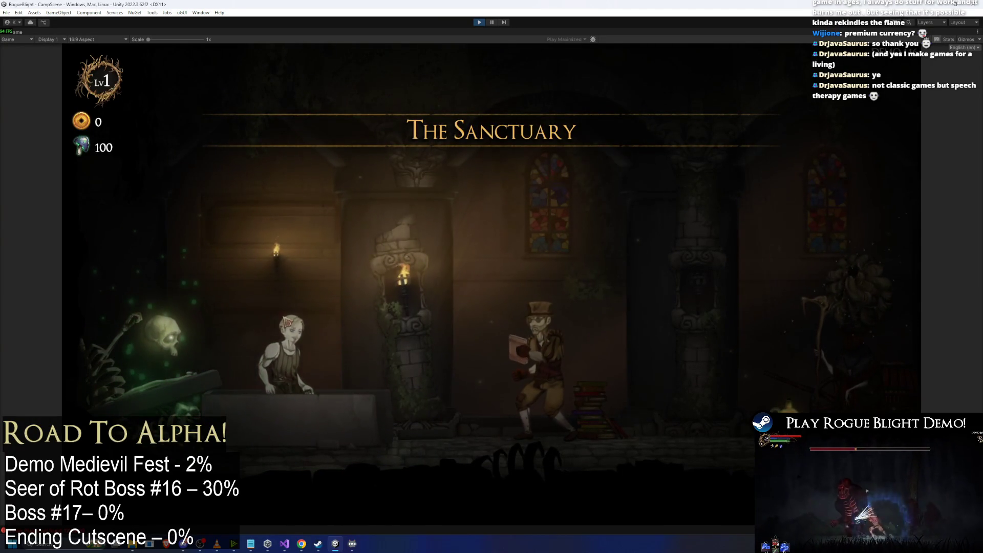
# Walk past the skeleton NPC to the upgrade vendor and buy the first Unlock Health Potion tier.
pyautogui.press('d')
pyautogui.press('a')
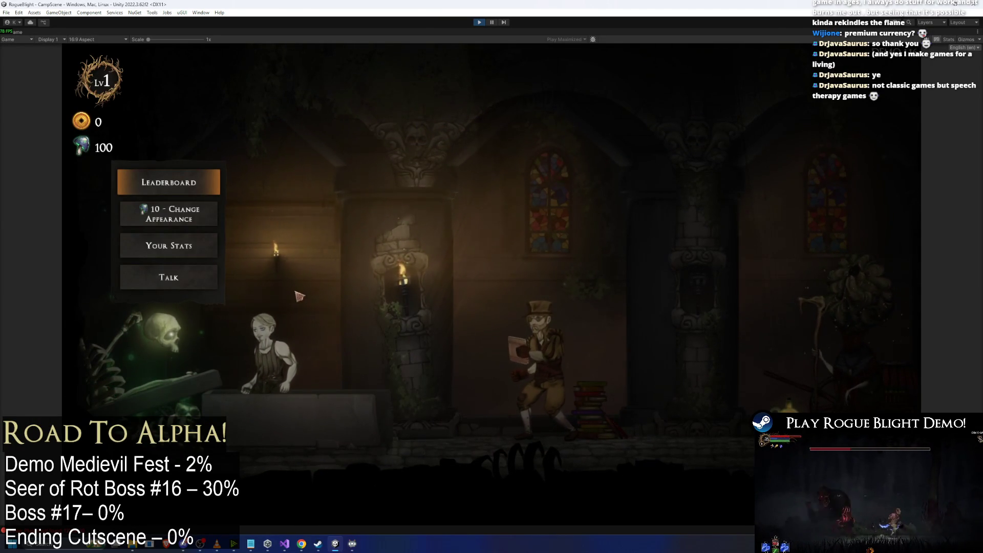
pyautogui.press('s')
pyautogui.press('s')
pyautogui.press('d')
pyautogui.press('a')
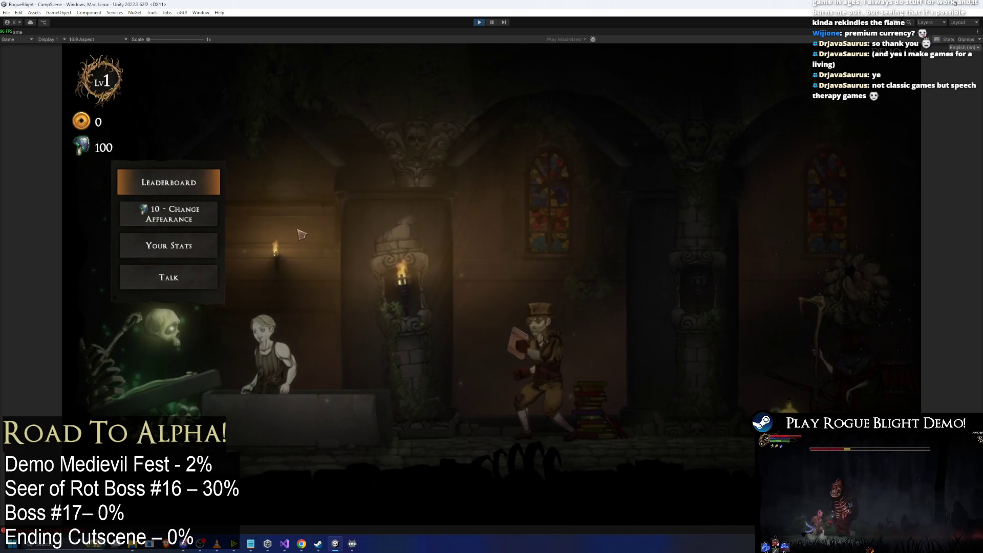
pyautogui.press('d')
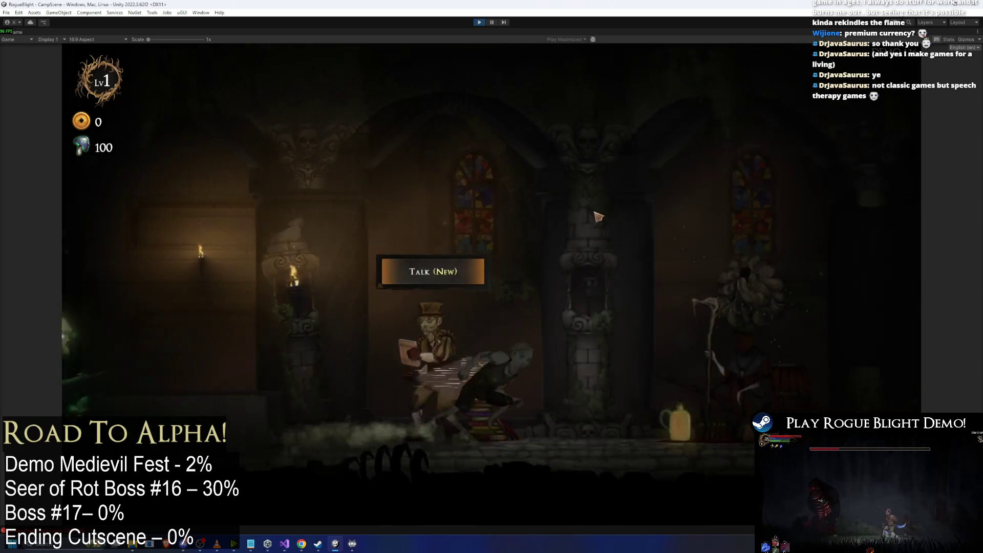
pyautogui.press('e')
pyautogui.press('Return')
pyautogui.click(629, 175)
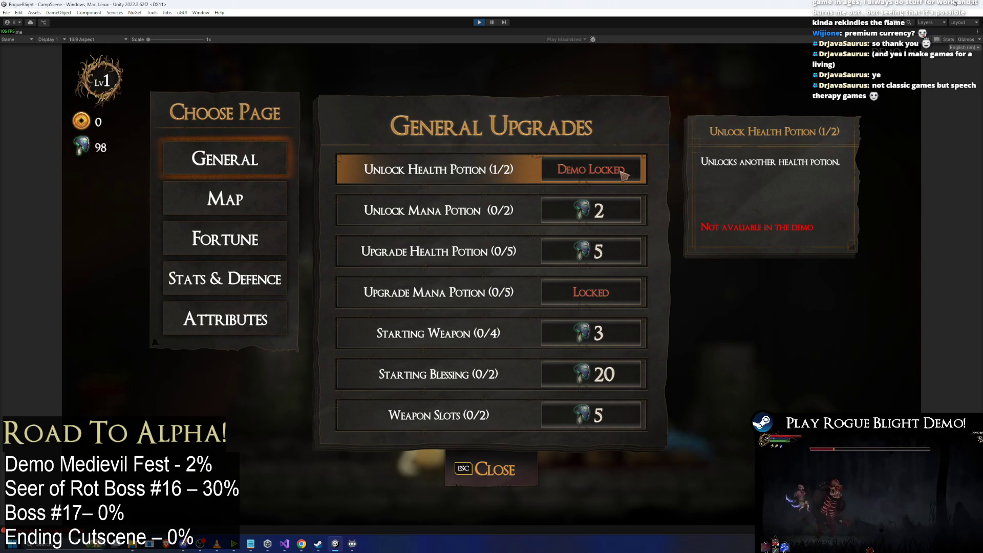
# Buy the first Unlock Mana Potion tier, then check the head slot in the blacksmith's starting gear.
pyautogui.click(617, 213)
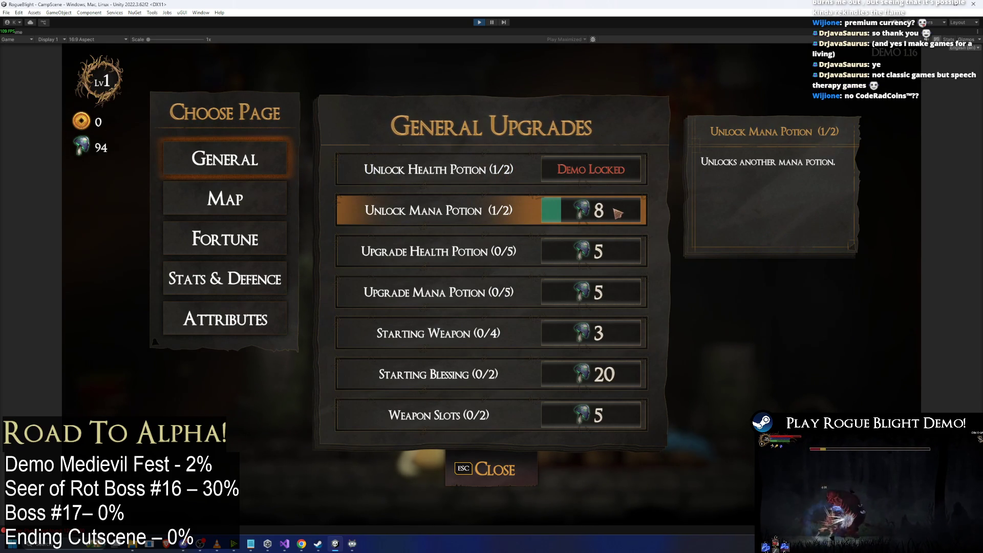
pyautogui.click(530, 479)
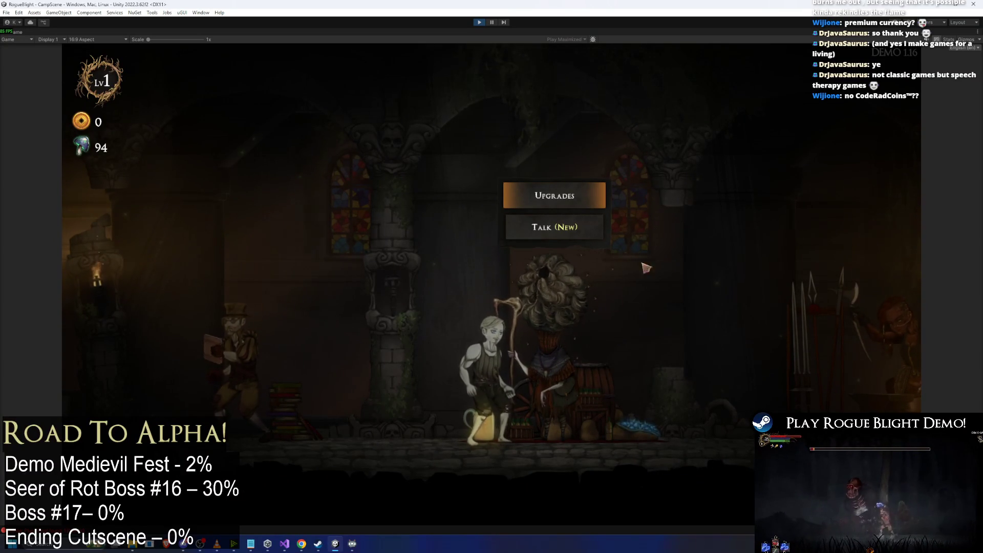
pyautogui.press('d')
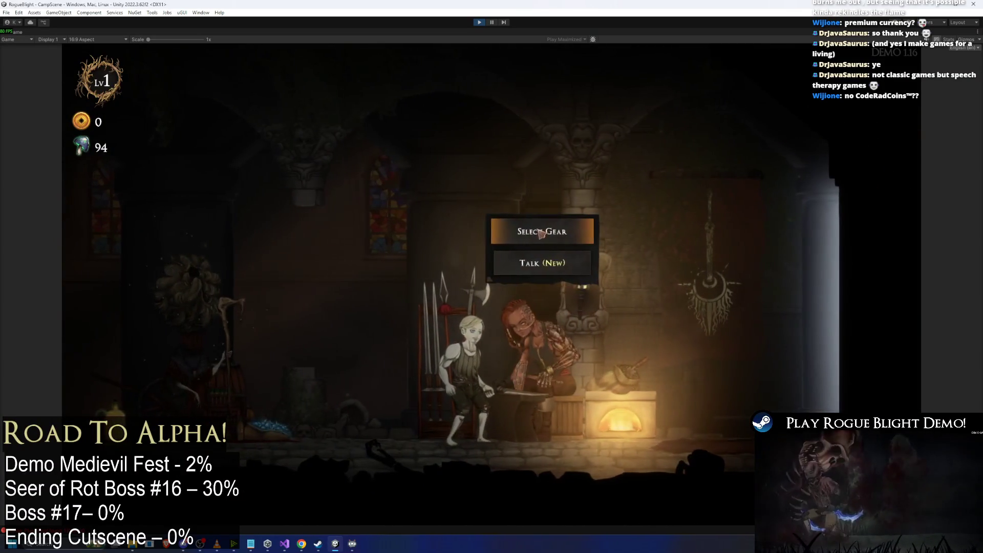
pyautogui.click(538, 232)
pyautogui.click(277, 185)
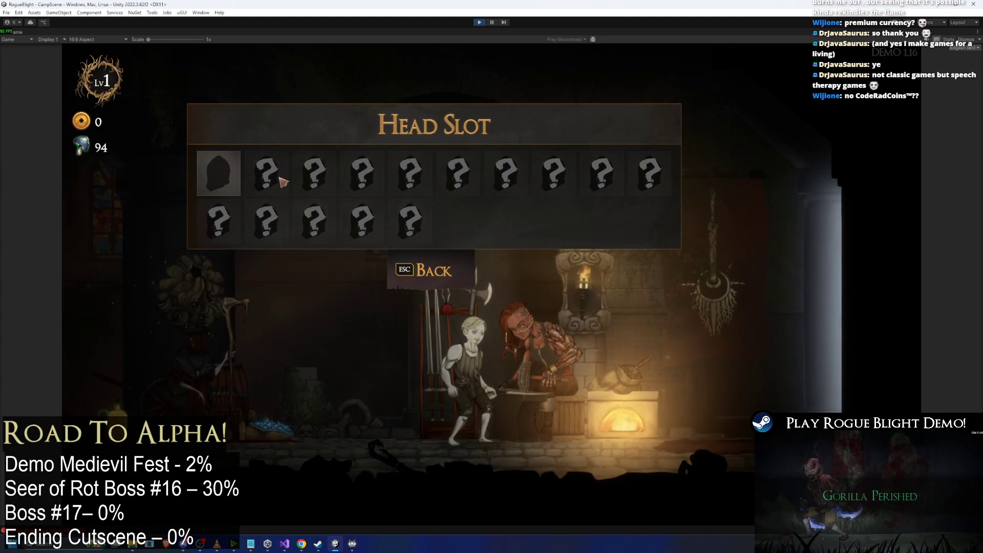
pyautogui.click(236, 177)
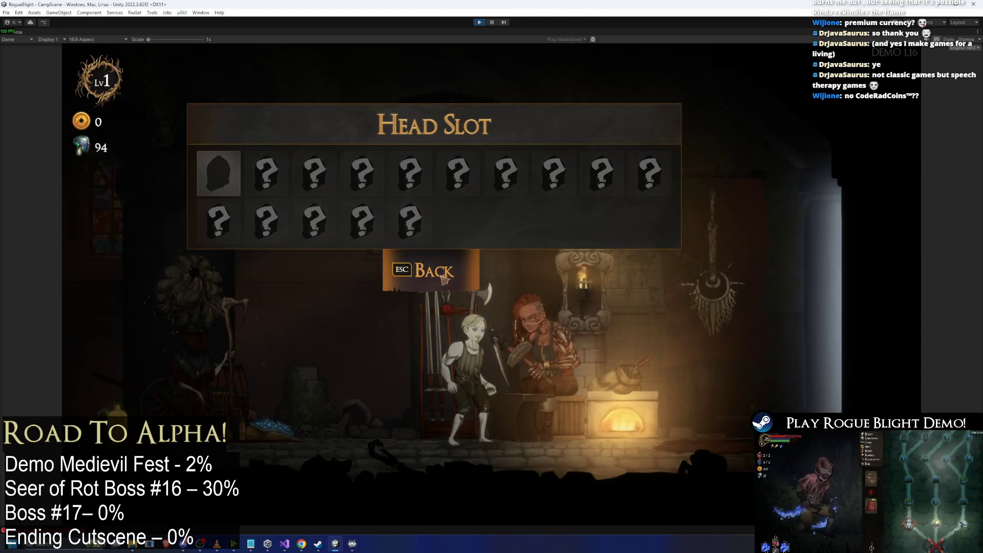
pyautogui.click(444, 279)
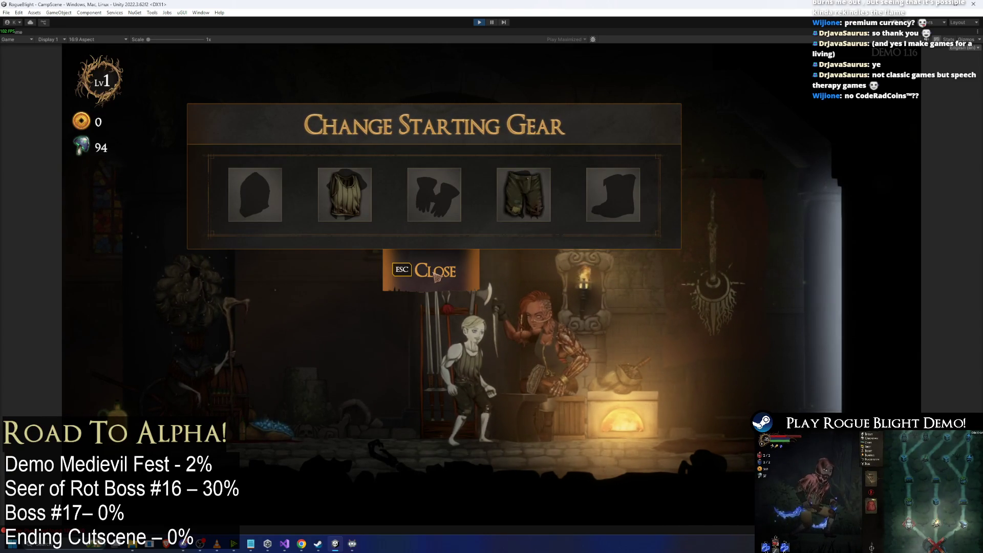
pyautogui.click(437, 276)
# Review the body, hands and legs slot choices in the starting gear panel, then talk with the blacksmith.
pyautogui.click(555, 225)
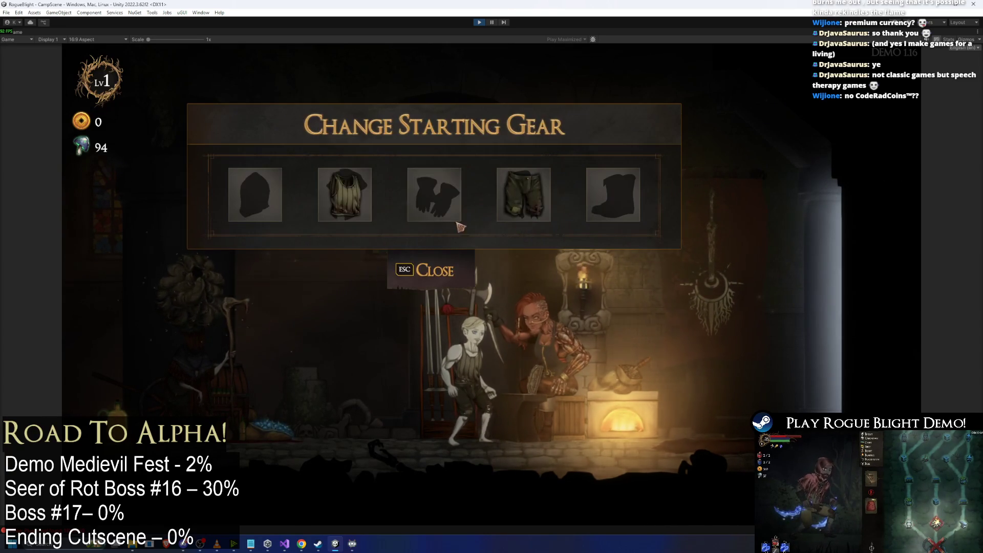
pyautogui.press('Return')
pyautogui.press('Escape')
pyautogui.click(468, 213)
pyautogui.press('Escape')
pyautogui.click(523, 199)
pyautogui.click(456, 279)
pyautogui.click(455, 279)
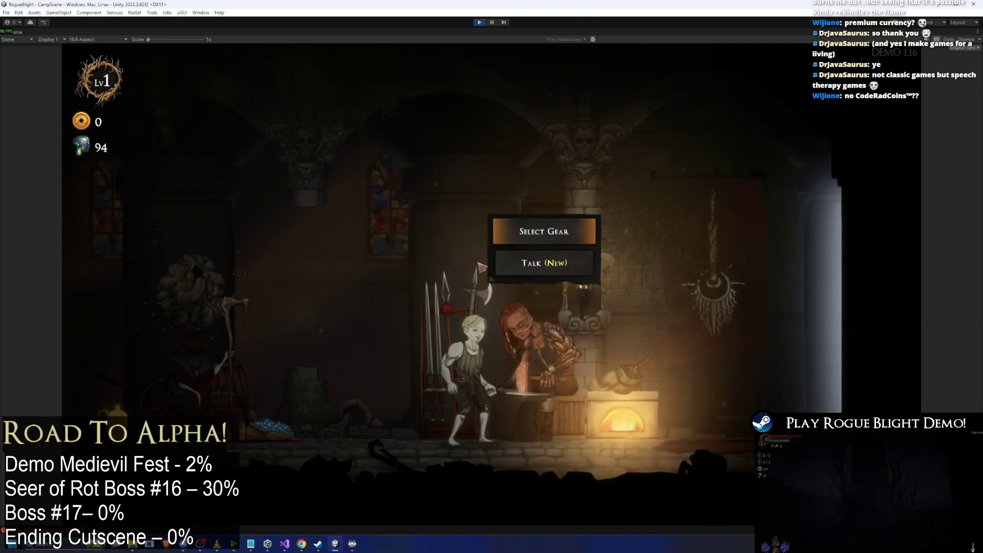
pyautogui.click(586, 270)
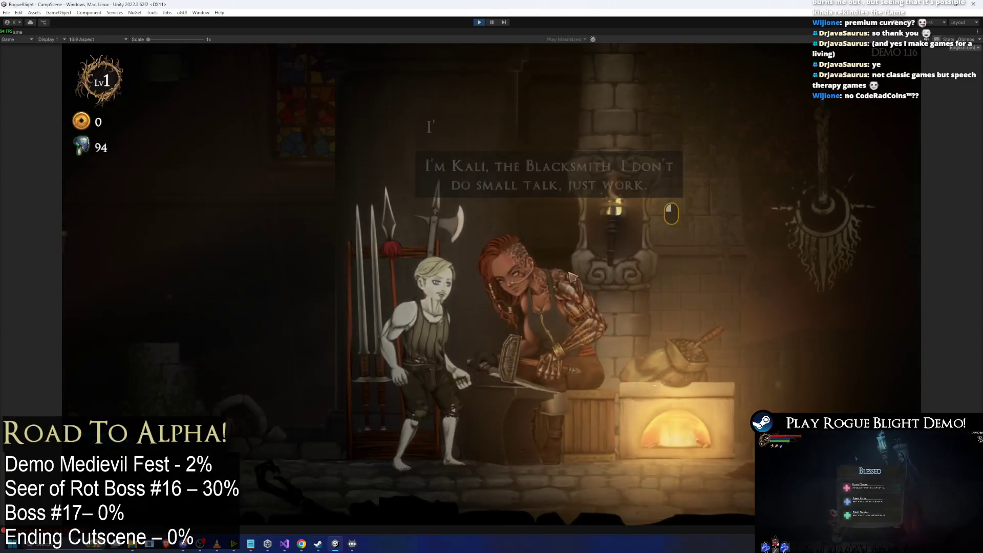
# Recheck the head slot list, reopen General Upgrades at the vendor and stop play mode.
pyautogui.press('a')
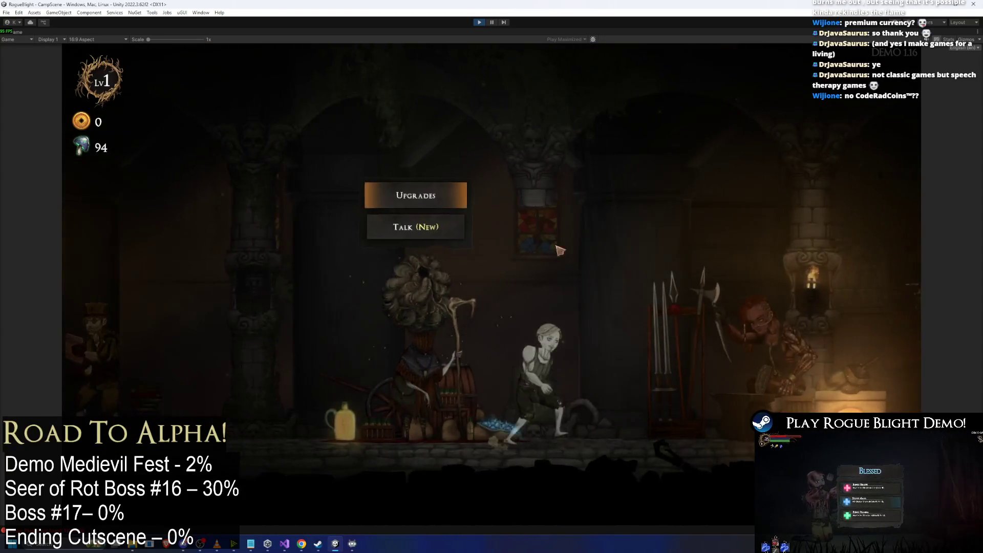
pyautogui.press('d')
pyautogui.click(545, 228)
pyautogui.click(272, 197)
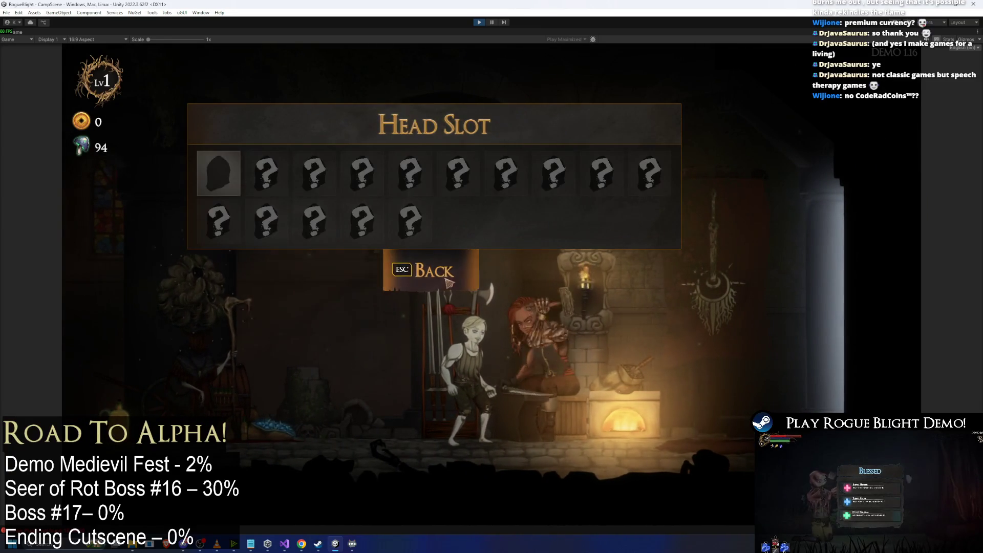
pyautogui.click(428, 268)
pyautogui.click(426, 269)
pyautogui.press('a')
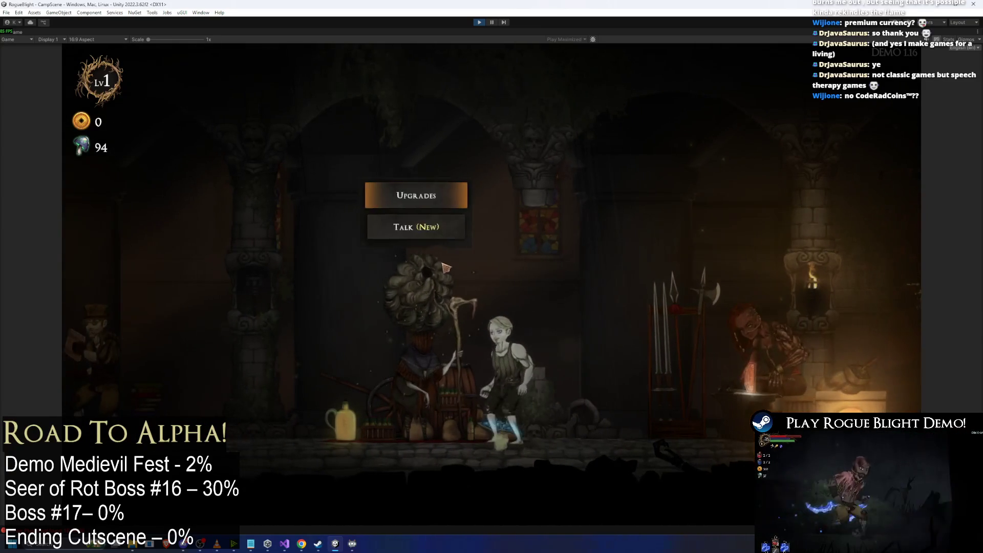
pyautogui.click(446, 198)
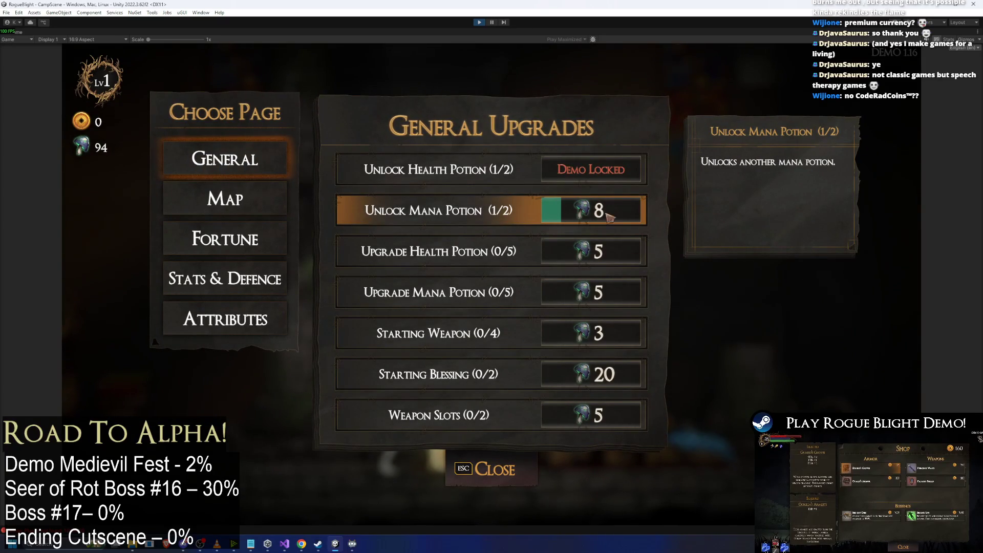
pyautogui.click(482, 23)
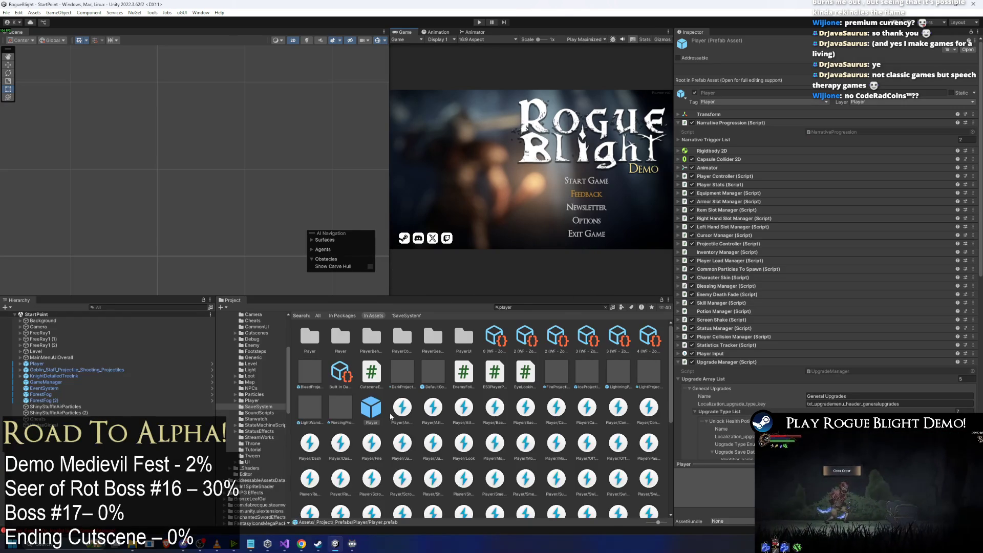
# Collapse Unlock Health Potion and expand Unlock Mana Potion's Upgrade Requirement list.
pyautogui.scroll(-5, 830, 364)
pyautogui.scroll(-3, 829, 354)
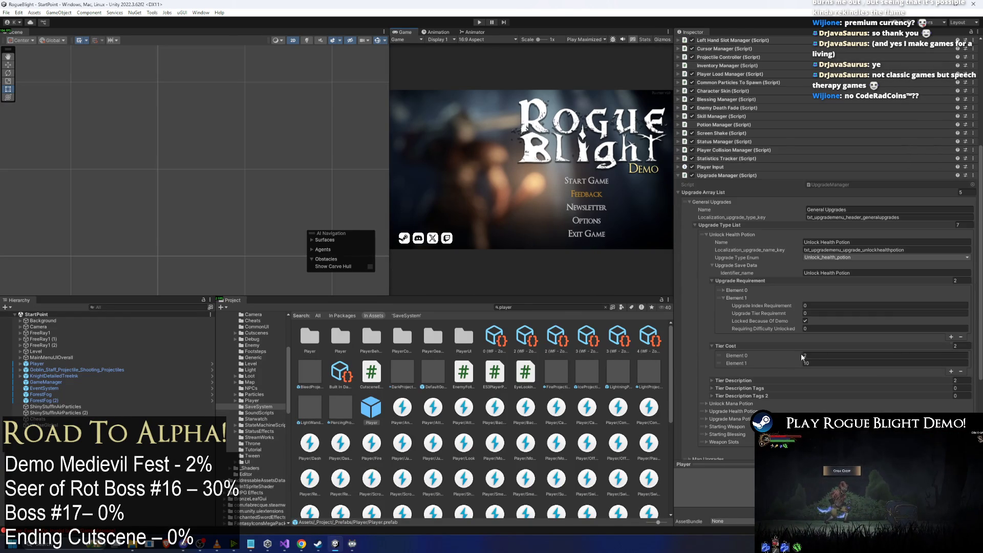
pyautogui.click(751, 298)
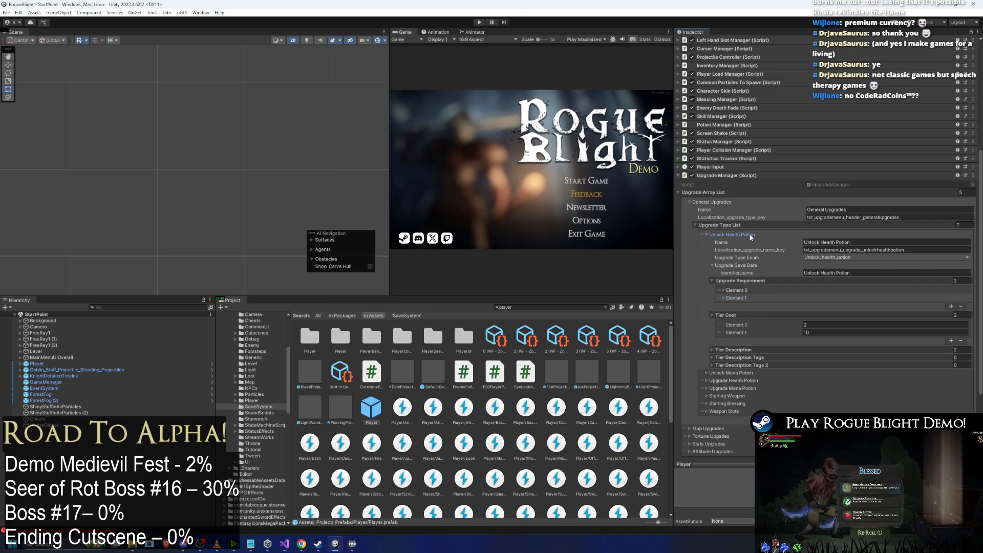
pyautogui.click(732, 235)
pyautogui.click(737, 272)
pyautogui.click(737, 276)
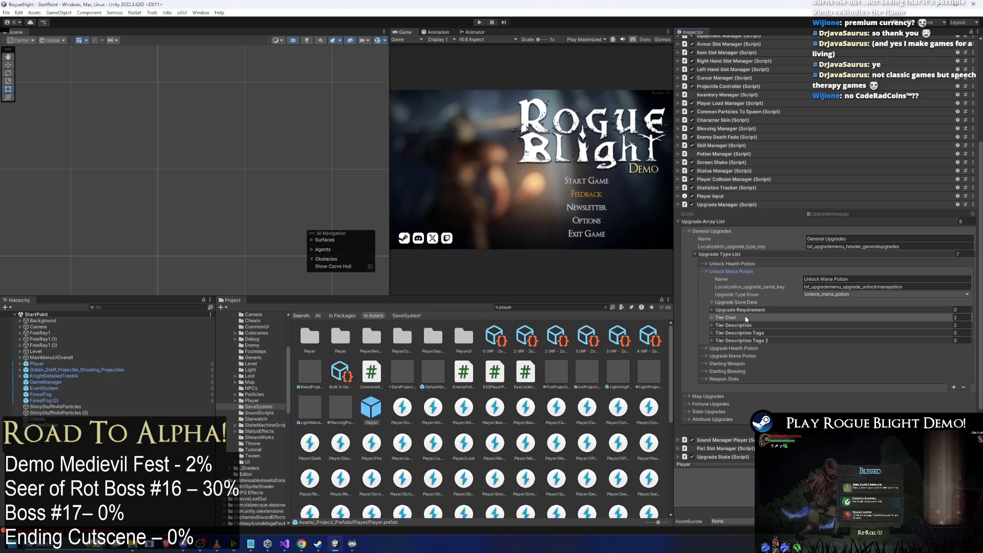
pyautogui.click(754, 309)
# Add two requirement entries to Unlock Mana Potion, then expand Upgrade Health Potion's requirements.
pyautogui.click(952, 328)
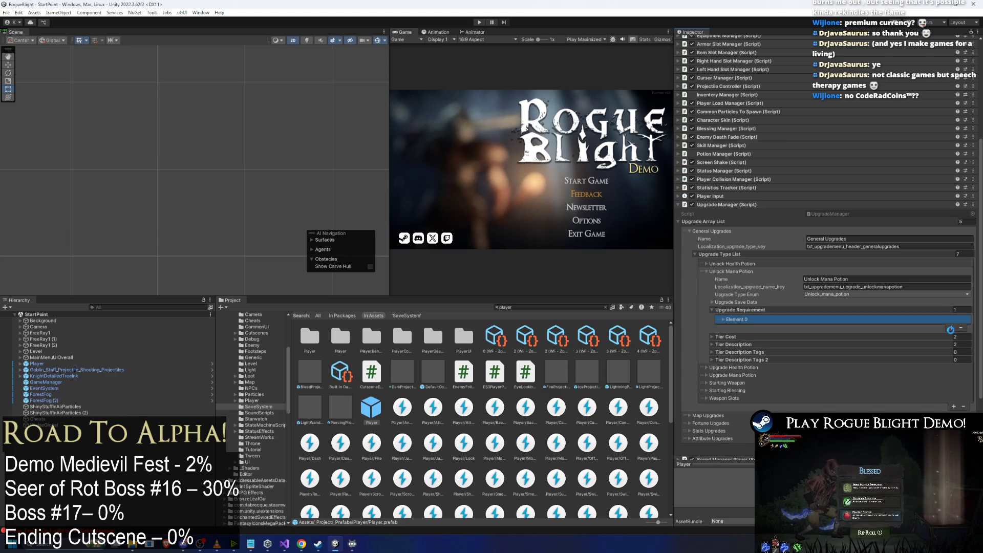
pyautogui.click(952, 328)
pyautogui.click(813, 327)
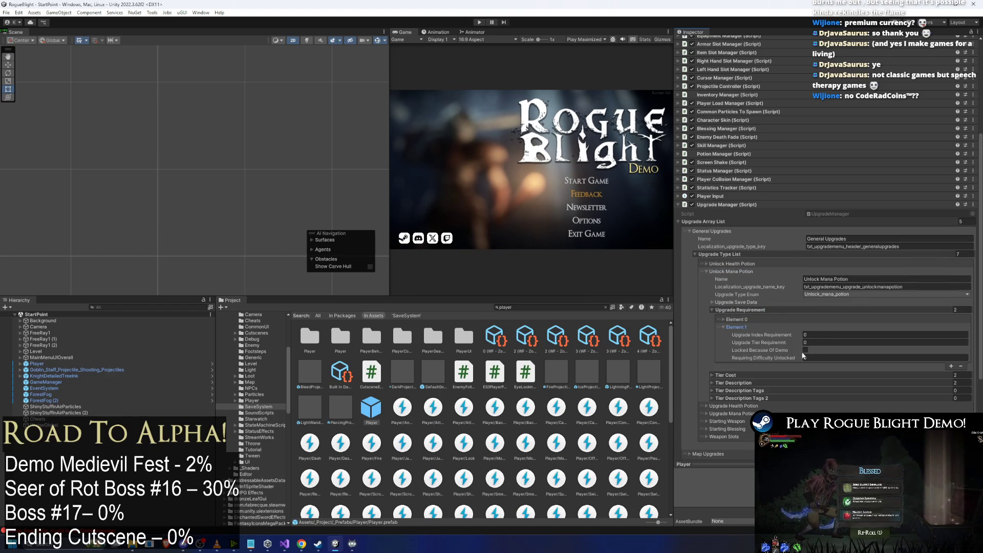
pyautogui.click(737, 271)
pyautogui.click(746, 279)
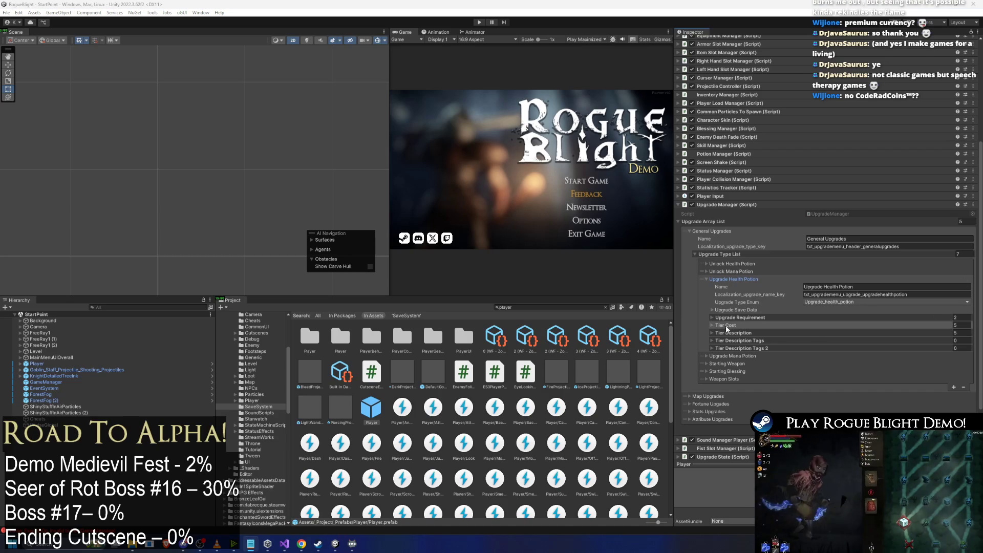
pyautogui.click(751, 317)
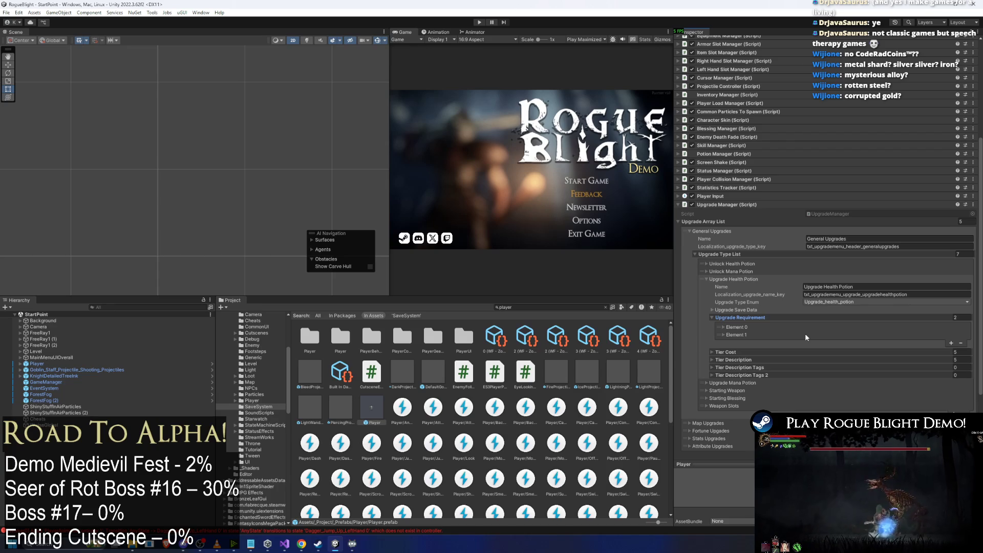
# Adjust Upgrade Health Potion's requirement demo locks, clearing the lock on Element 1.
pyautogui.click(774, 333)
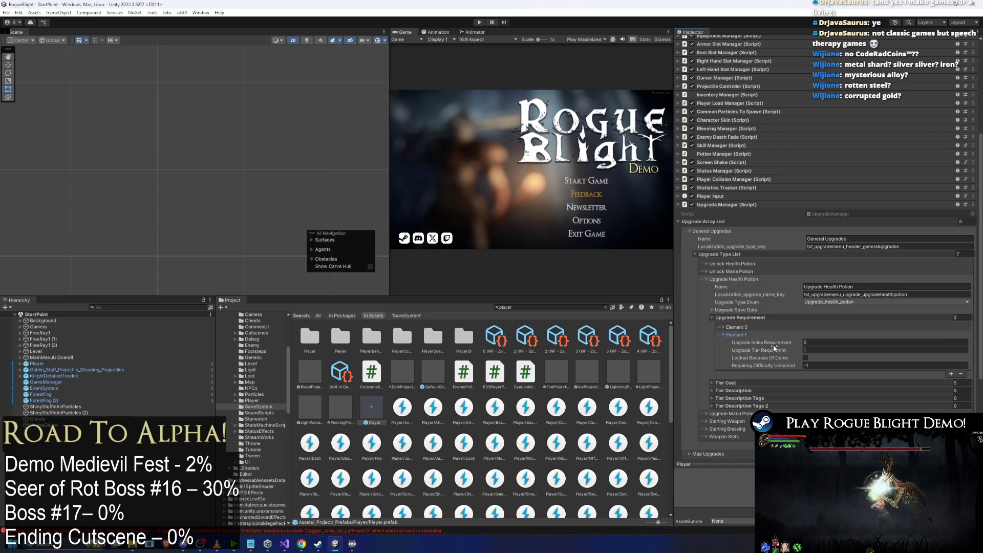
pyautogui.click(751, 326)
pyautogui.click(751, 326)
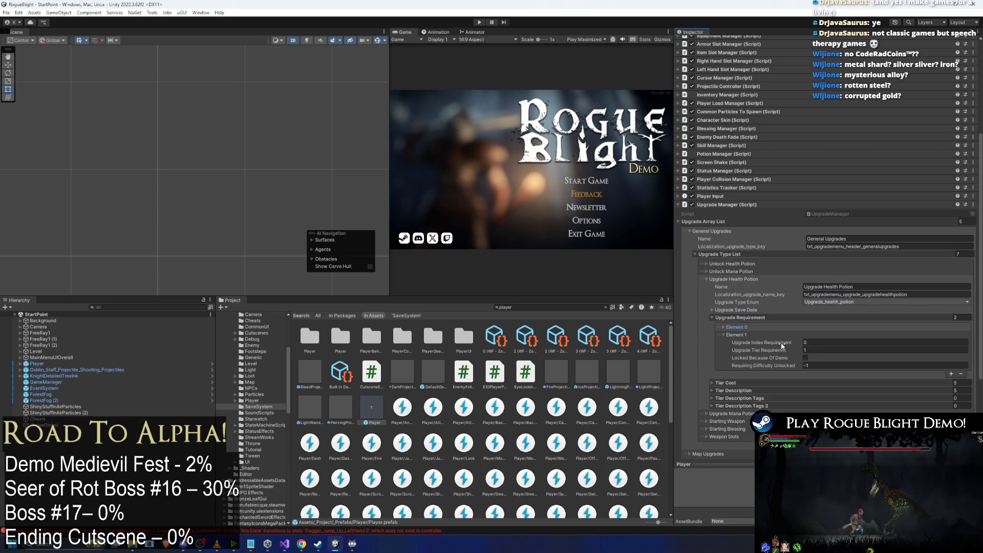
pyautogui.click(804, 357)
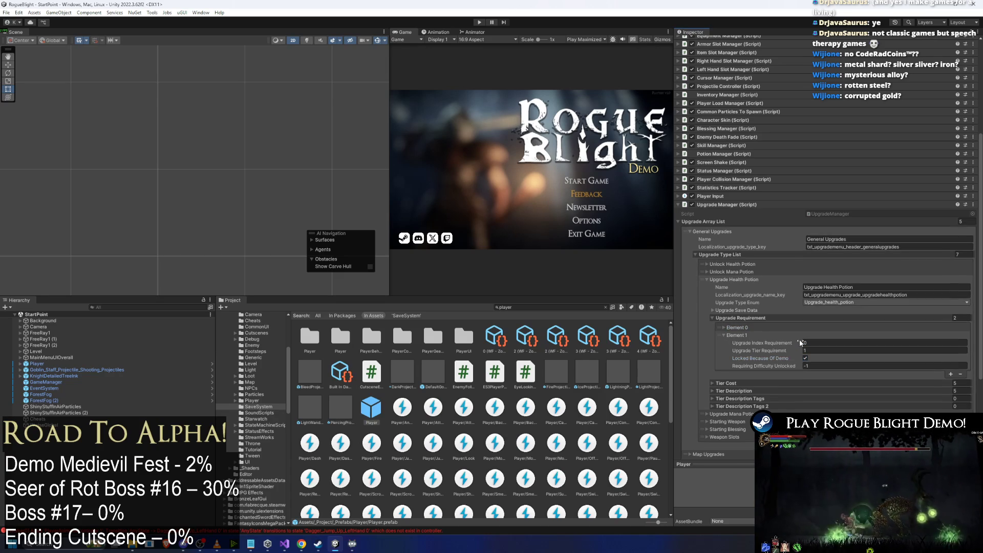
pyautogui.click(764, 328)
pyautogui.click(748, 414)
pyautogui.click(747, 414)
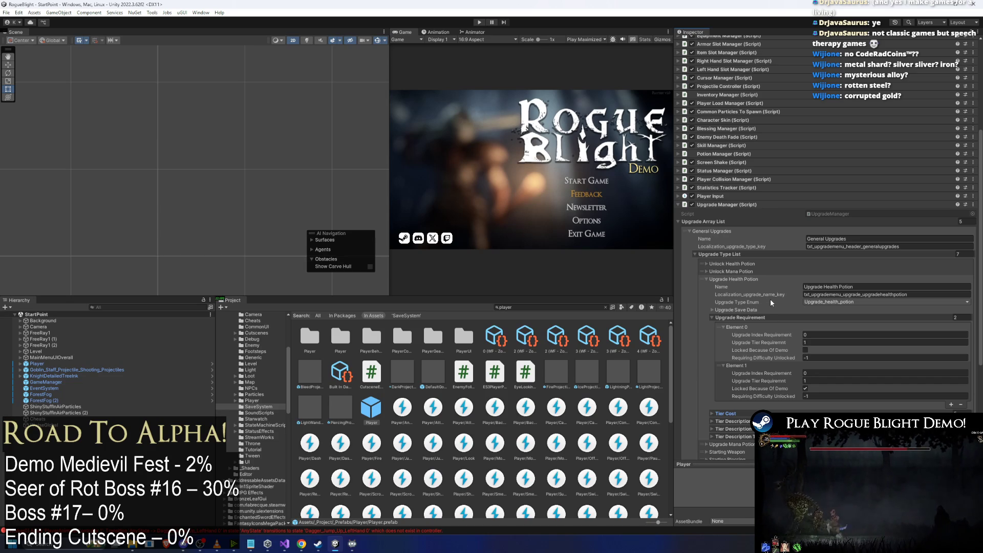
pyautogui.click(804, 389)
pyautogui.click(727, 413)
# Set the health potion's requirement count to 5 and demo-lock Elements 3 and 4.
pyautogui.scroll(-1, 821, 403)
pyautogui.click(955, 296)
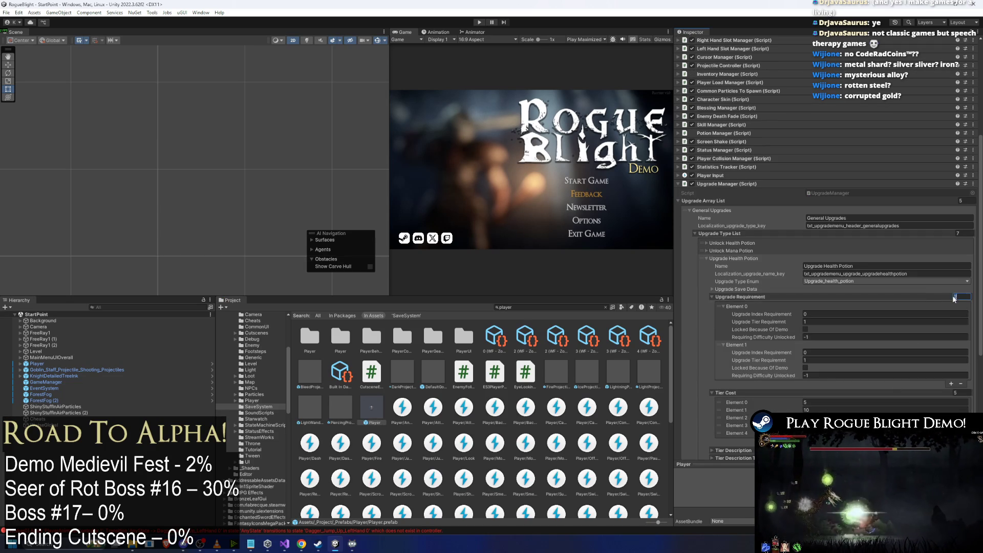
pyautogui.write('4')
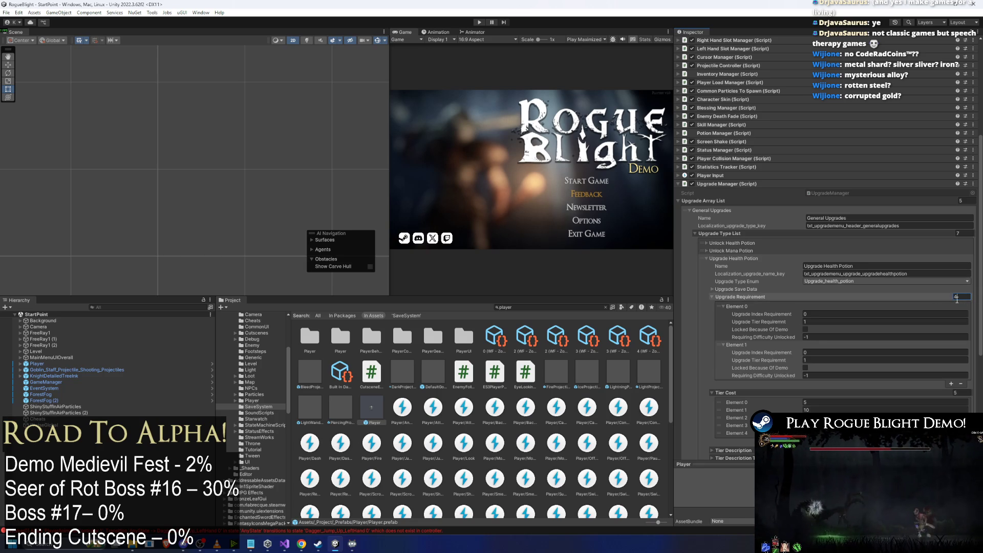
pyautogui.write('5')
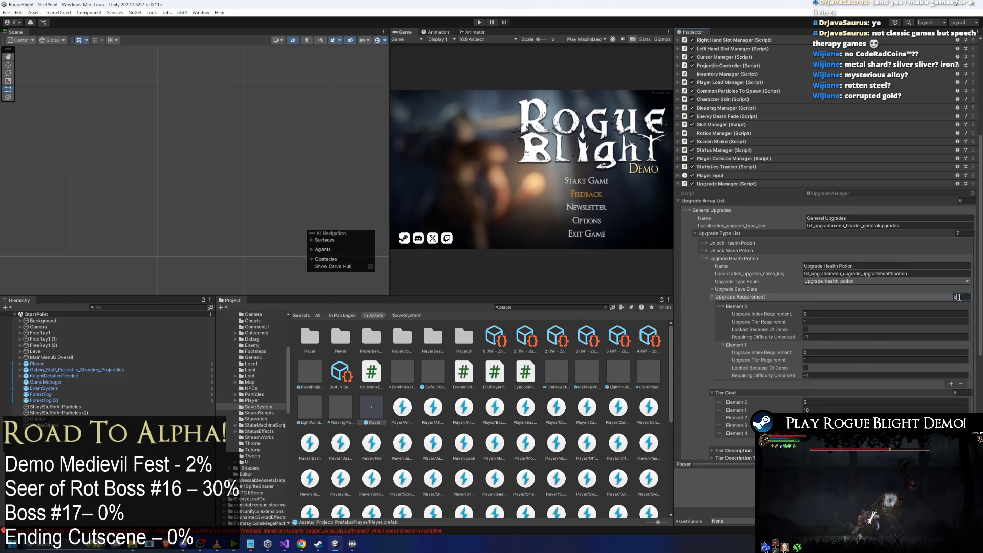
pyautogui.press('Return')
pyautogui.click(751, 388)
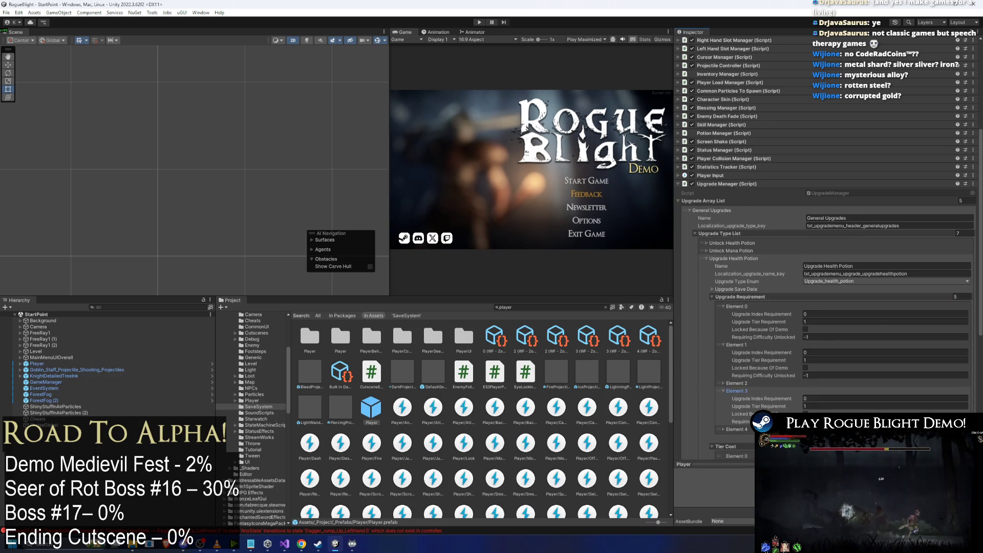
pyautogui.click(805, 414)
pyautogui.click(723, 429)
pyautogui.scroll(-5, 815, 344)
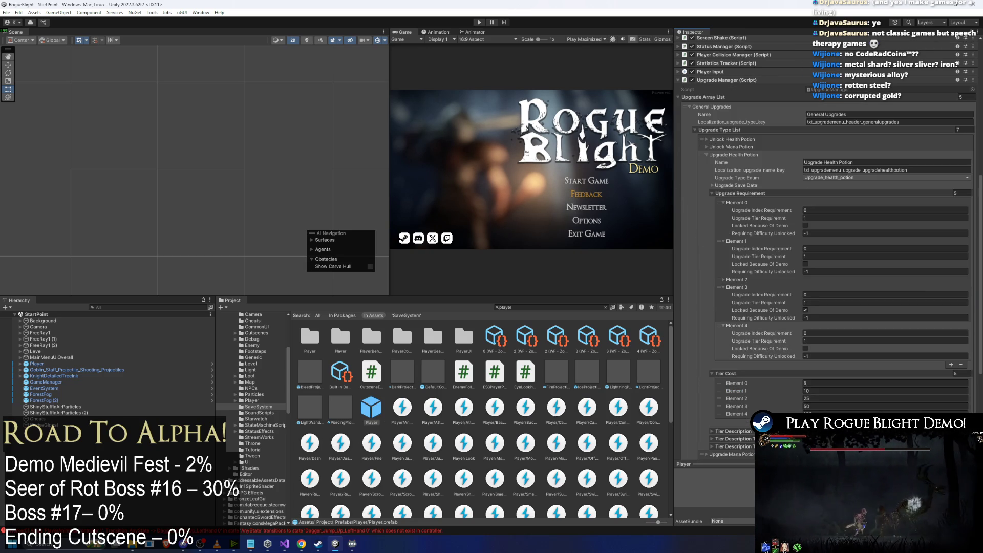
pyautogui.click(804, 348)
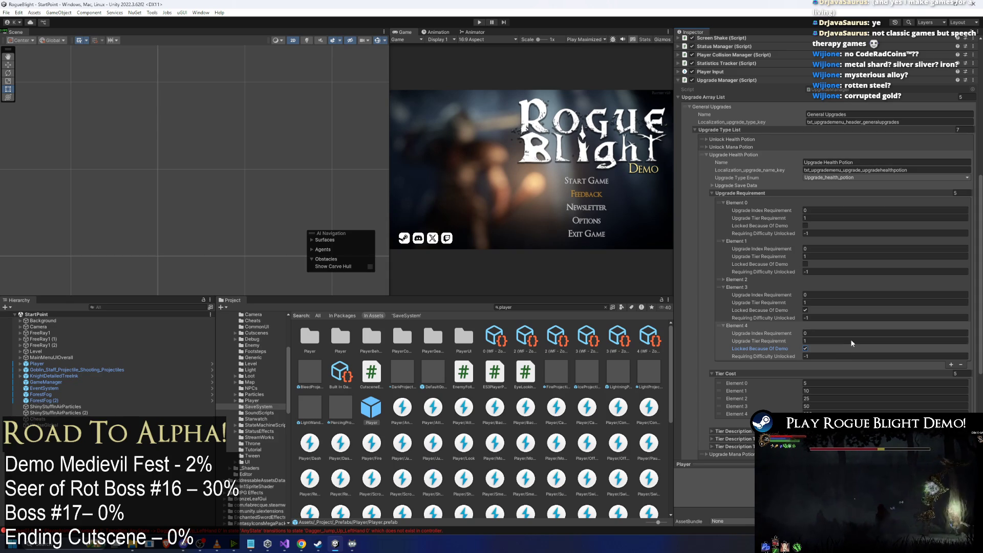
# Expand Upgrade Mana Potion's requirements and set their count to 5.
pyautogui.click(748, 279)
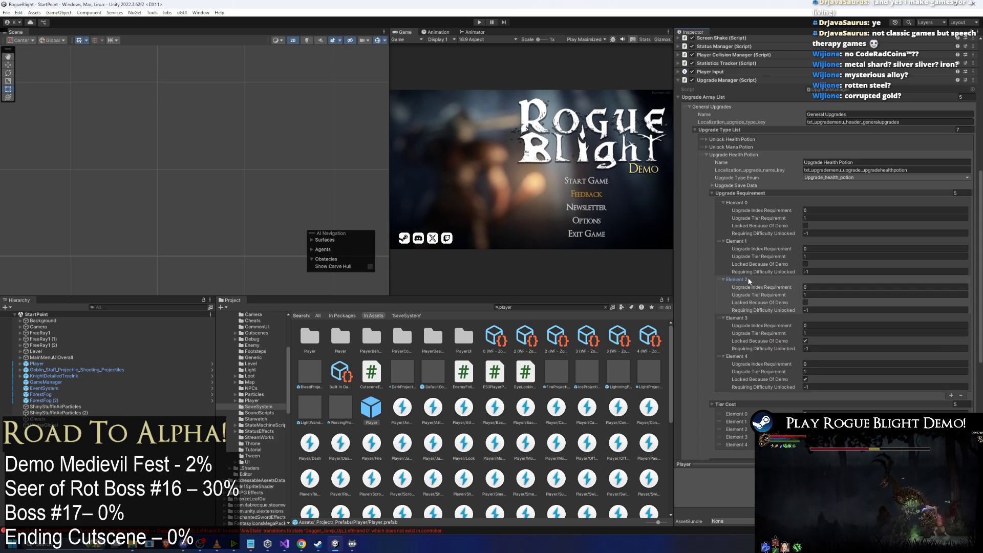
pyautogui.click(748, 280)
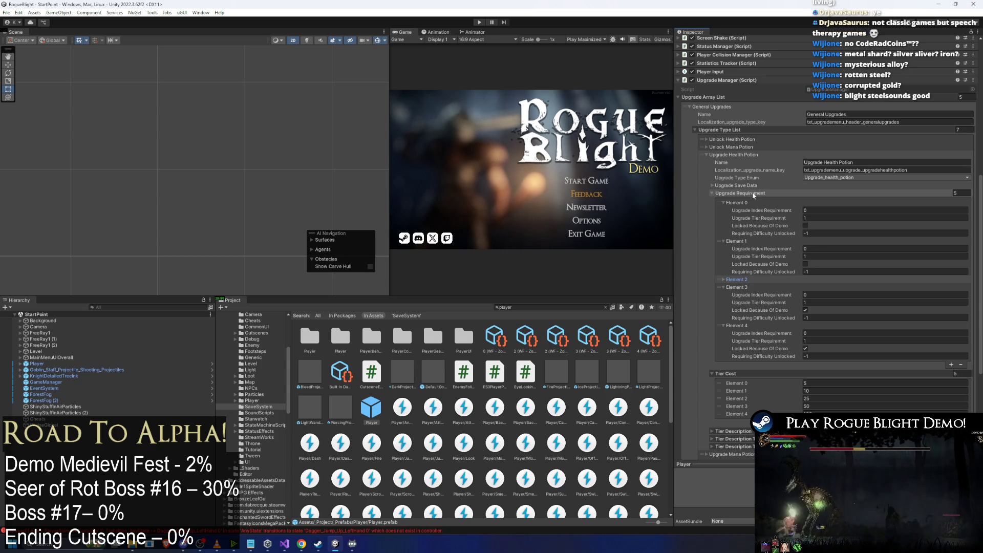
pyautogui.click(954, 194)
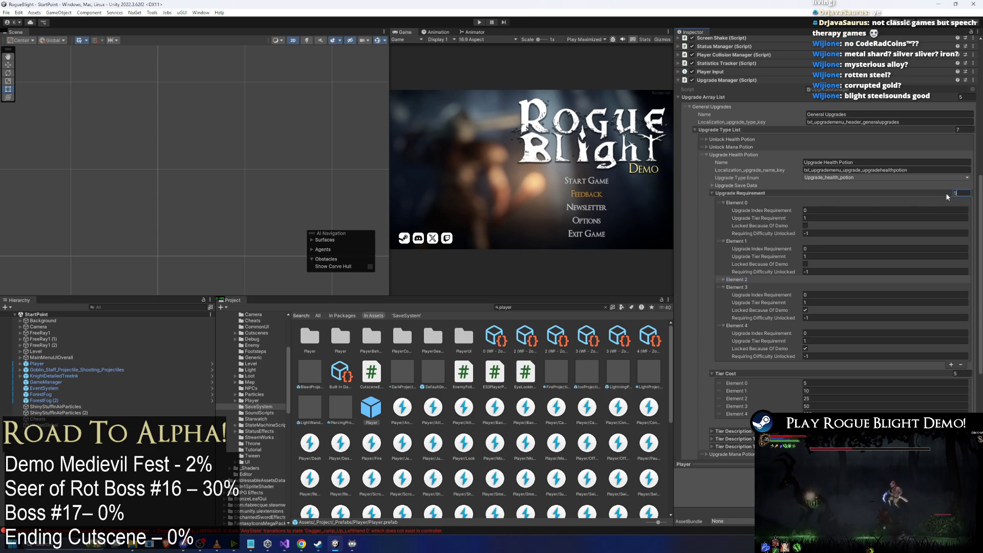
pyautogui.click(736, 154)
pyautogui.click(757, 286)
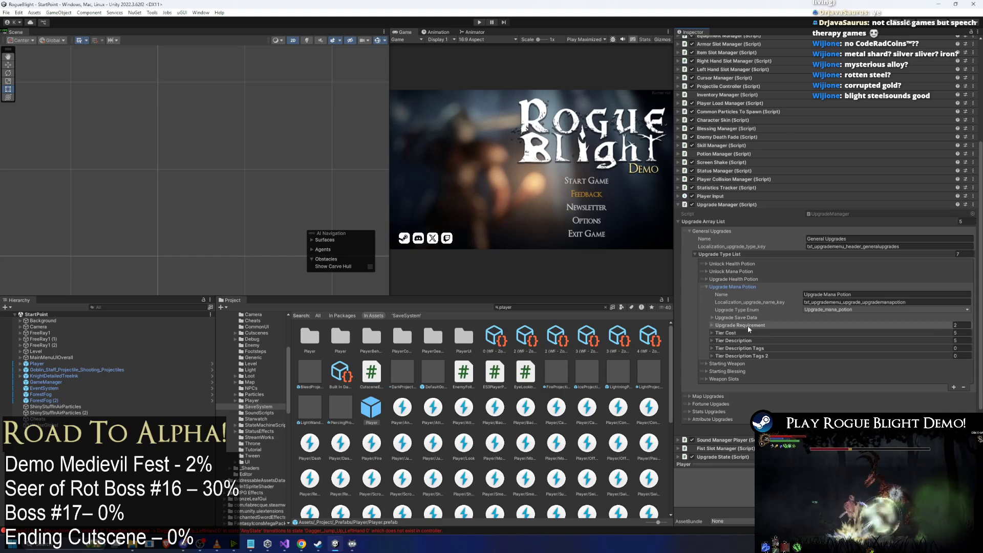
pyautogui.click(747, 325)
pyautogui.click(789, 339)
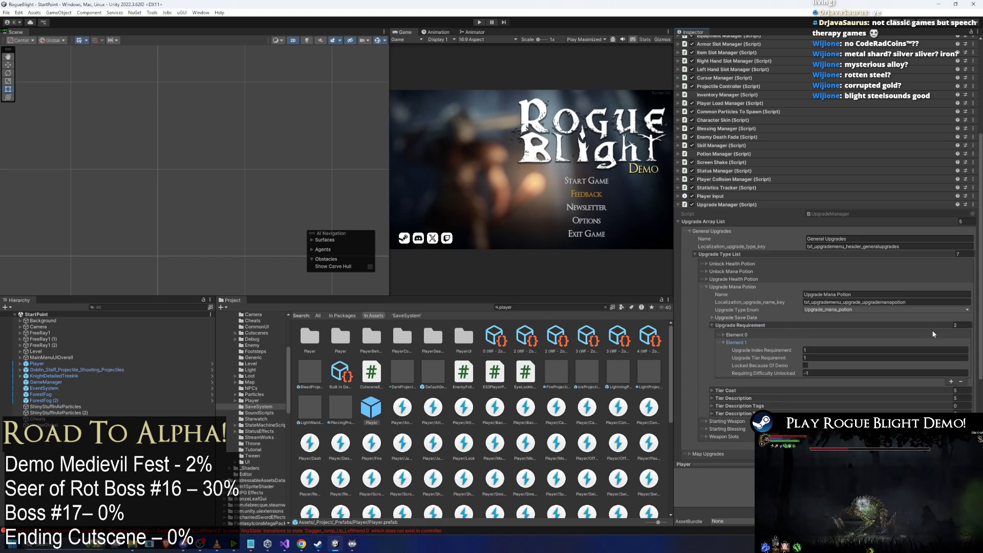
pyautogui.click(753, 334)
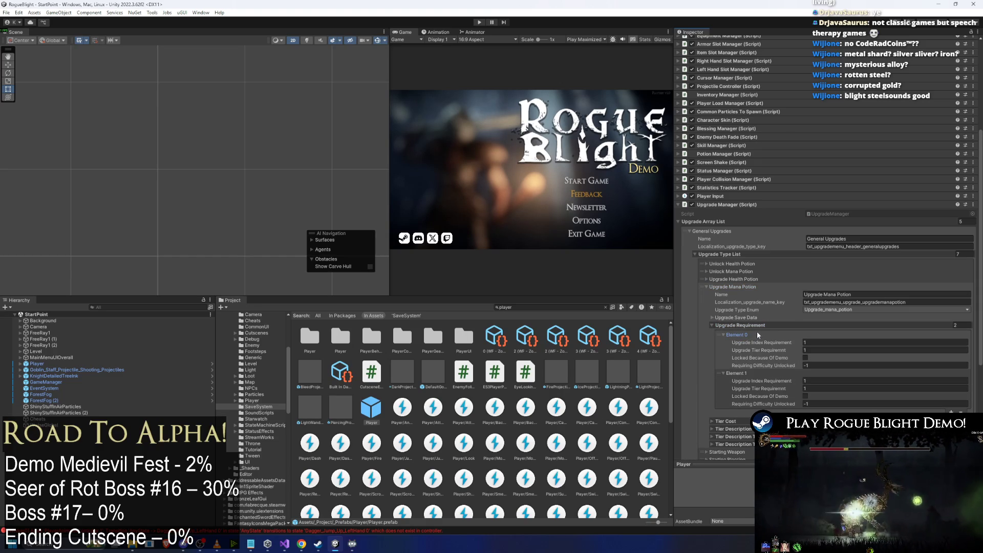
pyautogui.click(953, 325)
pyautogui.write('5')
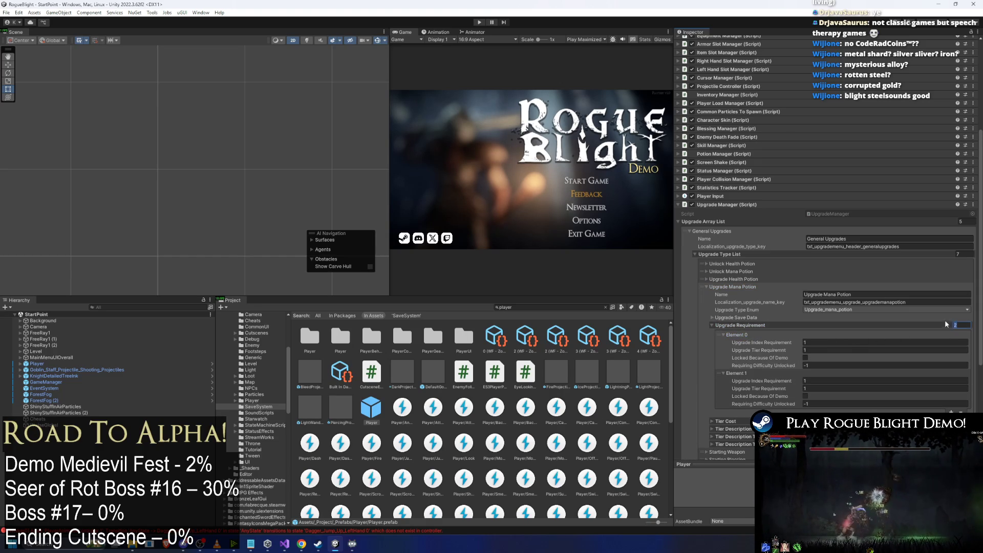
pyautogui.press('Return')
# Mark the mana potion's requirement Elements 3 and 4 Locked Because Of Demo.
pyautogui.scroll(-1, 829, 365)
pyautogui.click(753, 265)
pyautogui.click(742, 258)
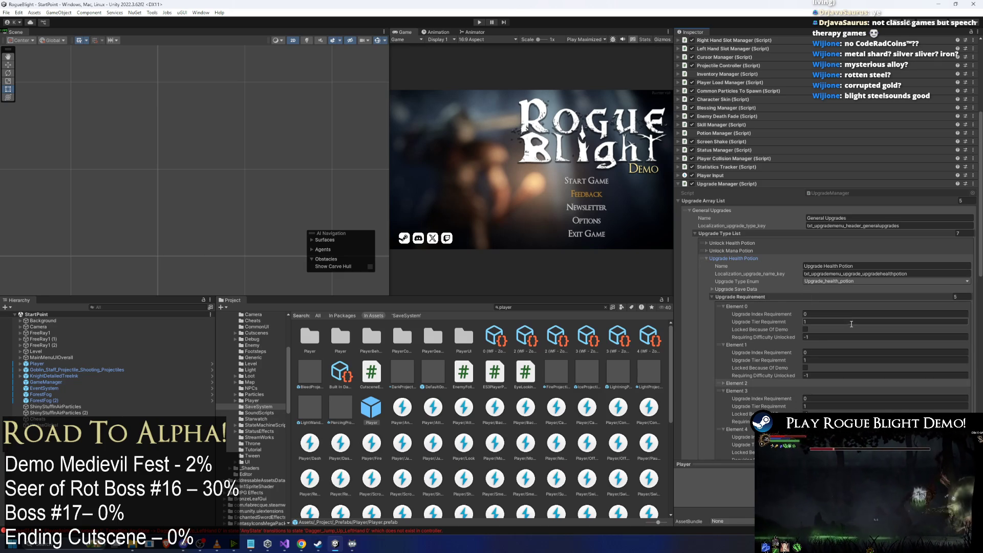
pyautogui.scroll(-2, 852, 319)
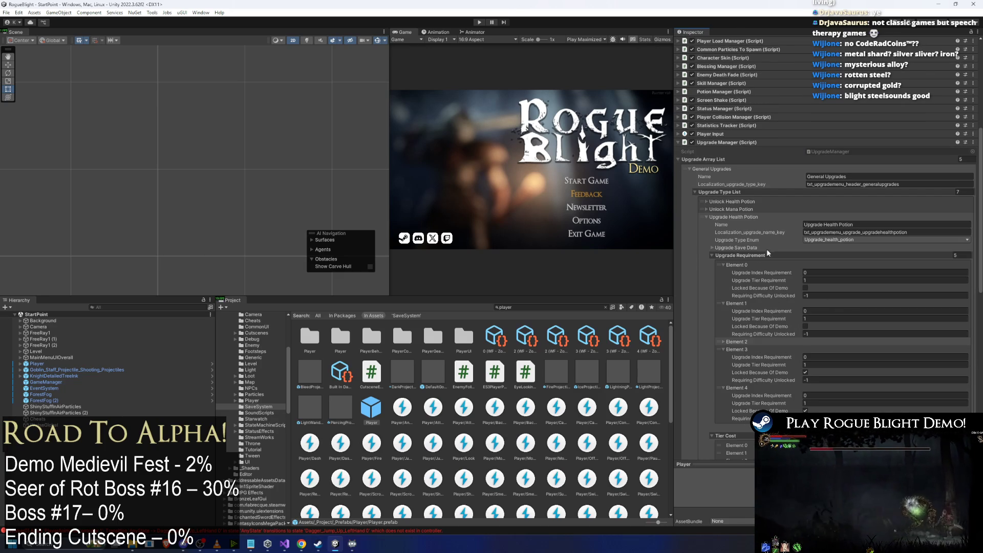
pyautogui.click(755, 256)
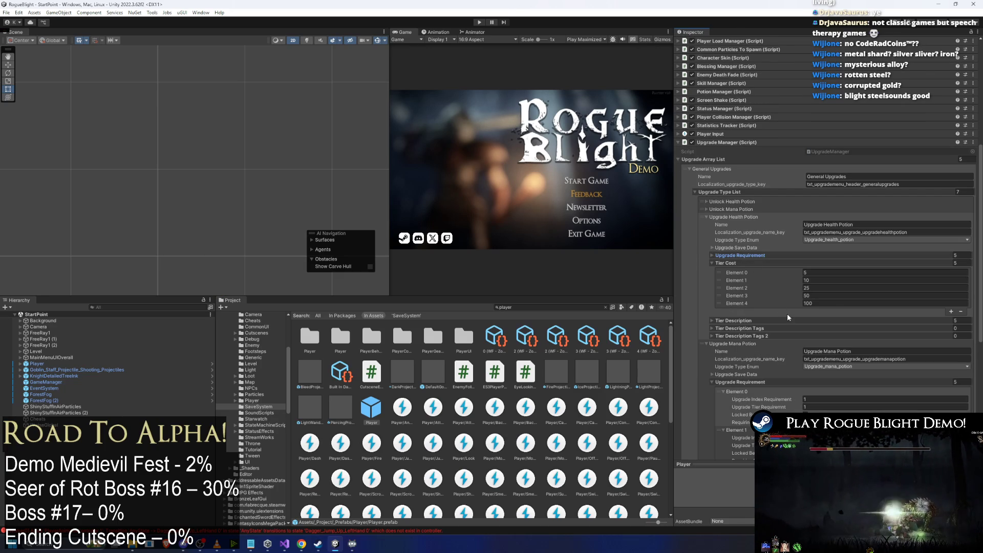
pyautogui.scroll(-2, 819, 323)
pyautogui.scroll(-3, 830, 330)
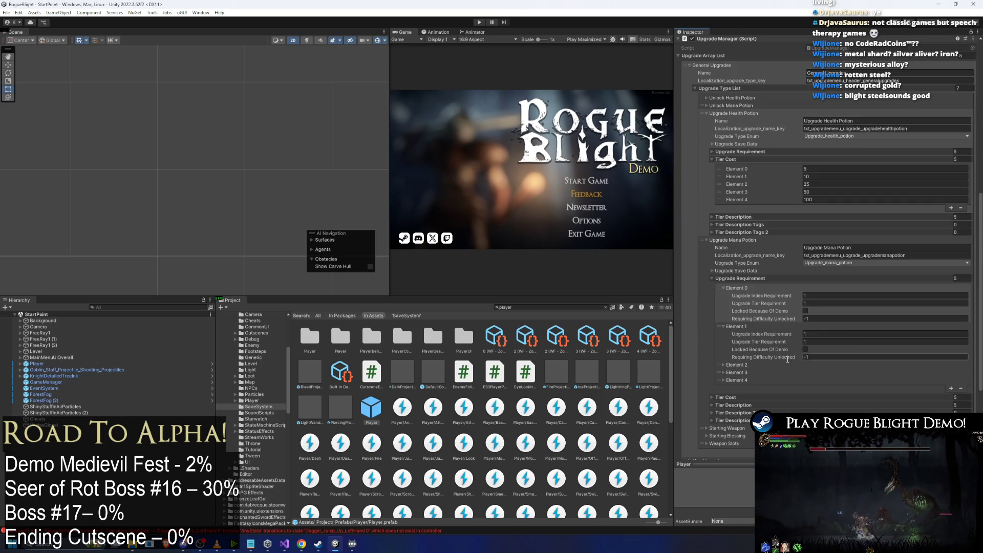
pyautogui.click(757, 374)
pyautogui.click(806, 395)
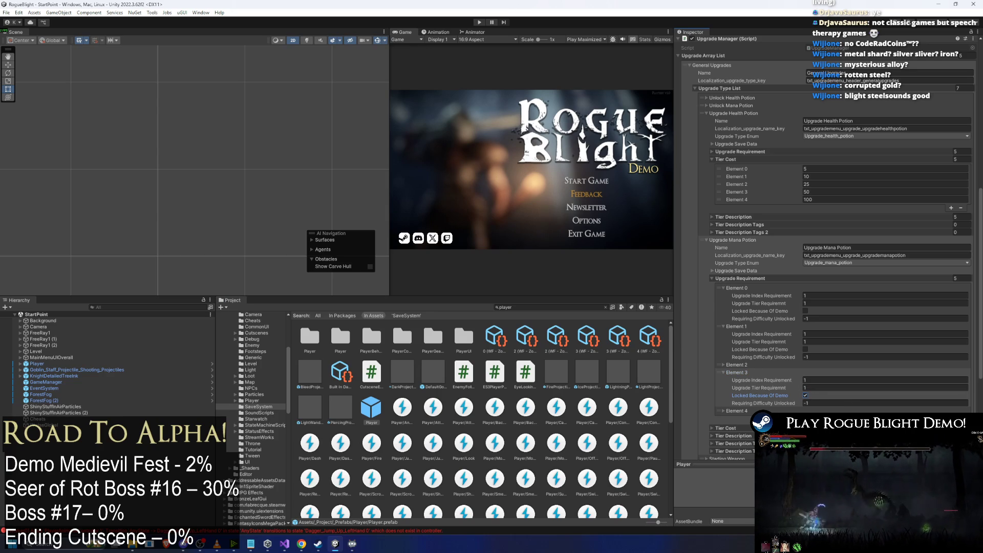
pyautogui.click(724, 411)
pyautogui.scroll(-3, 807, 367)
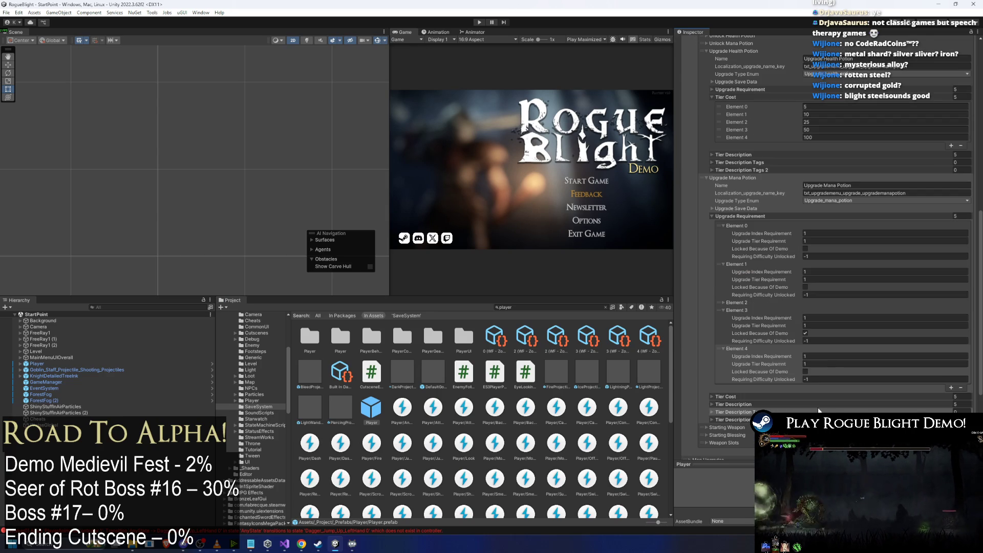
pyautogui.click(805, 371)
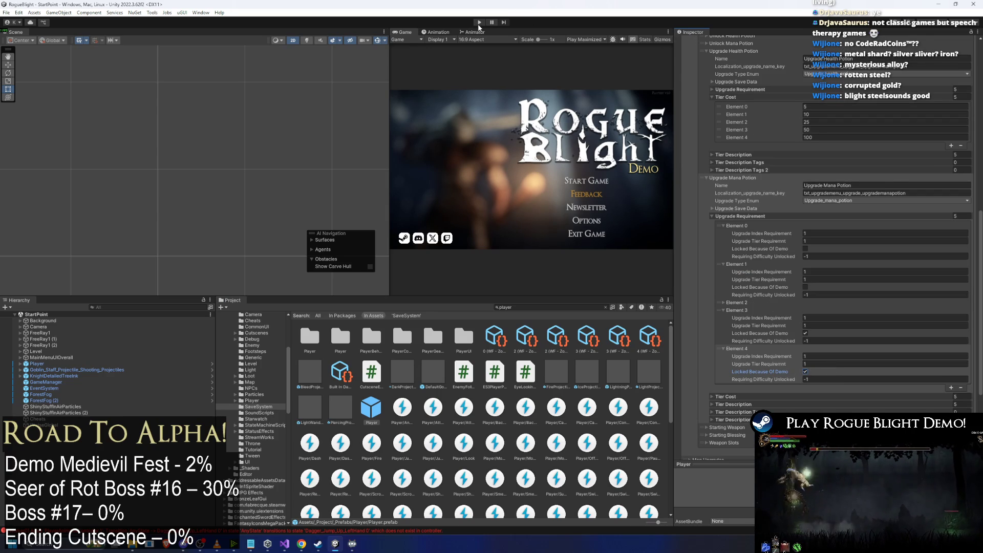
# Save with Ctrl+S, dismiss the level progress screen and look over the Story Mode (Demo) leaderboard.
pyautogui.hotkey('ctrl', 's')
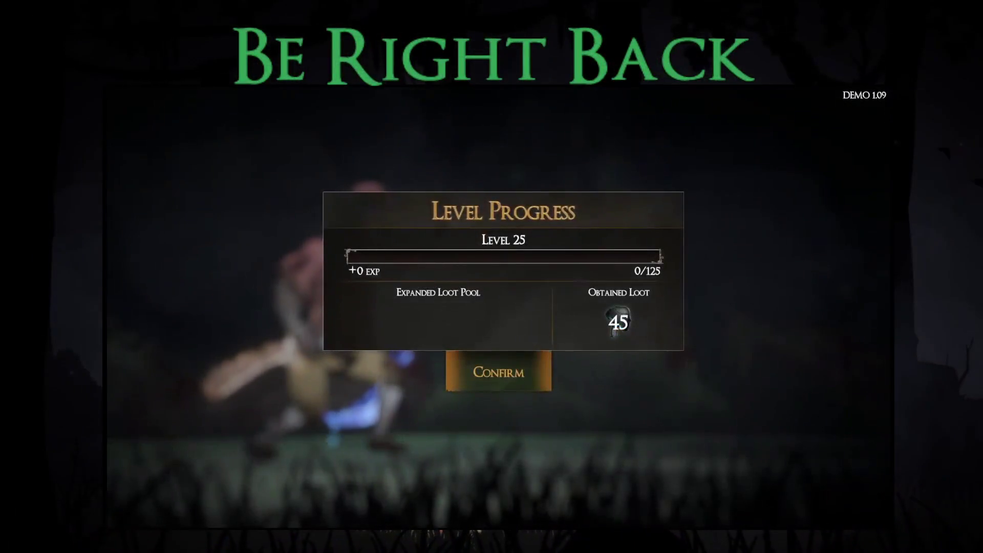
pyautogui.press('Return')
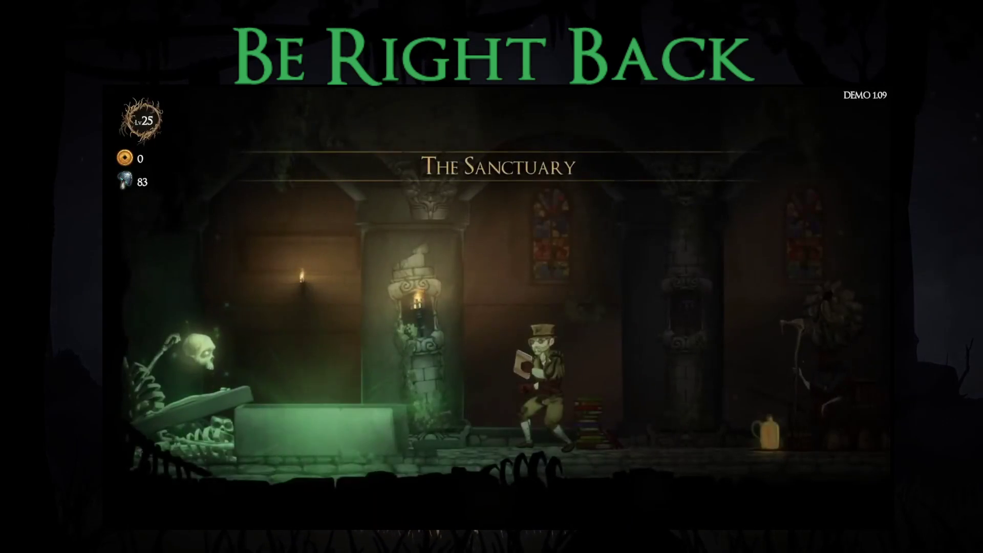
pyautogui.press('Escape')
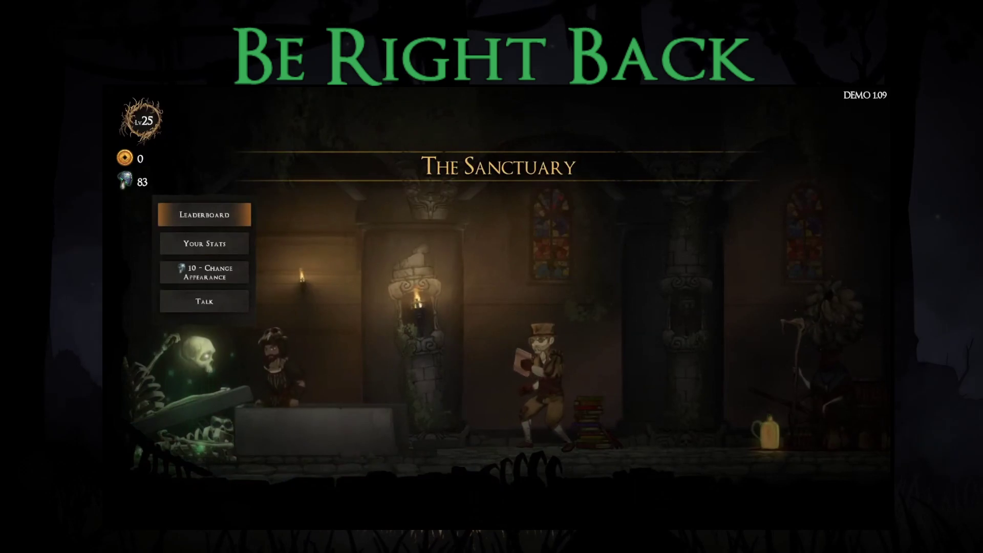
pyautogui.press('Return')
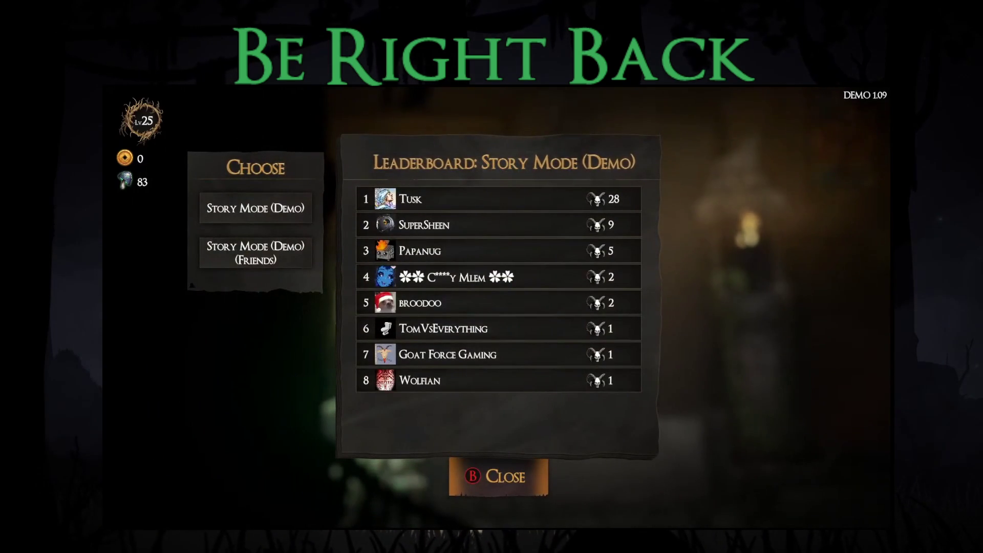
pyautogui.press('Down')
pyautogui.press('Escape')
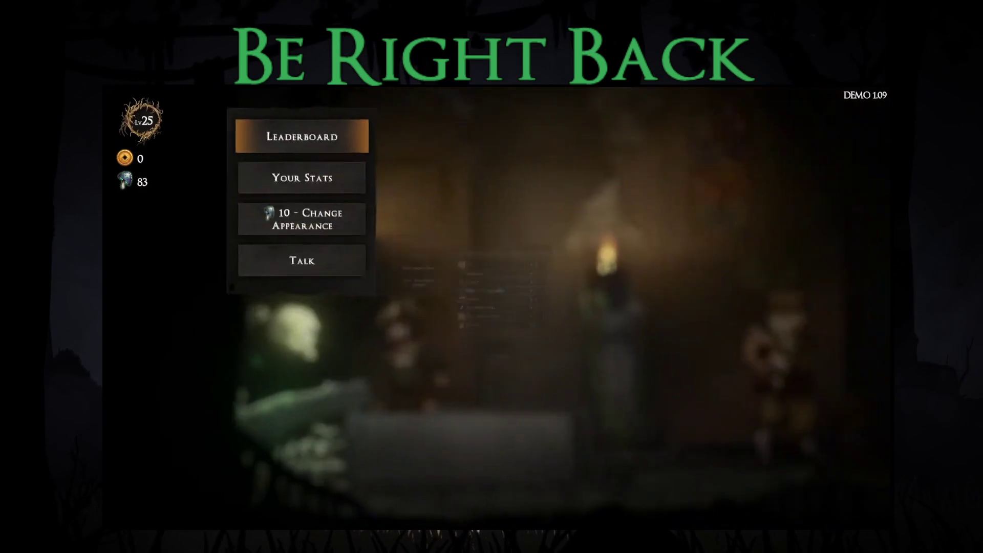
pyautogui.press('Escape')
# Browse the Attributes upgrades, then buy Upgrade Shop on the Map page up to 2/4.
pyautogui.press('Right')
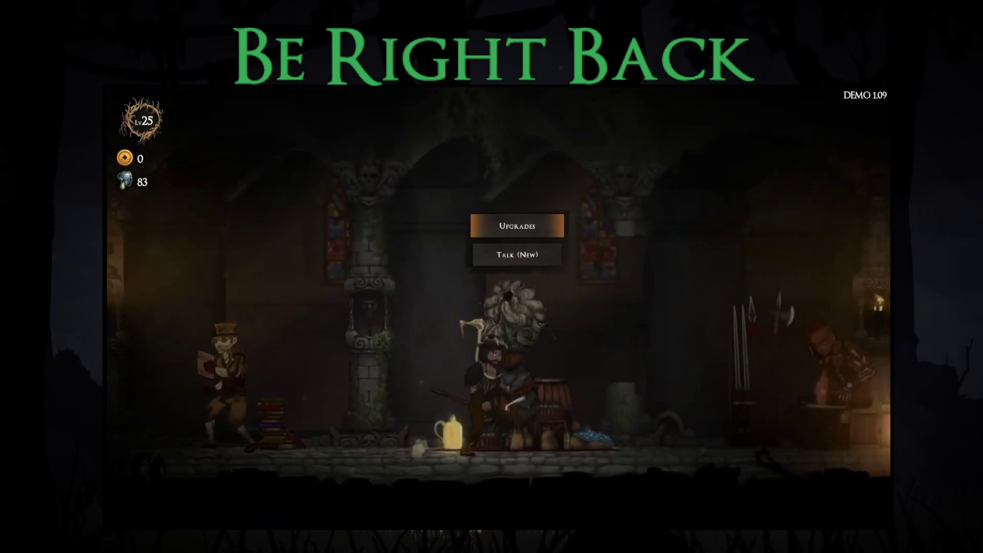
pyautogui.press('Up')
pyautogui.press('Up')
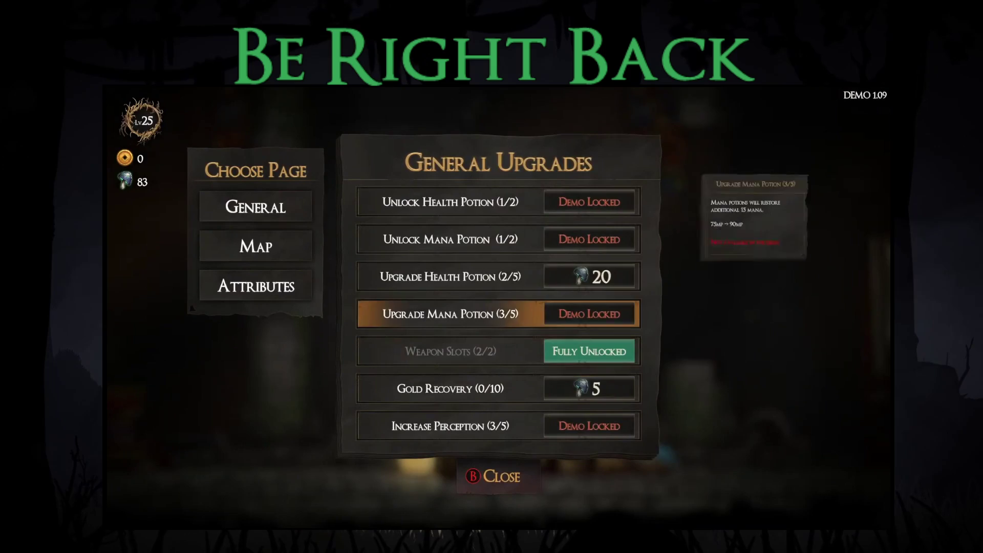
pyautogui.press('Left')
pyautogui.press('Up')
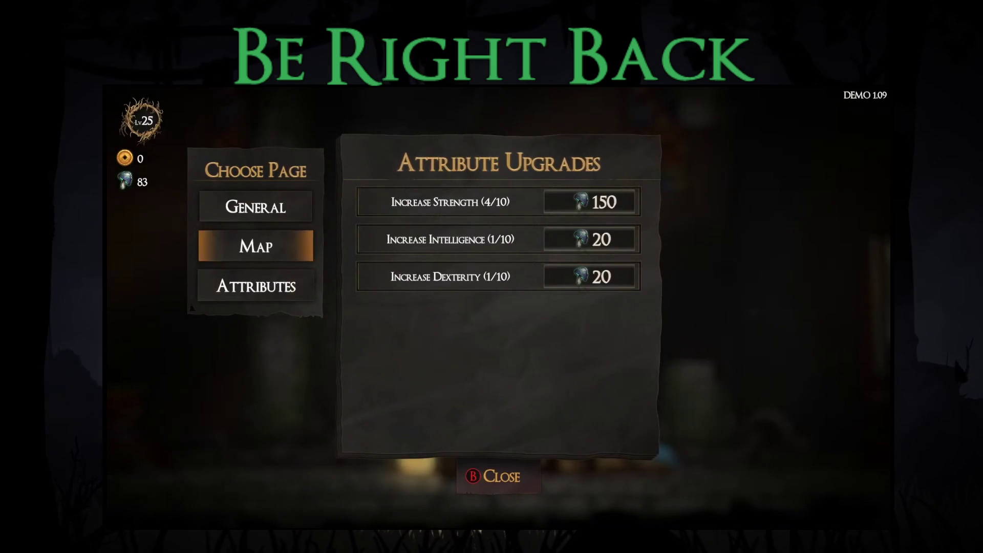
pyautogui.press('Right')
pyautogui.press('Up')
pyautogui.press('Up')
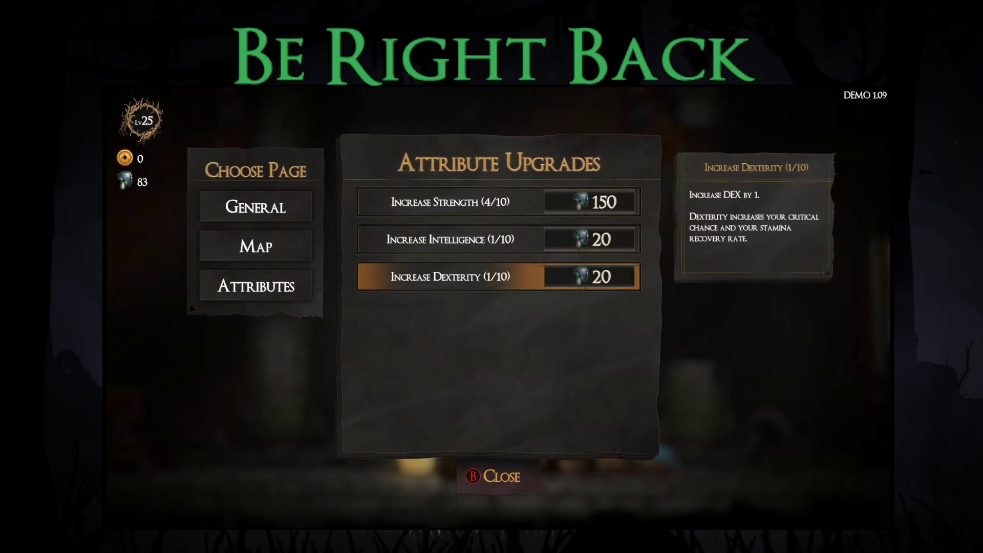
pyautogui.press('Left')
pyautogui.press('Up')
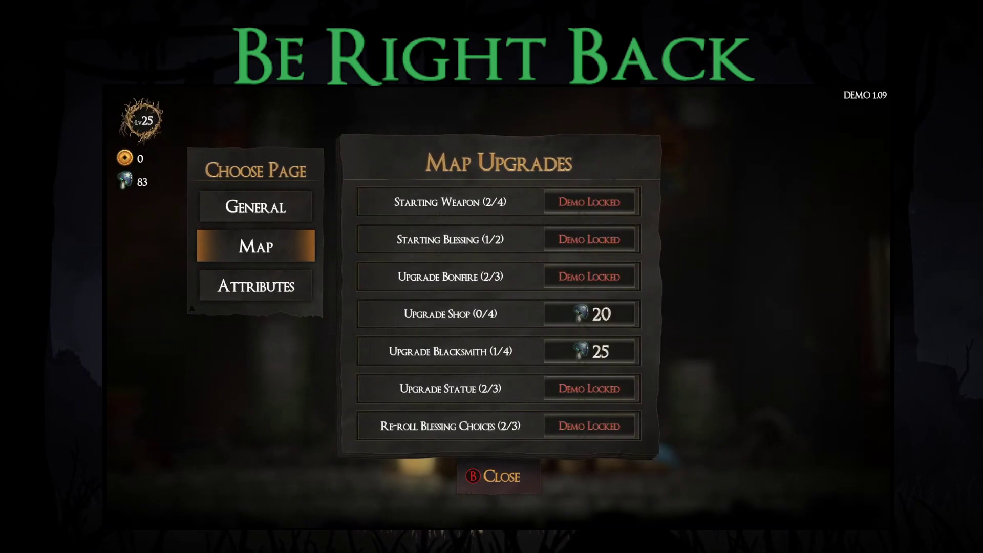
pyautogui.press('Right')
pyautogui.press('Down')
pyautogui.press('Down')
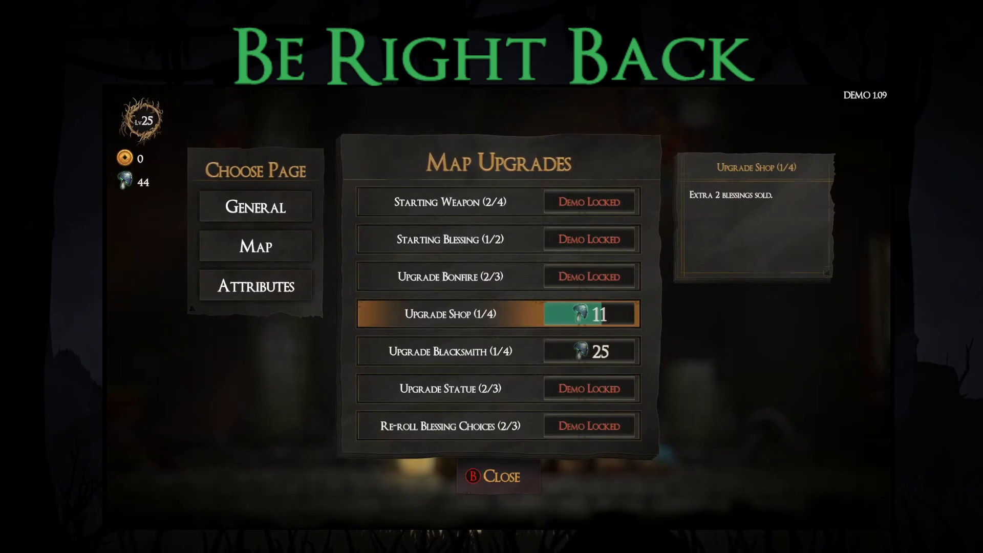
pyautogui.press('Down')
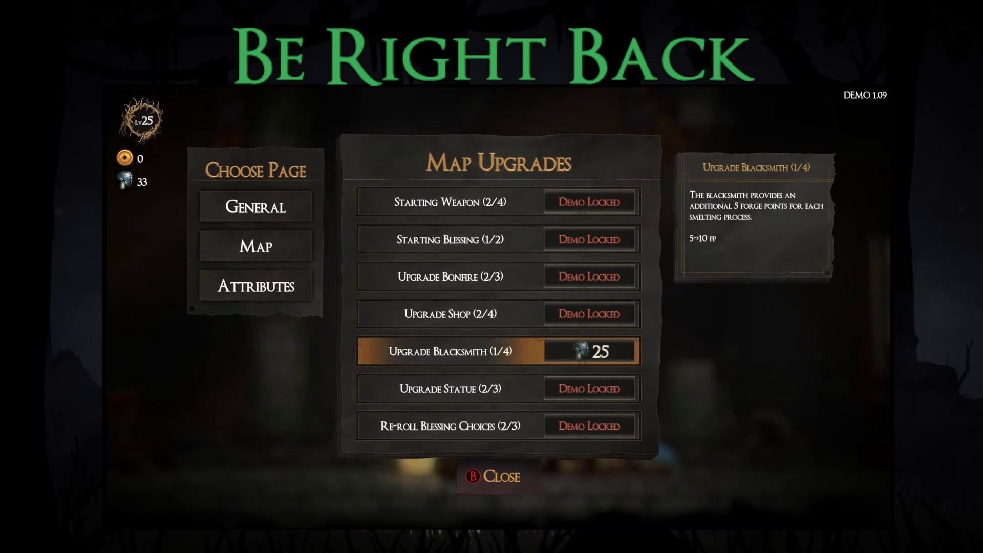
# On the General Upgrades page, buy Gold Recovery up to 4/10 and close the menu.
pyautogui.press('Left')
pyautogui.press('Up')
pyautogui.press('Down')
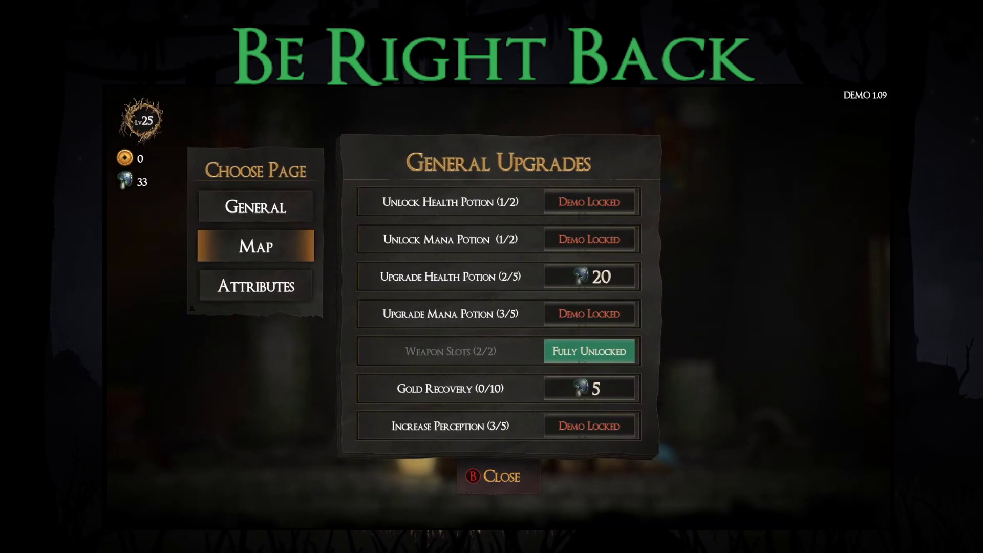
pyautogui.press('Right')
pyautogui.press('Down')
pyautogui.press('Down')
pyautogui.press('Down')
pyautogui.press('Return')
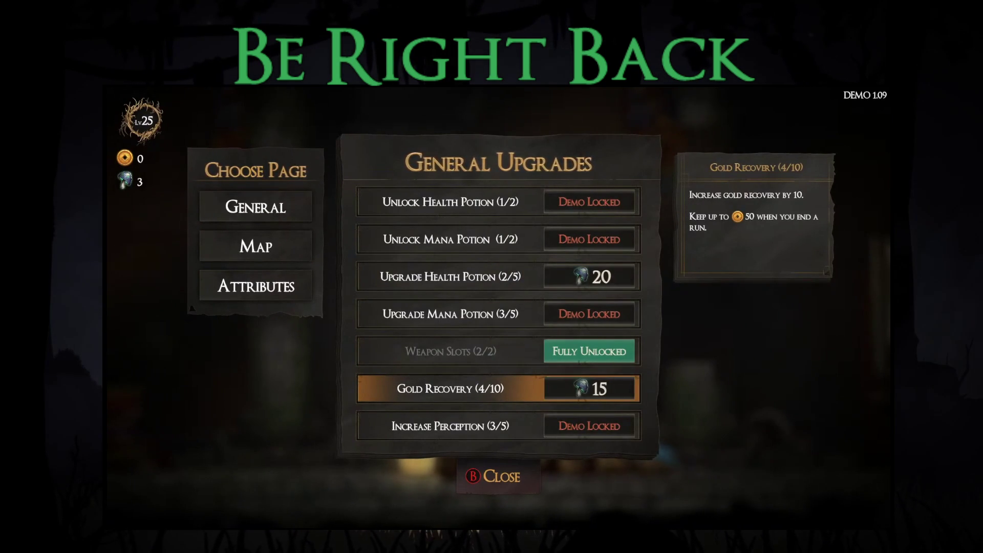
pyautogui.press('Escape')
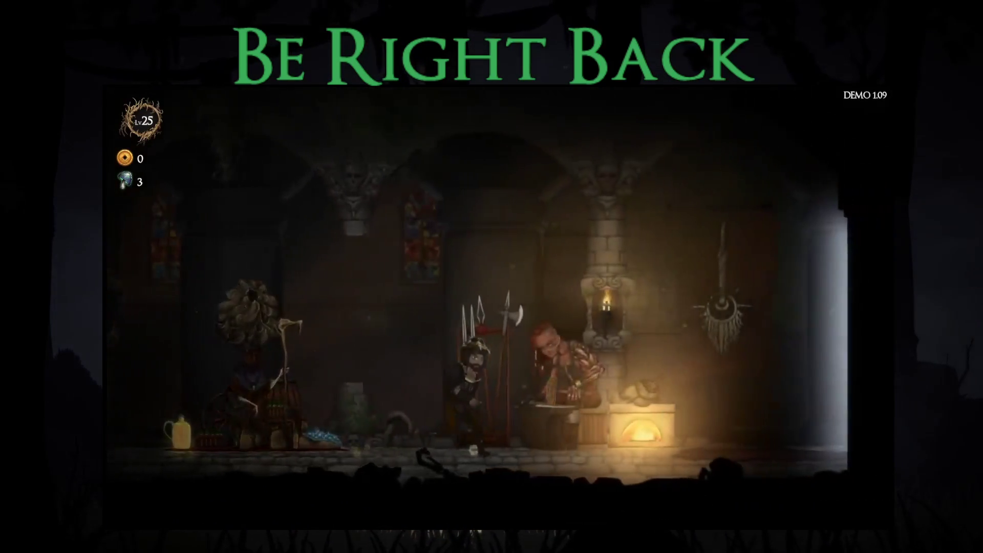
# Check the armorer's starting gear, then start a difficulty 9 Story Mode map at the merchant's cart.
pyautogui.press('Right')
pyautogui.press('Return')
pyautogui.press('Escape')
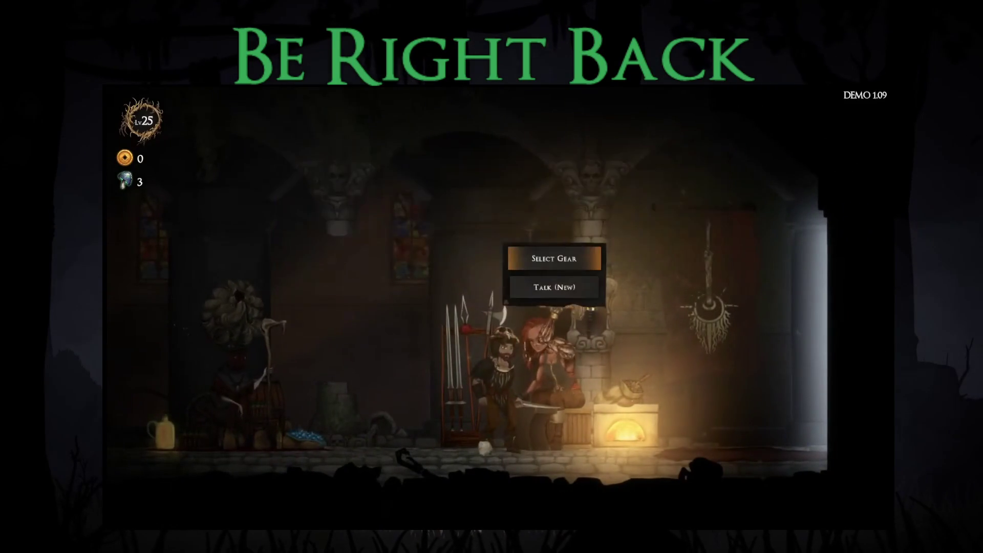
pyautogui.press('Right')
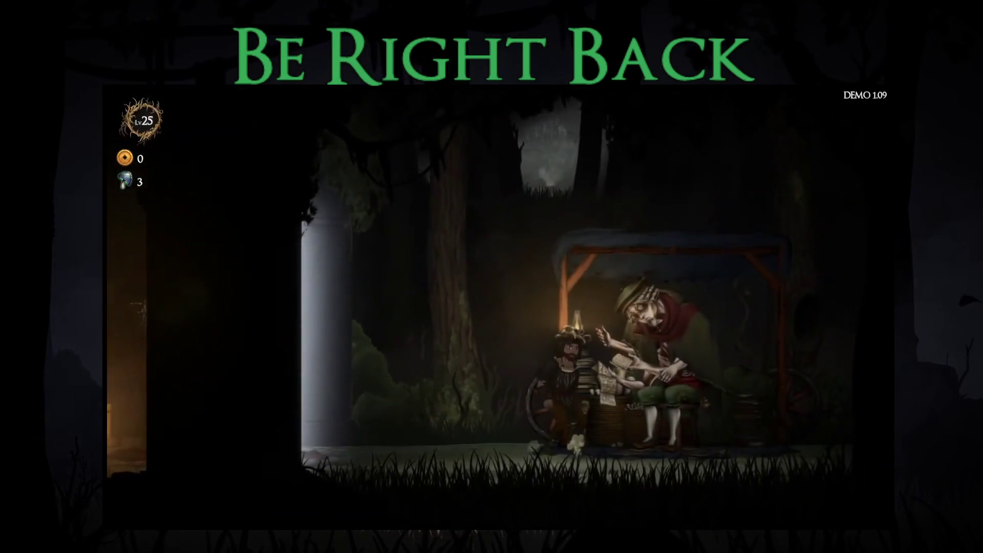
pyautogui.press('Return')
pyautogui.press('Return')
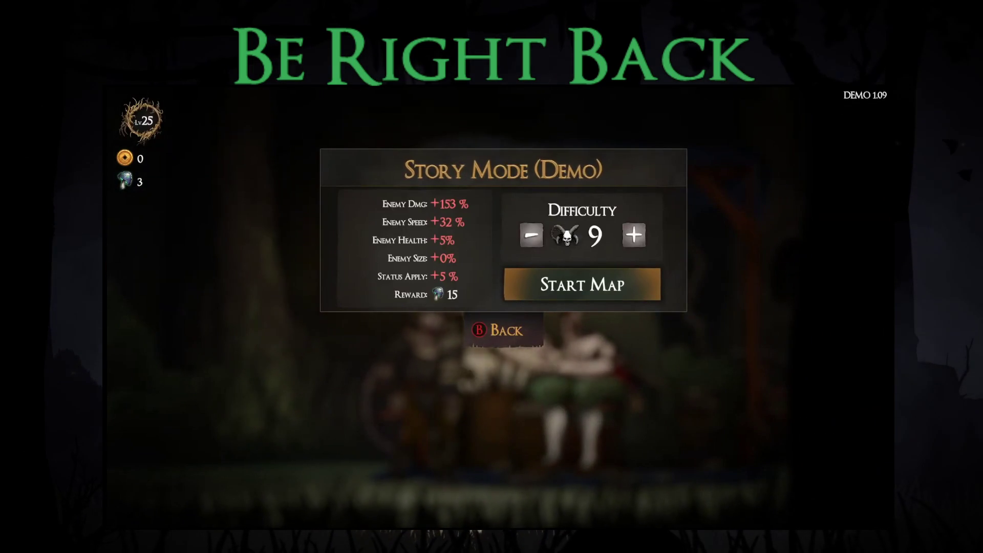
pyautogui.press('Return')
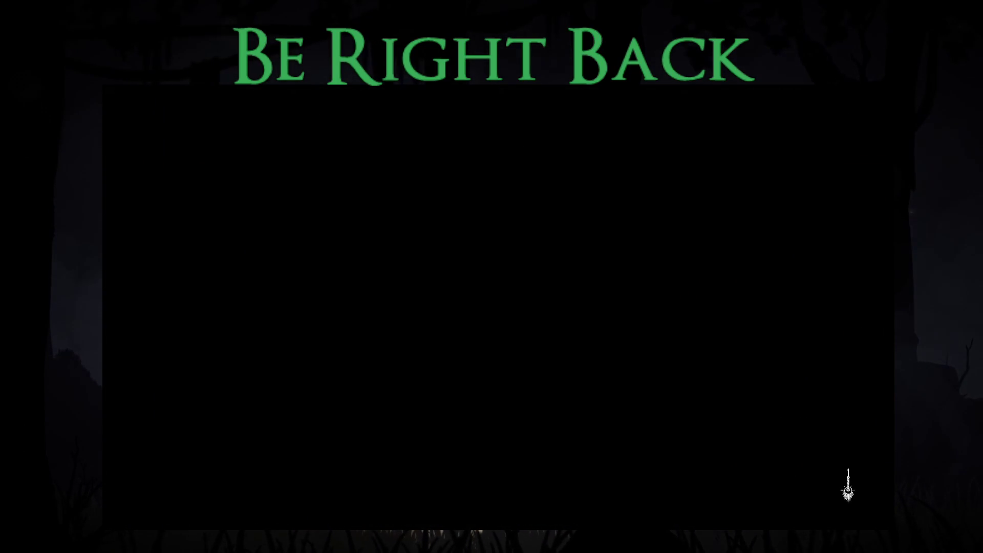
# Take the Wooden Wand as the starting weapon.
pyautogui.press('Down')
pyautogui.press('Up')
pyautogui.press('Down')
pyautogui.press('Down')
pyautogui.press('Up')
pyautogui.press('Up')
pyautogui.press('Down')
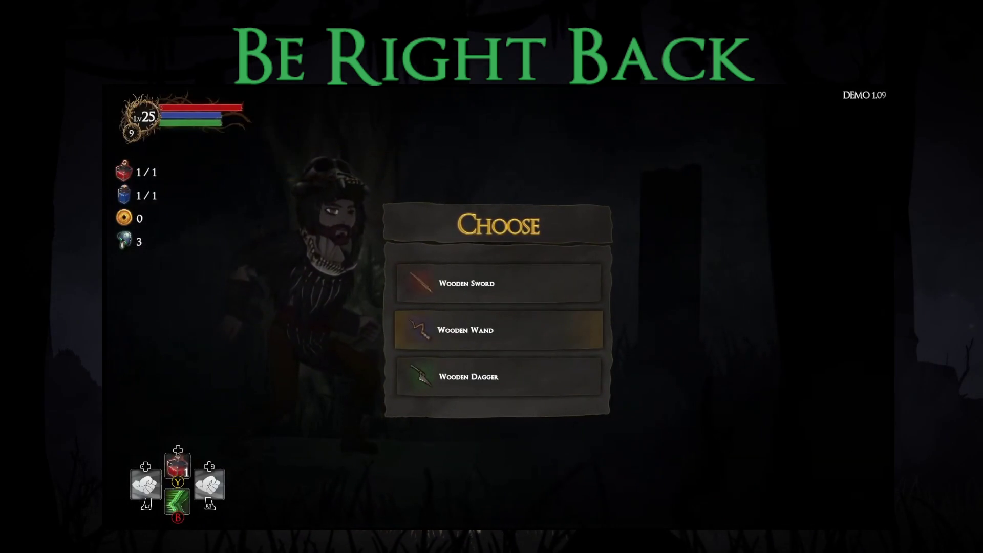
pyautogui.press('Return')
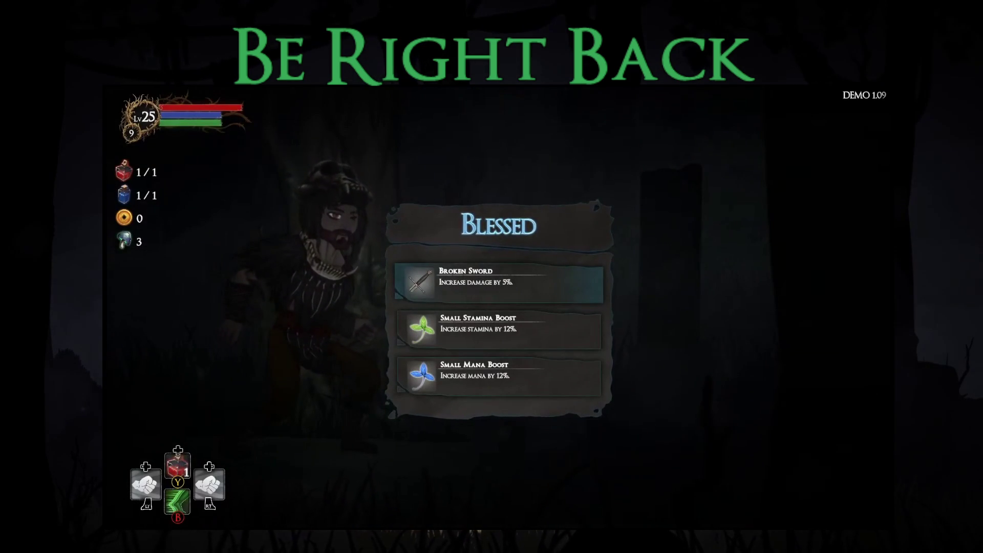
# Choose the Small Stamina Boost blessing instead of Broken Sword.
pyautogui.press('Down')
pyautogui.press('Down')
pyautogui.press('Up')
pyautogui.press('Up')
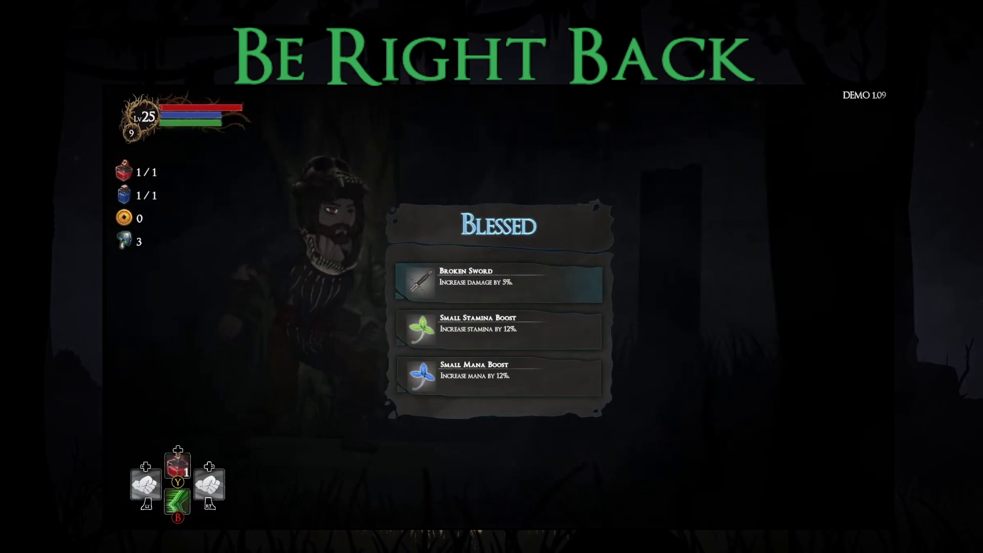
pyautogui.press('Down')
pyautogui.press('Return')
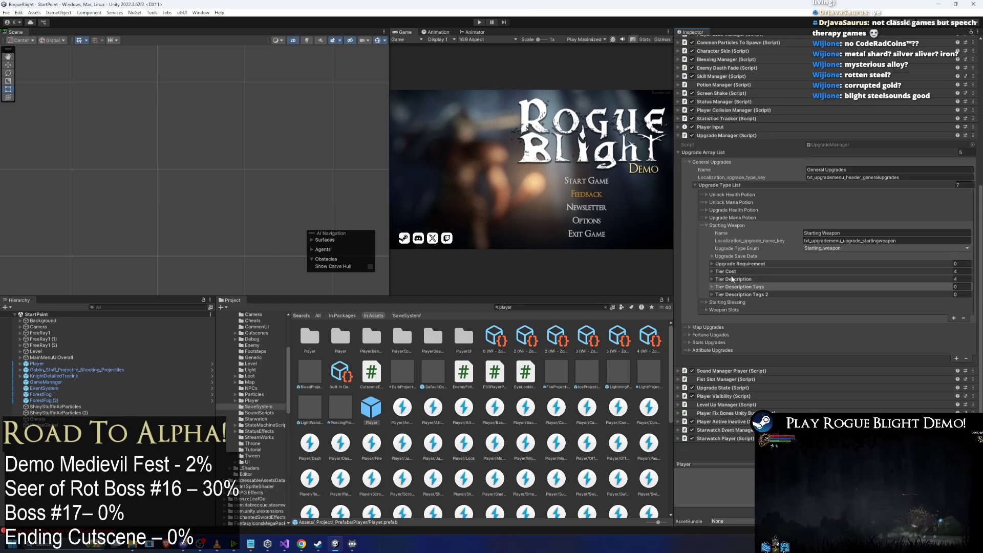
# Give Starting Weapon three upgrade requirements, with Element 2 flagged Locked Because Of Demo.
pyautogui.click(740, 264)
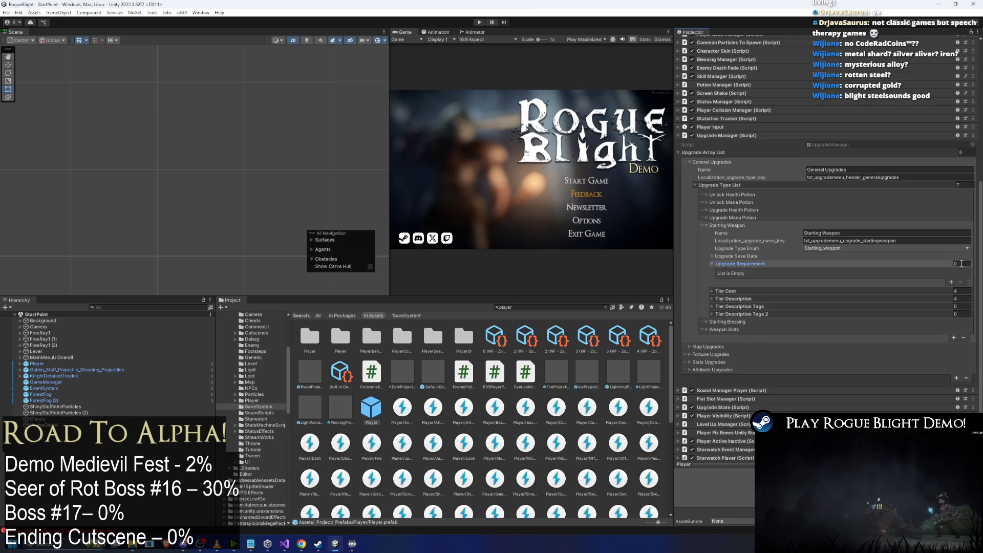
pyautogui.click(955, 263)
pyautogui.write('3')
pyautogui.press('Return')
pyautogui.click(737, 288)
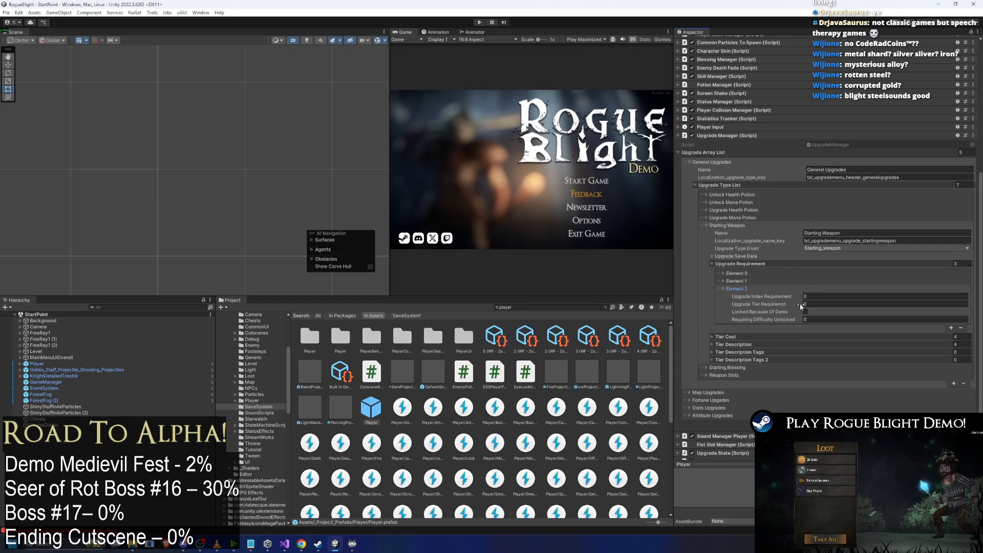
pyautogui.click(805, 311)
# Add a fourth upgrade requirement to Starting Weapon and collapse its foldouts.
pyautogui.click(951, 327)
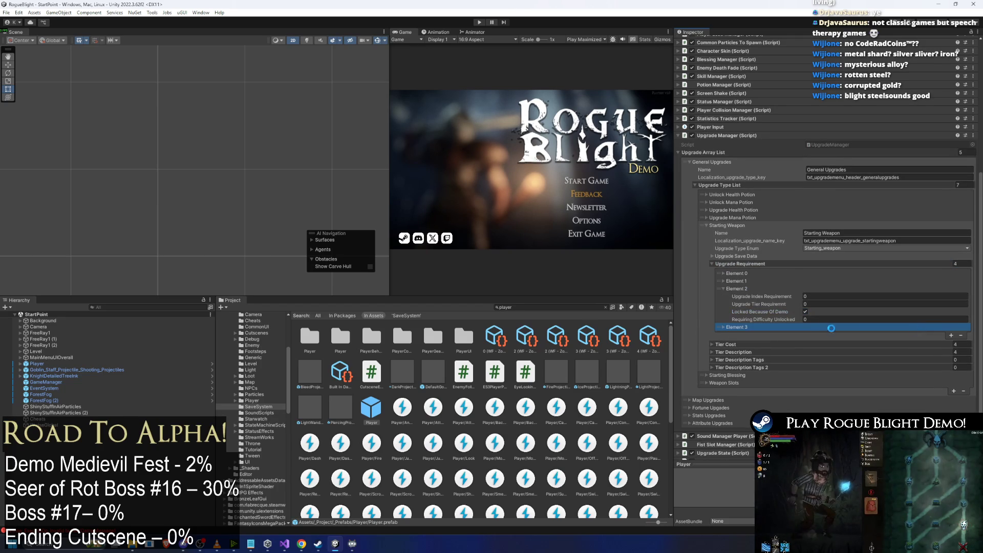
pyautogui.click(758, 344)
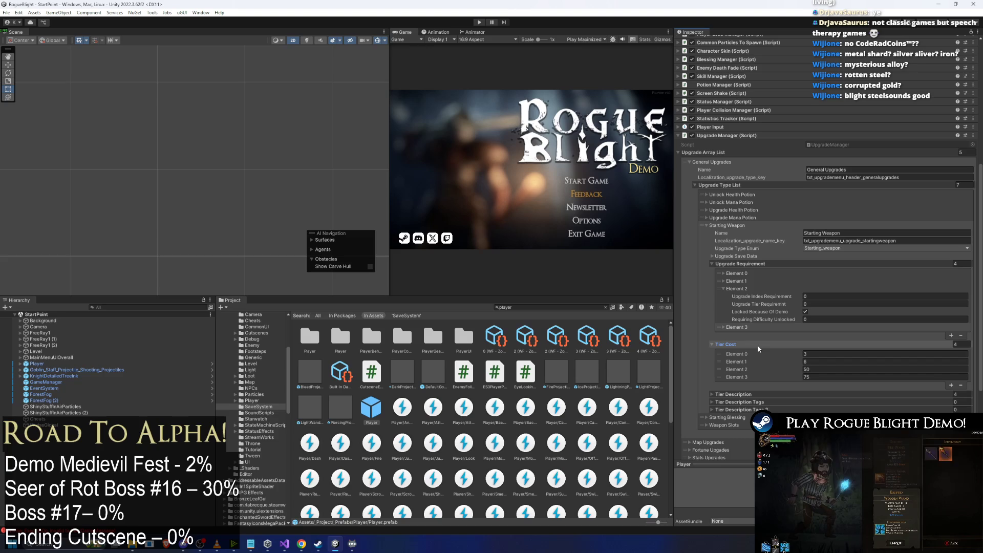
pyautogui.click(769, 328)
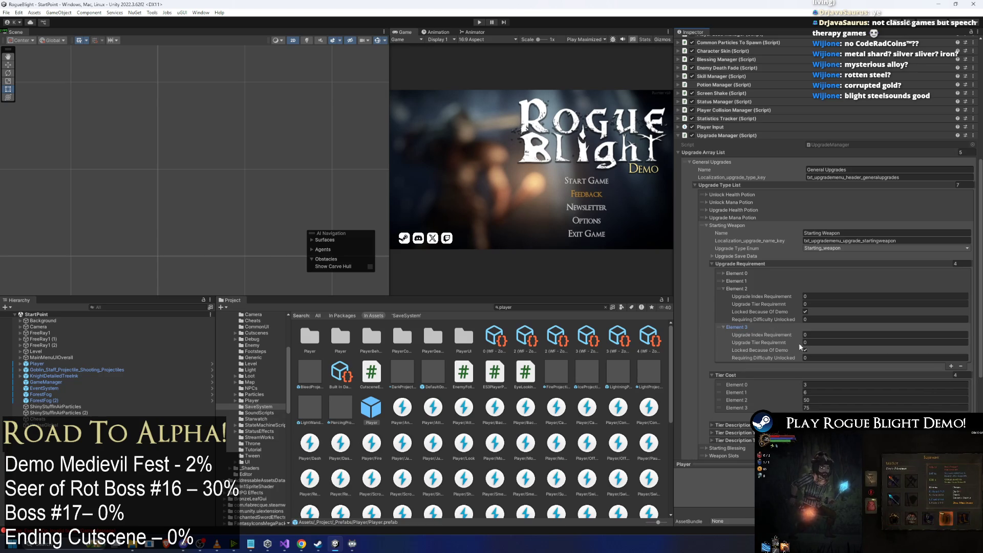
pyautogui.click(744, 288)
pyautogui.click(742, 296)
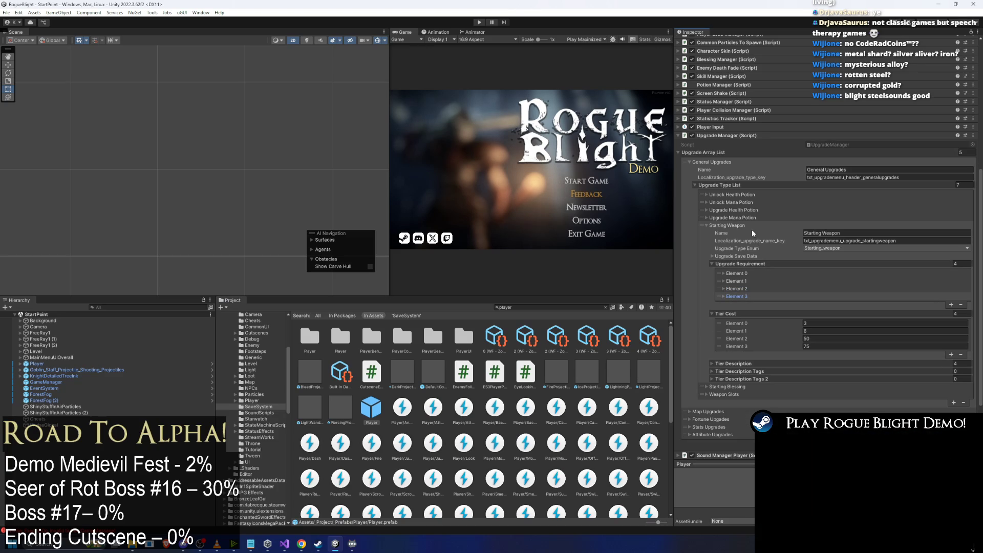
pyautogui.click(735, 224)
# Add a first upgrade requirement element to Starting Blessing.
pyautogui.click(739, 303)
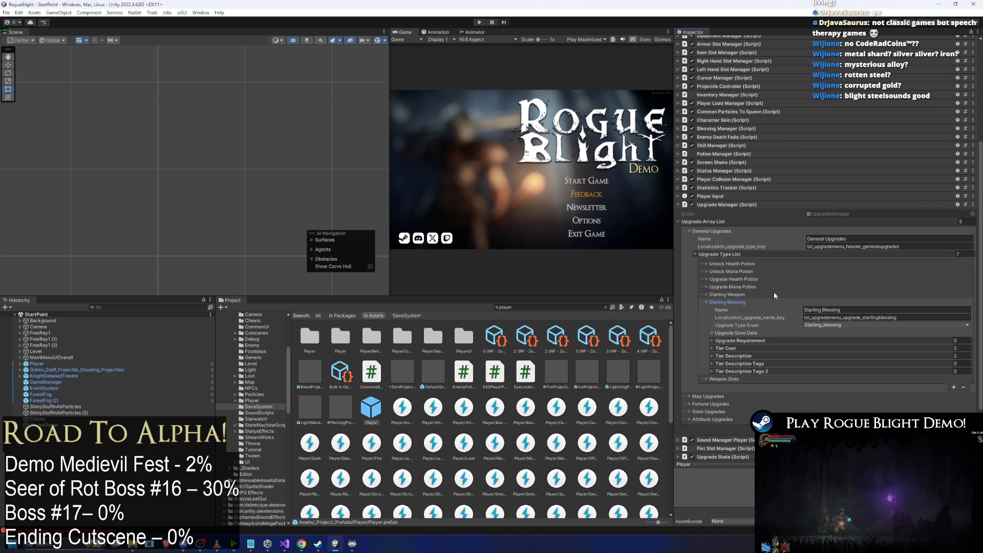
pyautogui.scroll(-1, 773, 291)
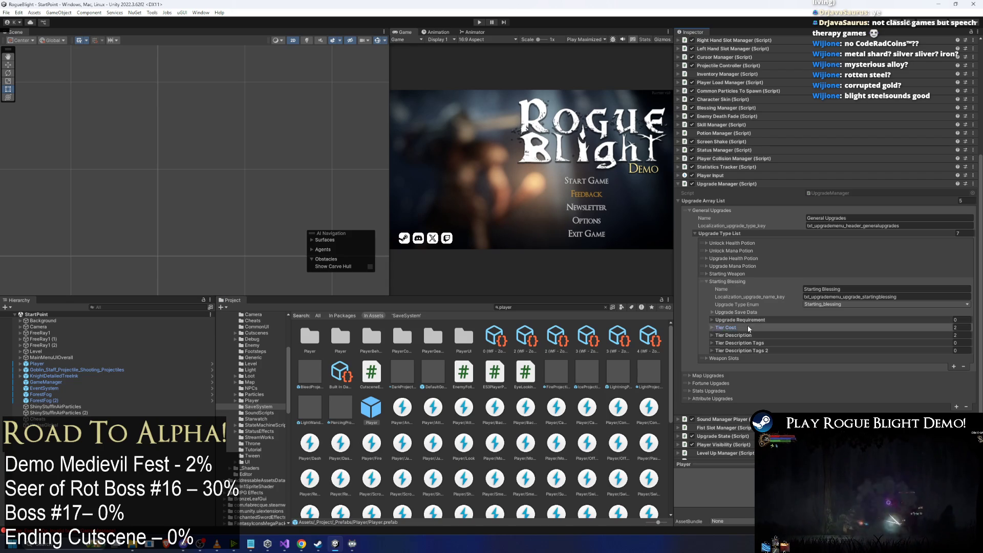
pyautogui.click(748, 326)
pyautogui.click(763, 321)
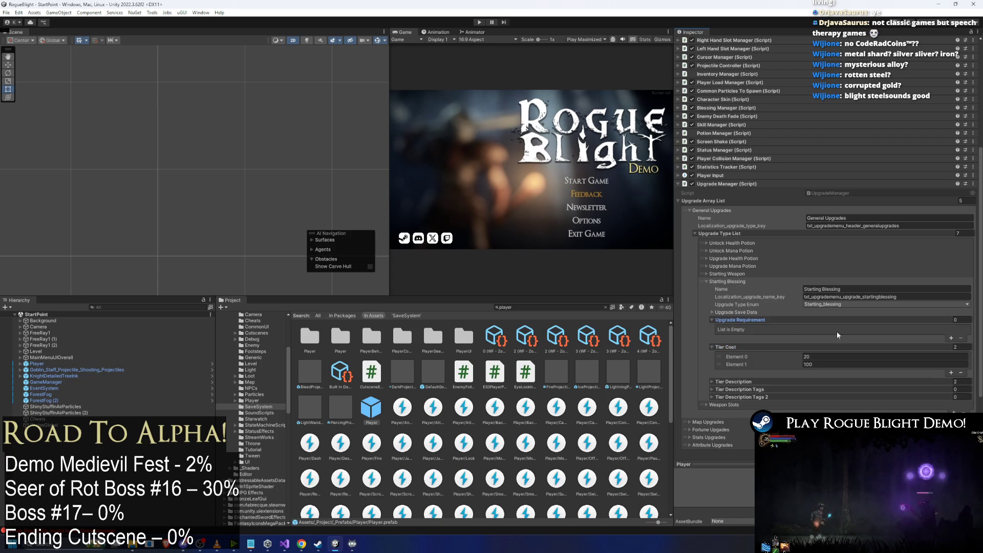
pyautogui.click(950, 338)
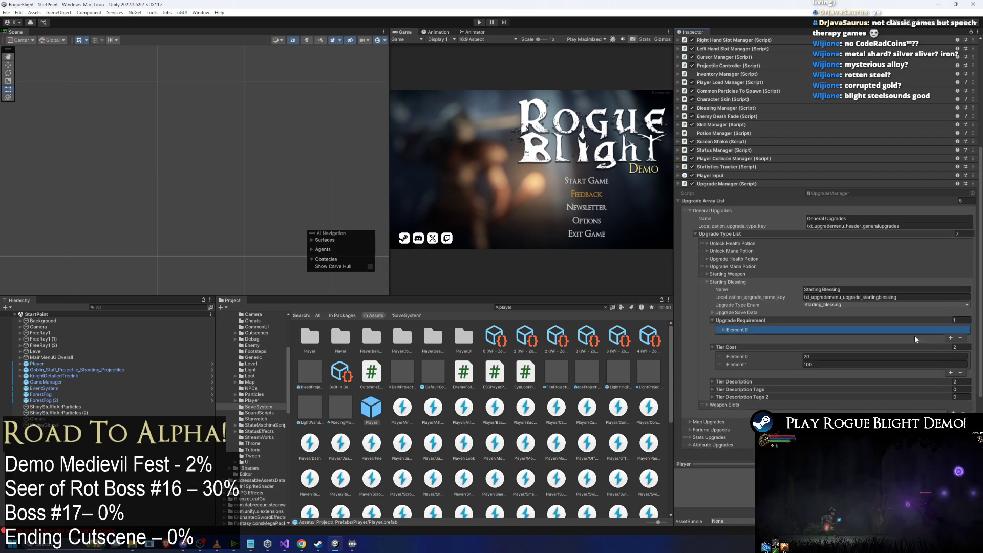
pyautogui.click(775, 329)
# Add Starting Blessing's second requirement, Element 1 marked Locked Because Of Demo, and collapse the entry.
pyautogui.click(951, 375)
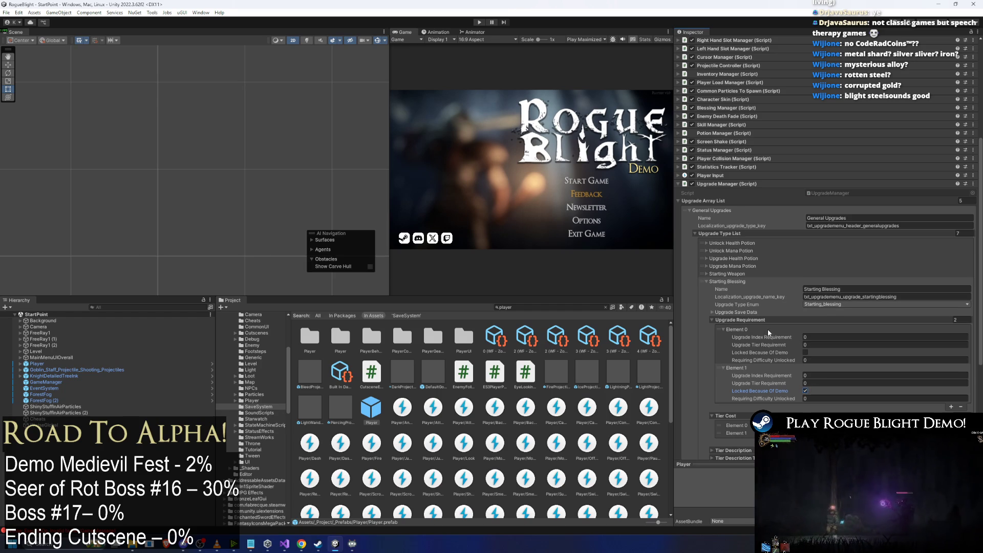
pyautogui.click(741, 320)
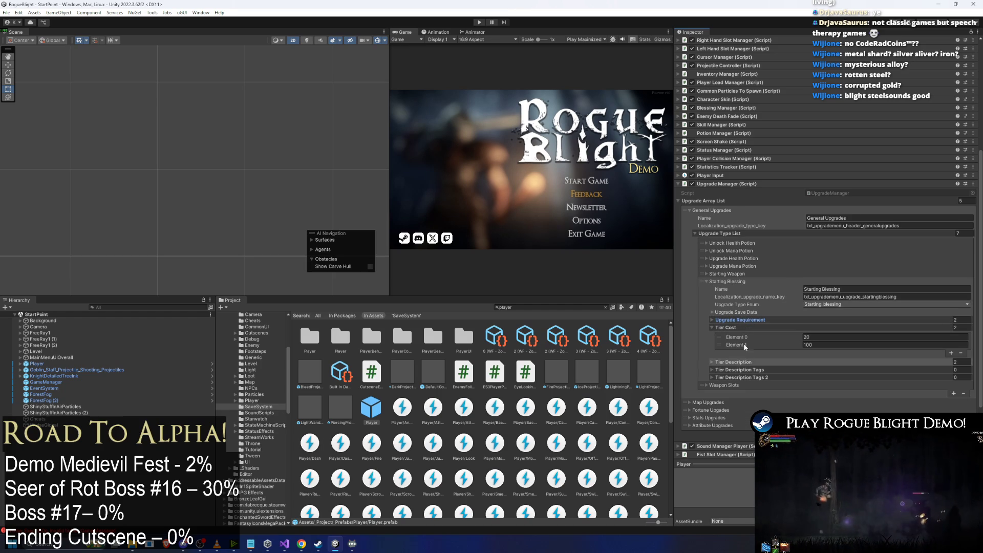
pyautogui.click(736, 281)
pyautogui.click(738, 310)
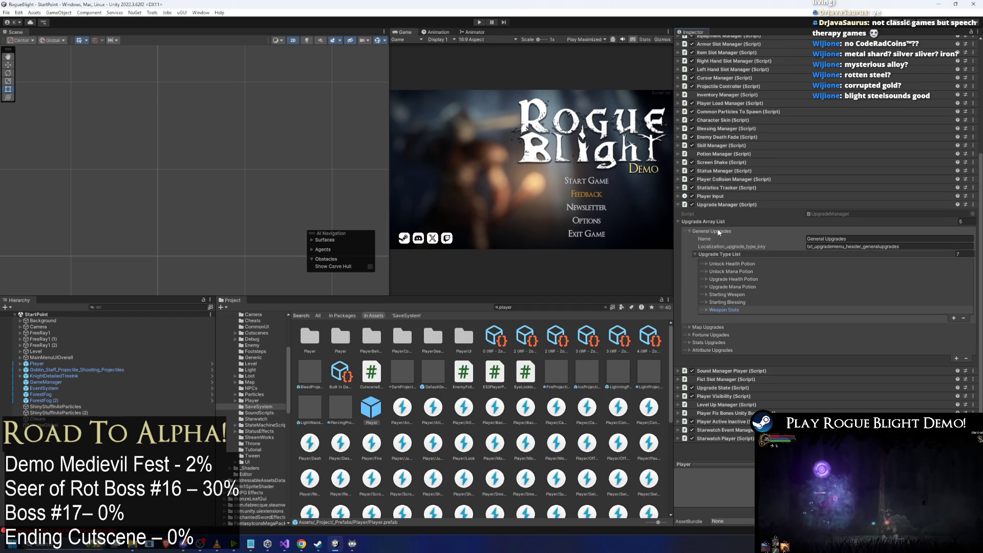